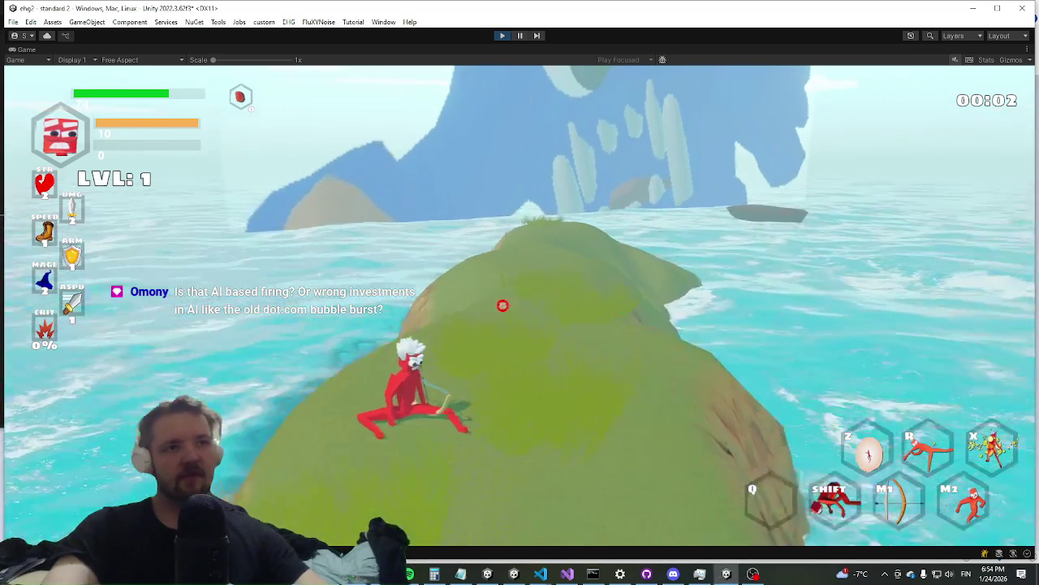
Run and dash the character across the hill, off the cliff and over to the treasure chest
key(w)
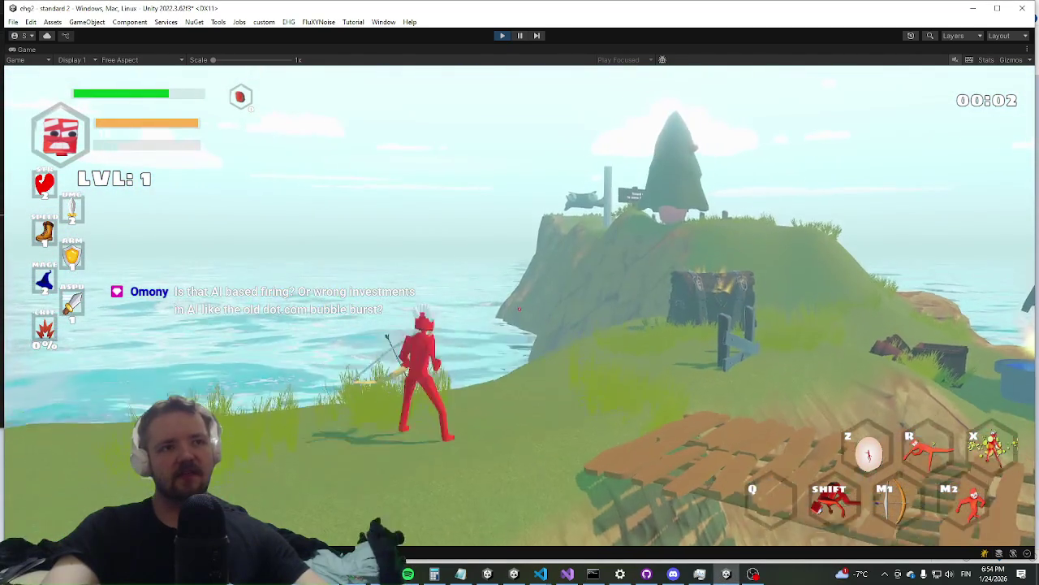
key(shift)
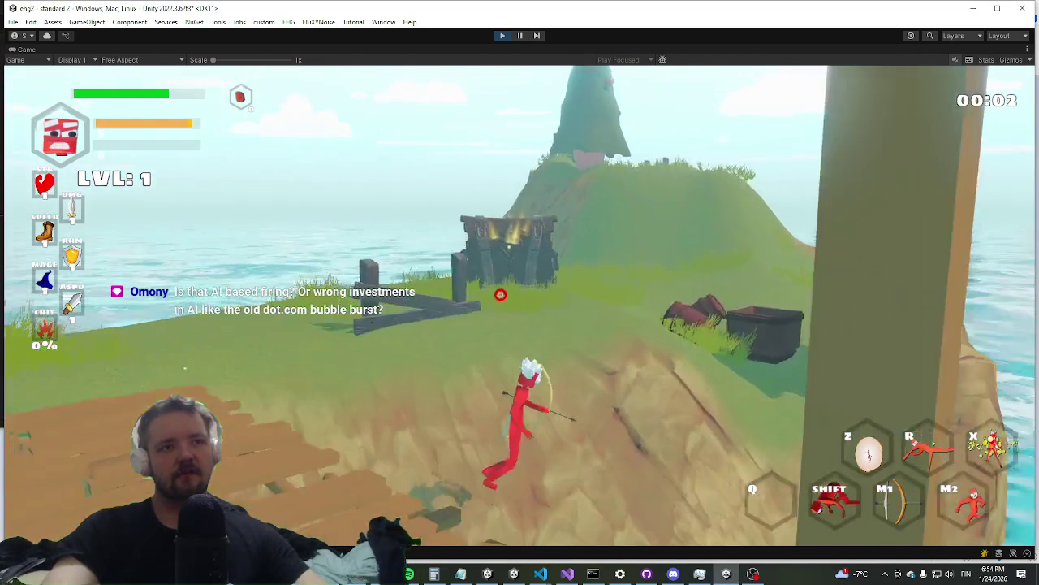
key(space)
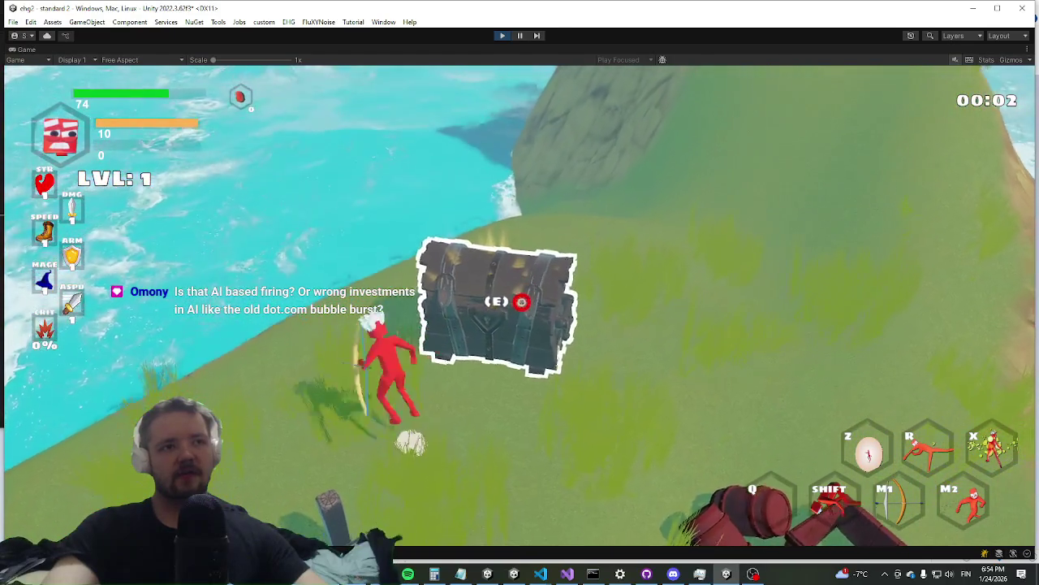
key(shift)
key(w)
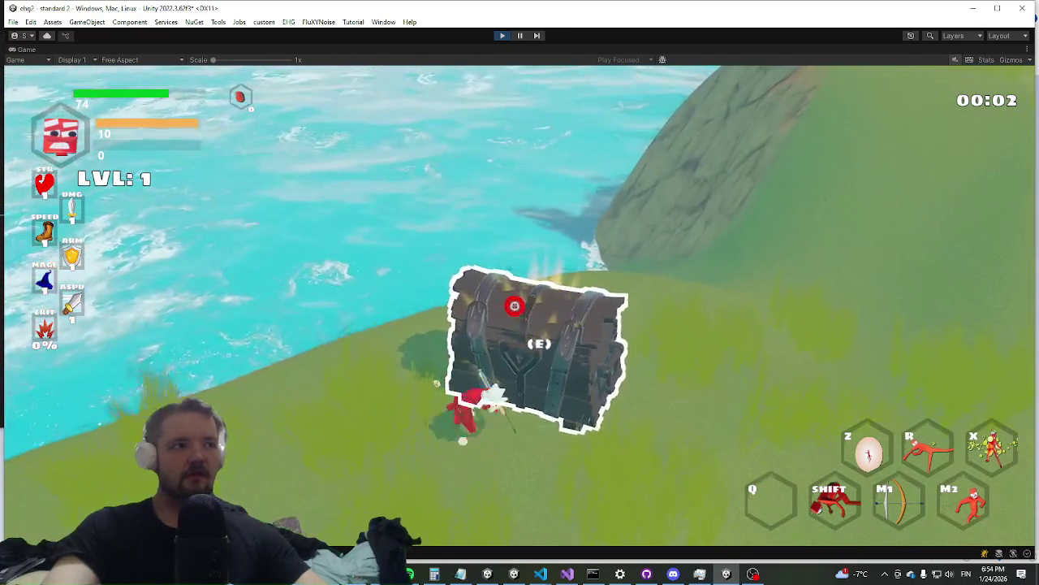
key(shift)
Fire the bow and dash back and forth around the chest
click(536, 309)
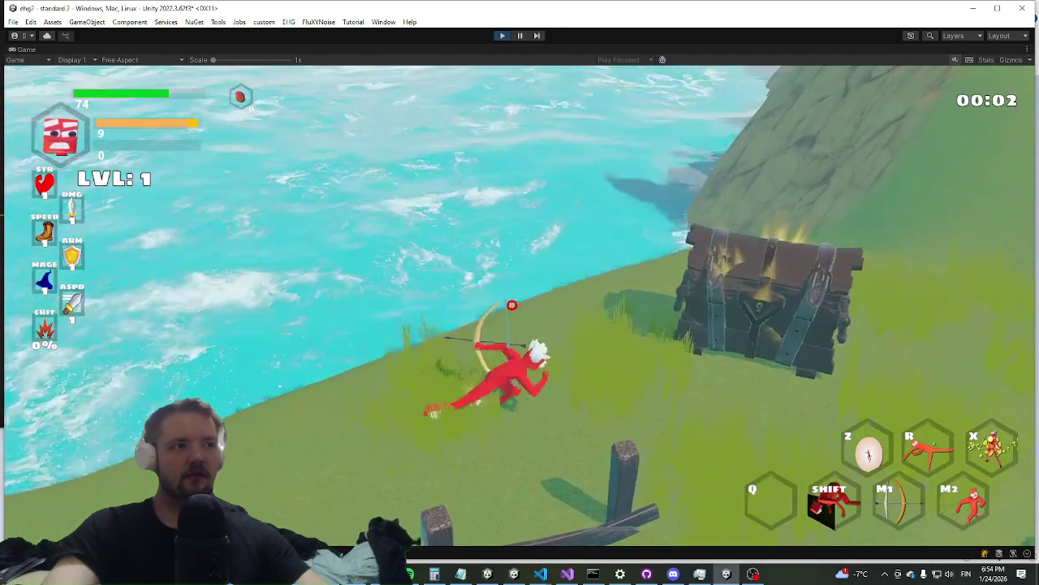
key(shift)
key(shift)
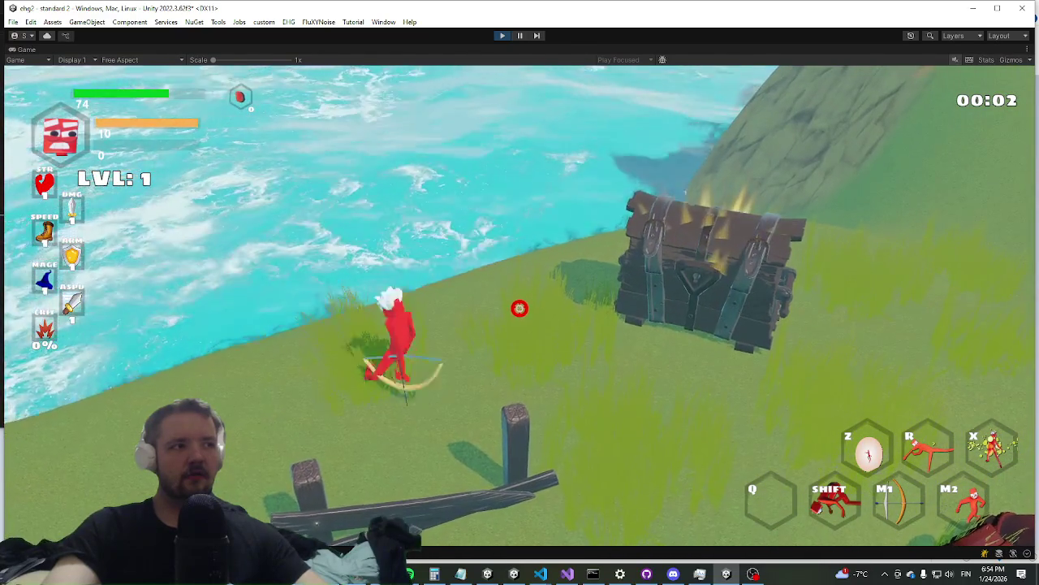
key(shift)
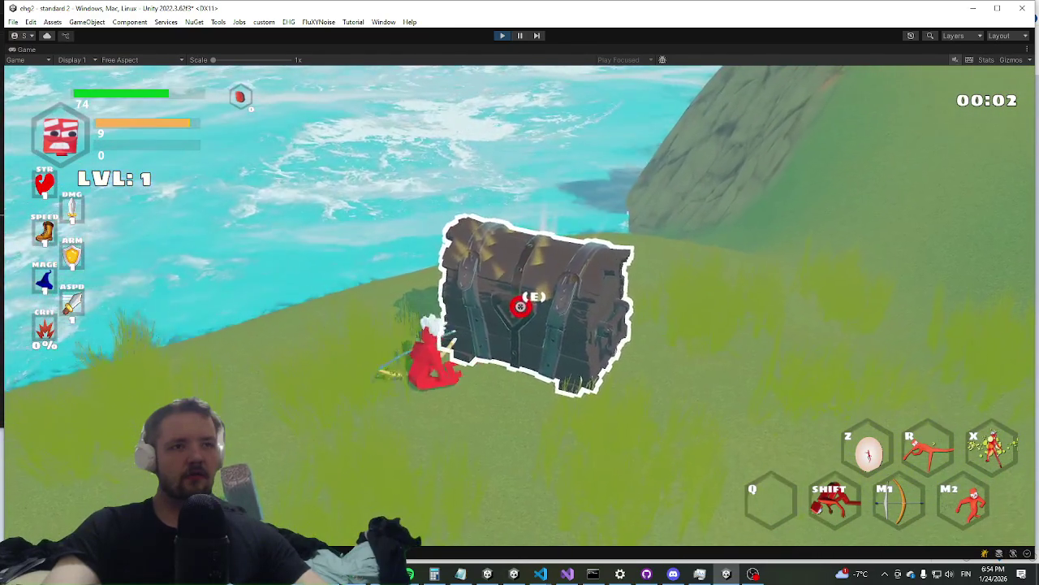
key(shift)
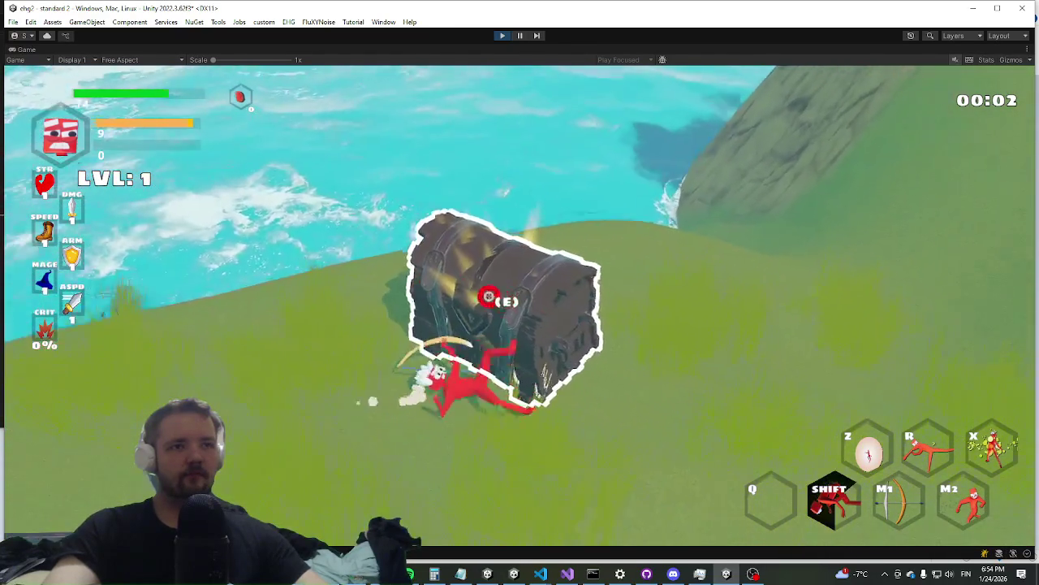
key(a)
key(w)
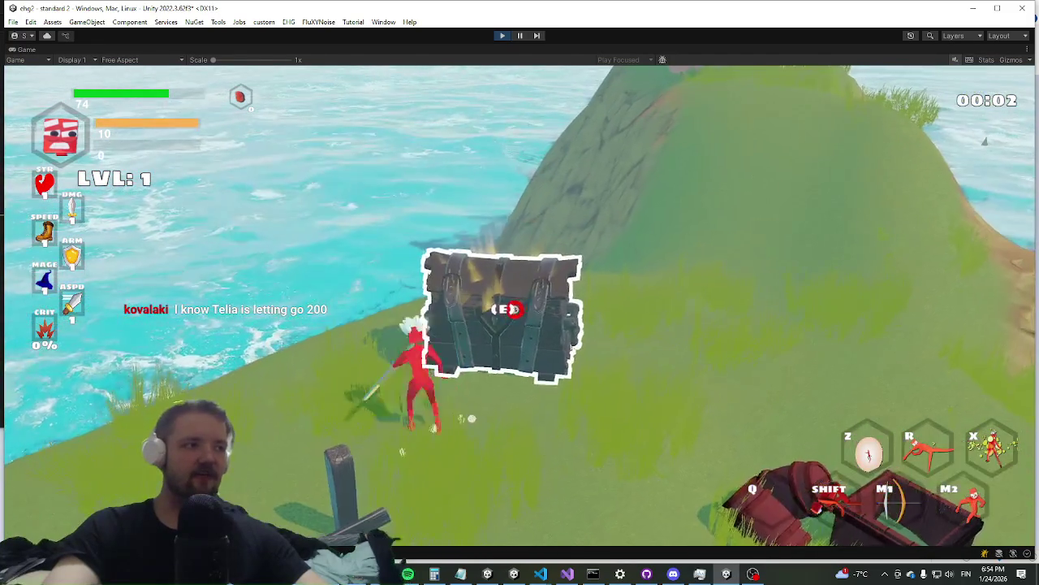
Keep rolling and dashing past the chest, then glance at Visual Studio and return to the game
key(a)
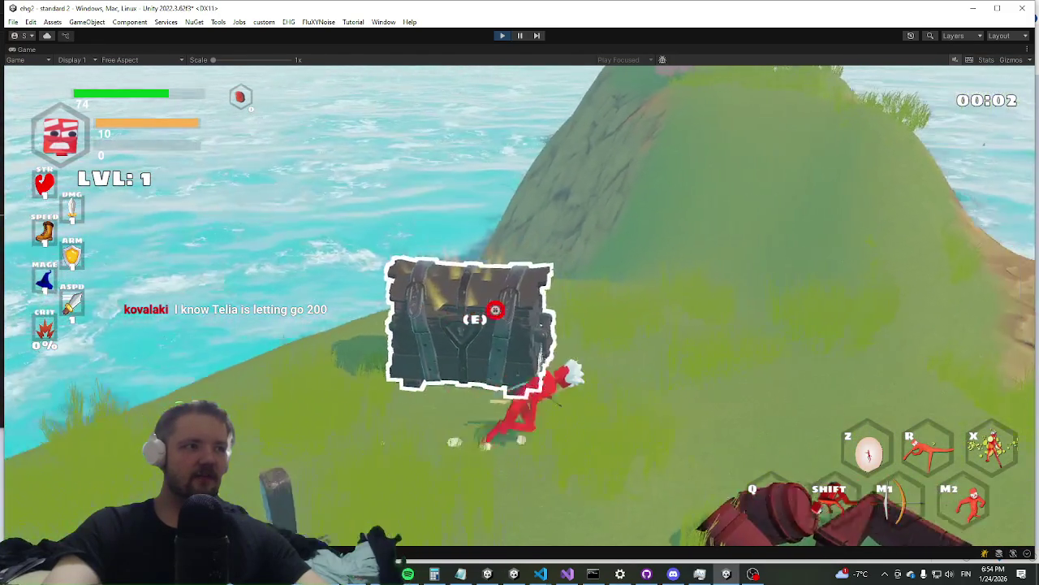
key(shift)
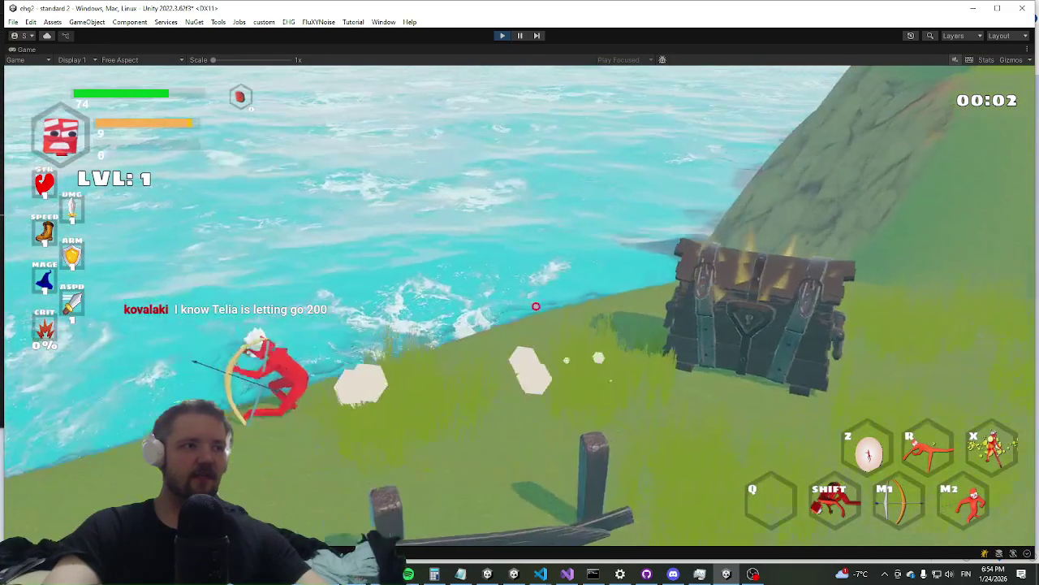
key(w)
key(w)
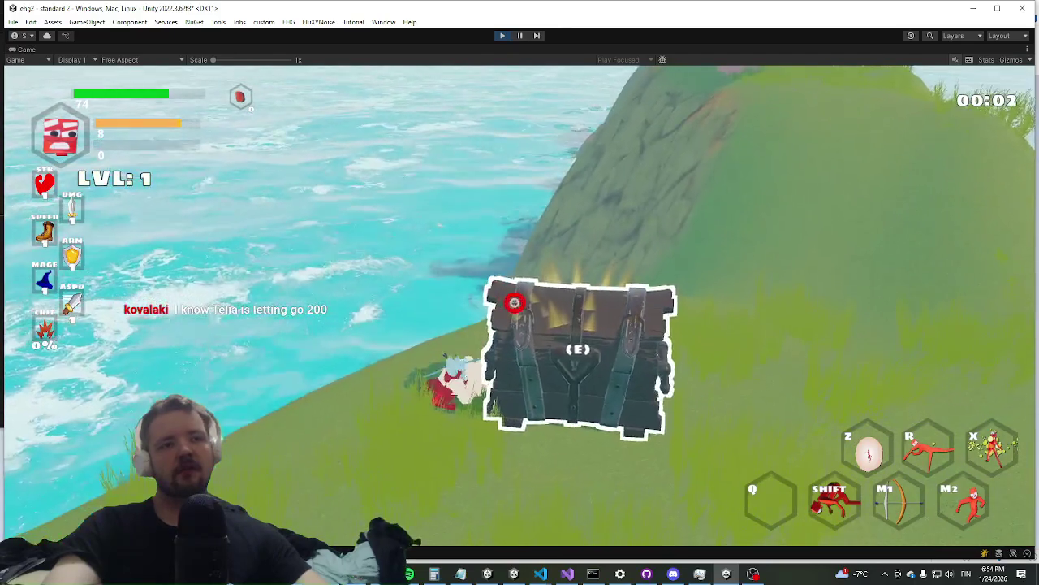
key(shift)
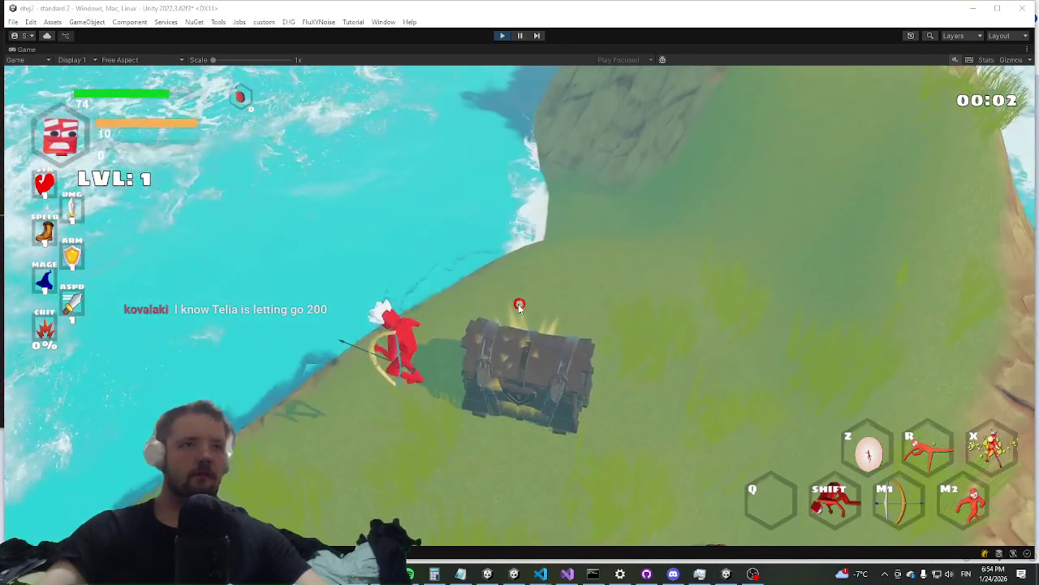
key(alt+Tab)
key(alt+Tab)
key(alt+Tab)
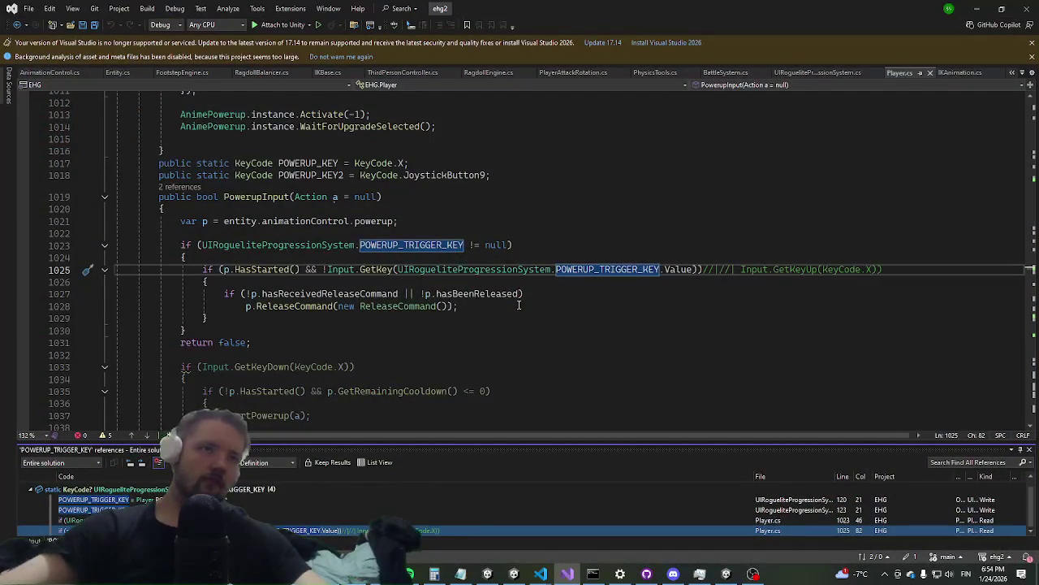
key(alt+Tab)
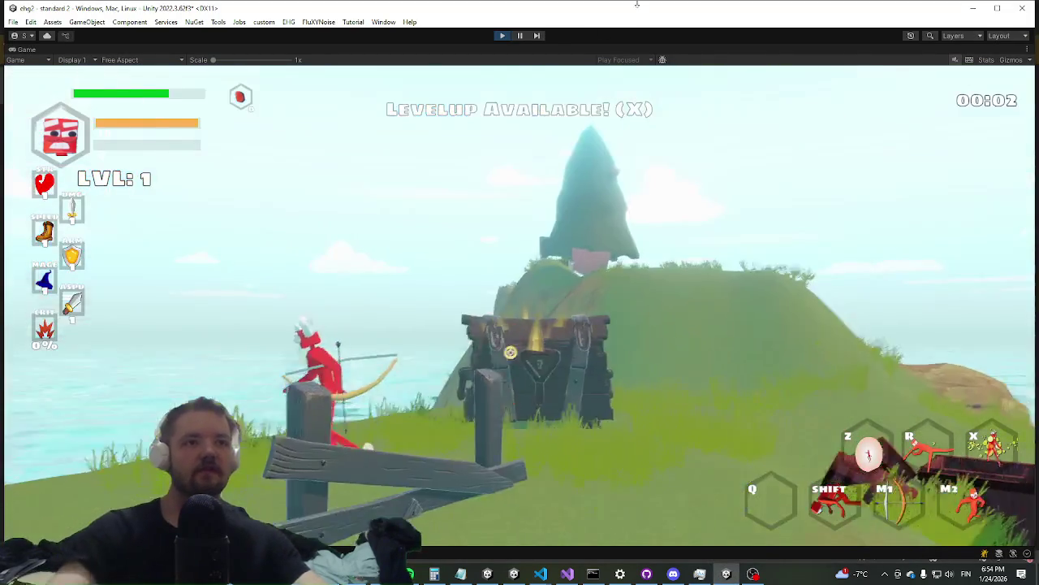
Level up with X, take the Explosion powerup, then bring Player.cs up in Visual Studio
key(x)
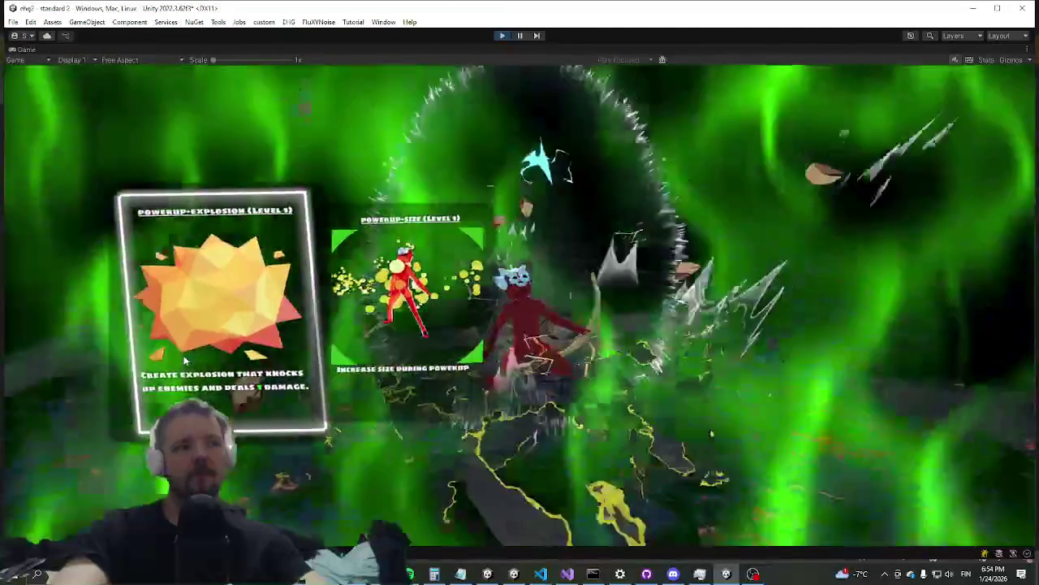
click(185, 360)
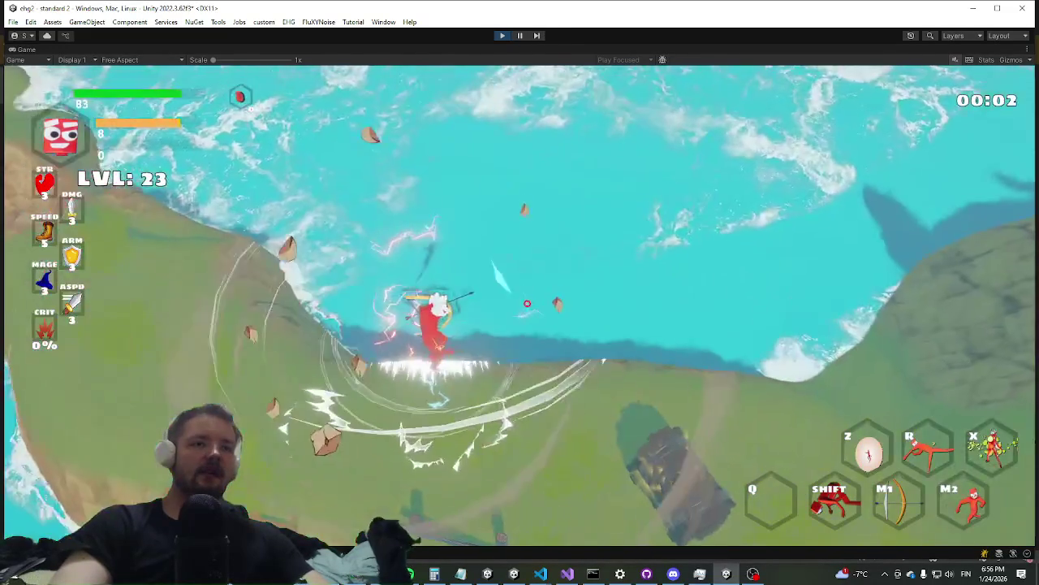
key(alt+Tab)
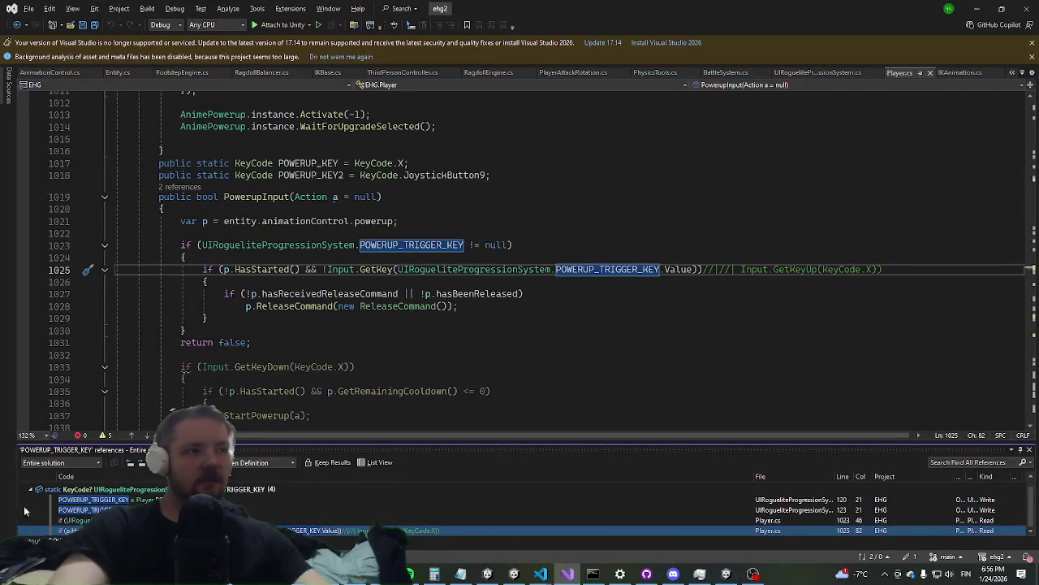
key(alt+Tab)
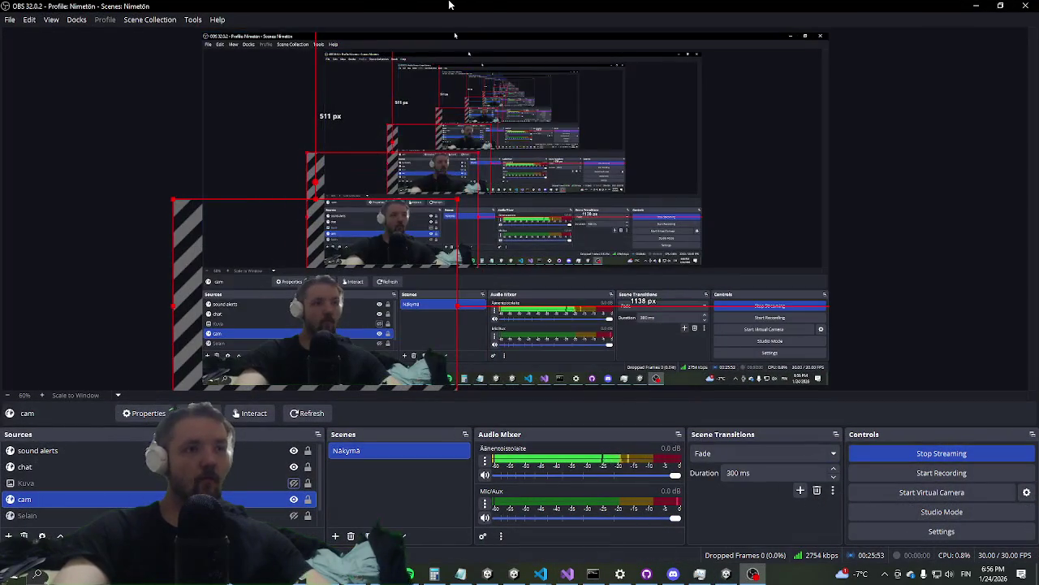
key(alt+Tab)
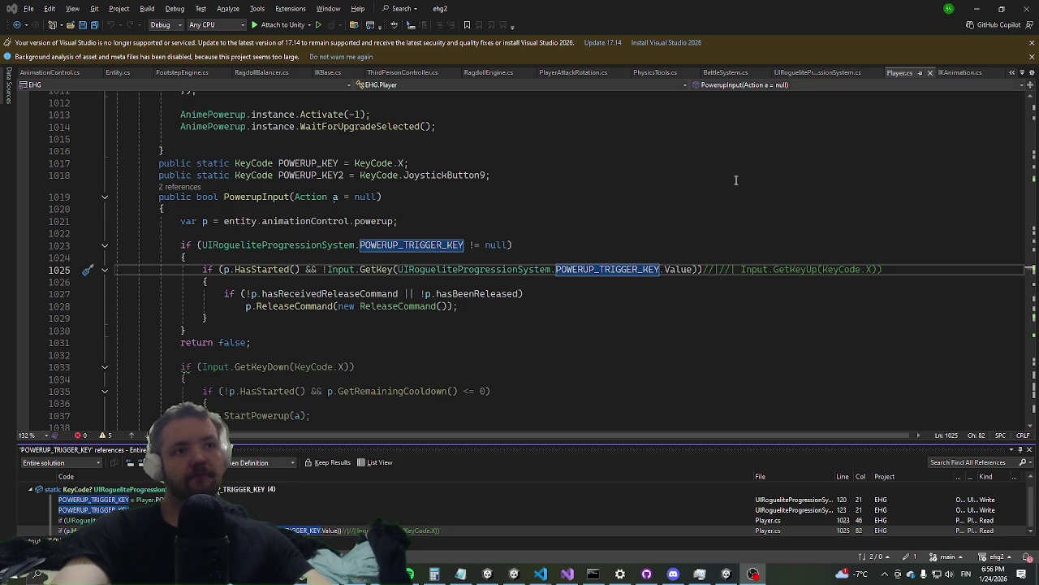
Jump to the idleVelocity declaration using Code Search for 'idlevel'
click(519, 318)
key(ctrl+t)
text(idlevel)
key(Return)
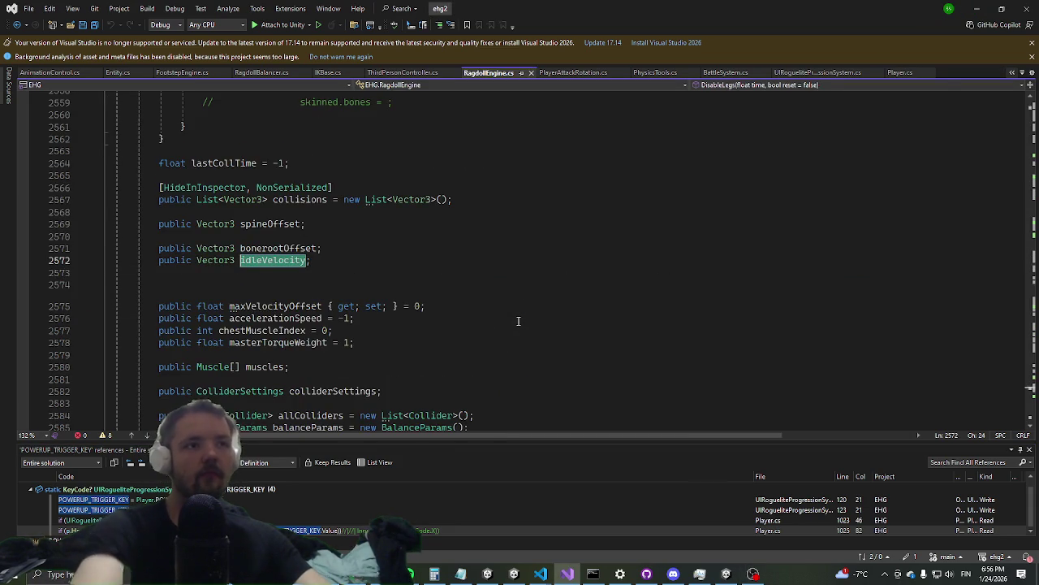
List idleVelocity's references and open its use in RagdollBalancer.cs at line 1594
right_click(292, 261)
click(341, 347)
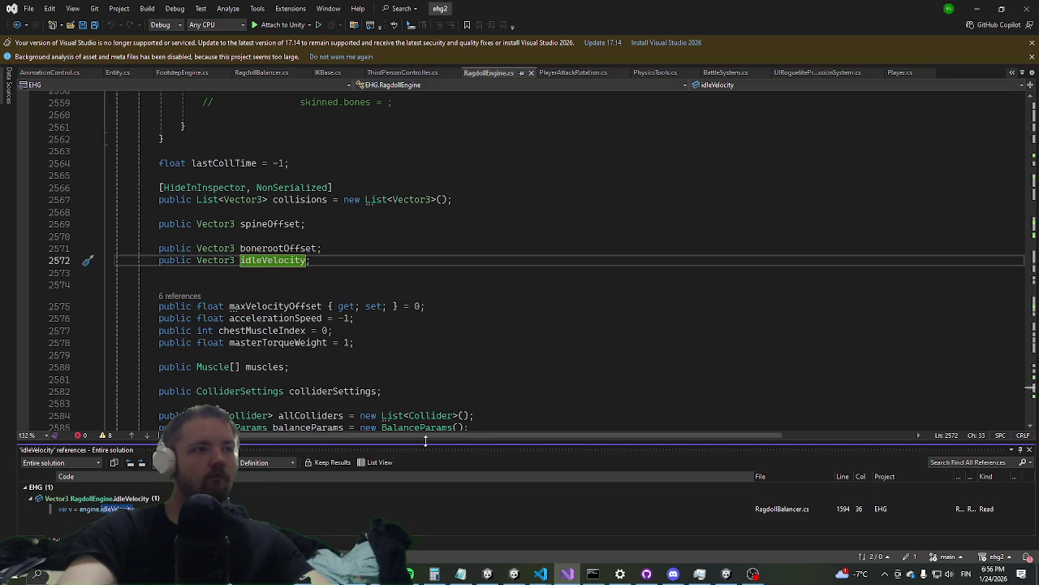
double_click(85, 510)
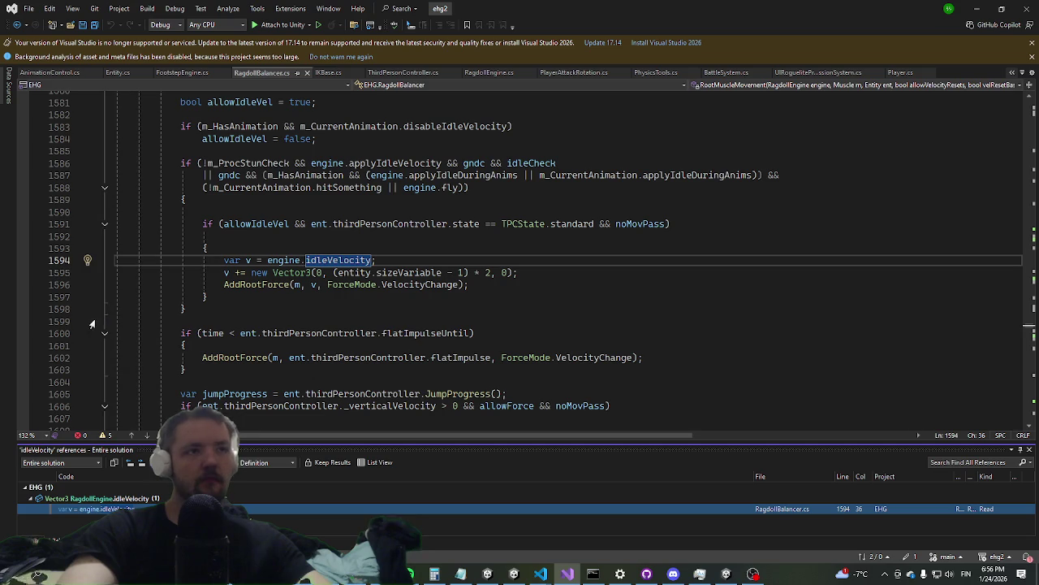
Set breakpoints on line 1597 and the AddRootForce line, then clear both
click(23, 296)
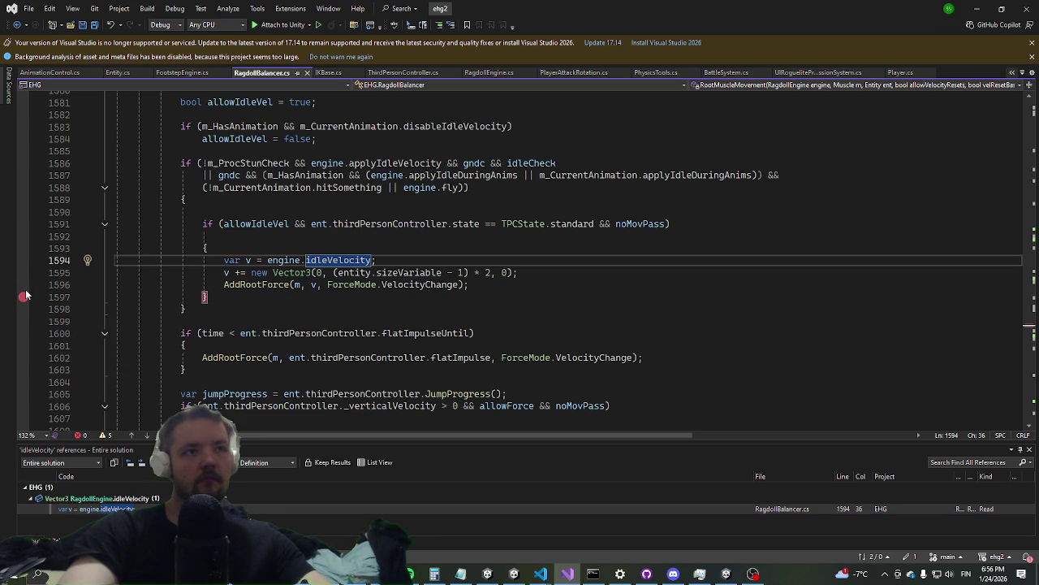
click(24, 284)
key(F9)
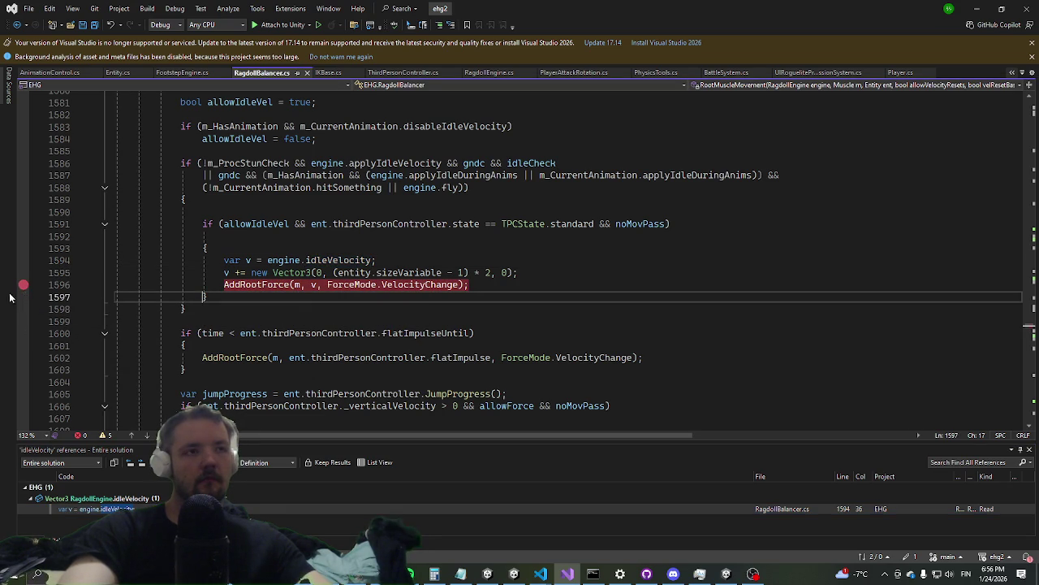
click(23, 284)
Add a blank line after line 1595, then return to Unity's regular editor layout
click(539, 272)
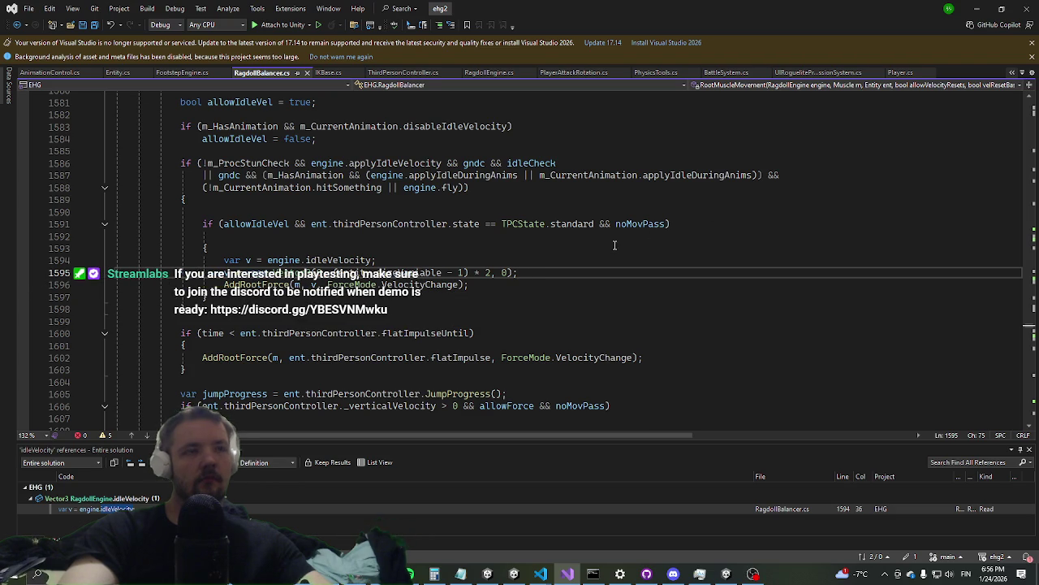
key(Return)
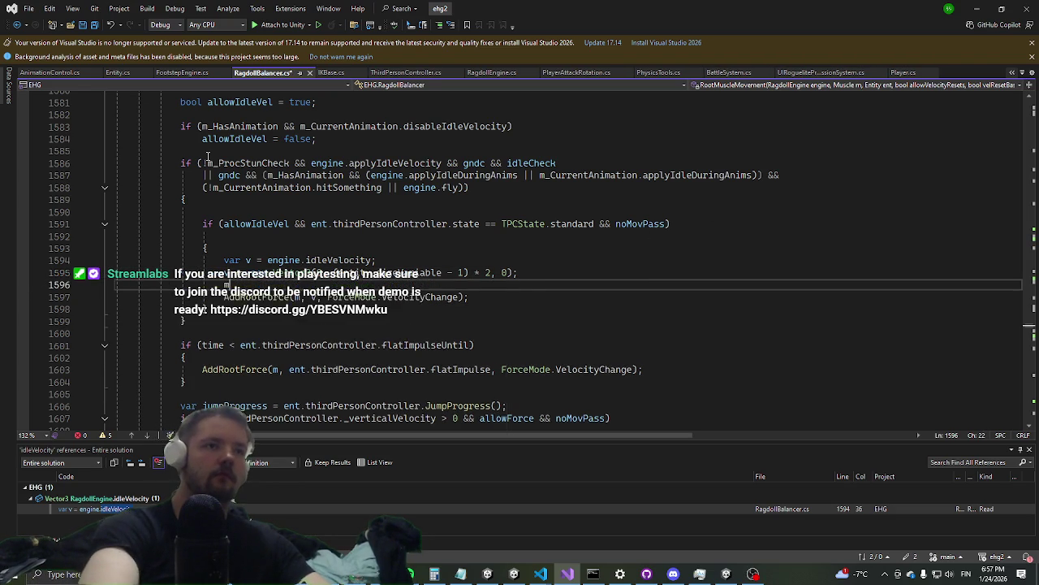
text(mono)
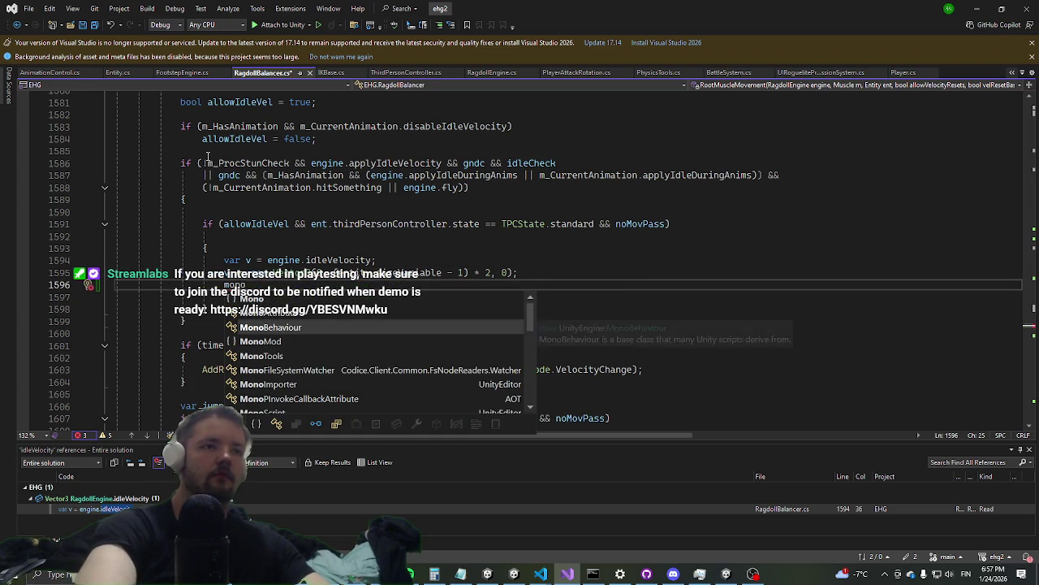
key(BackSpace)
key(BackSpace)
key(BackSpace)
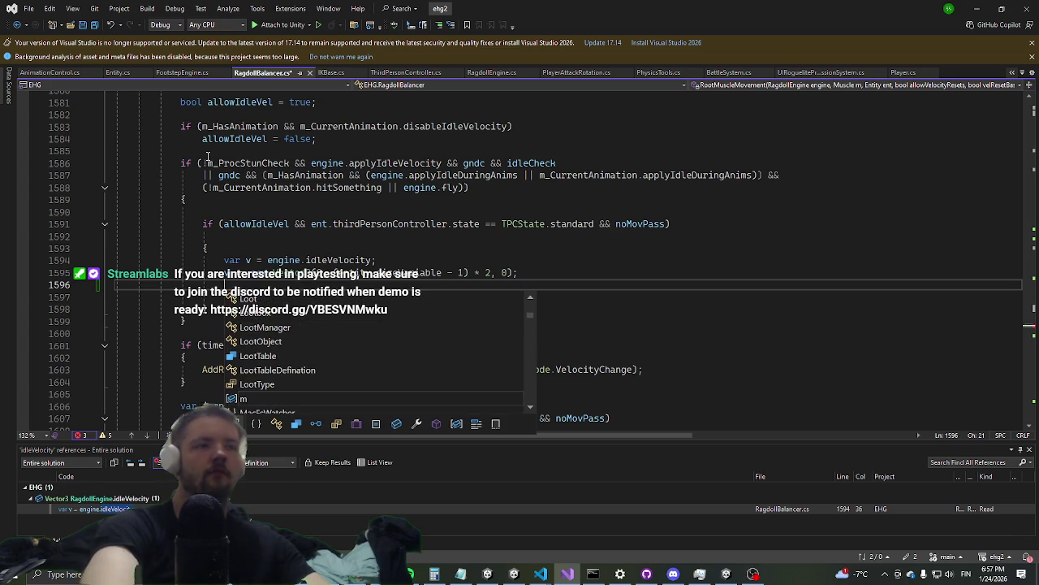
key(BackSpace)
key(alt+Tab)
key(alt+Tab)
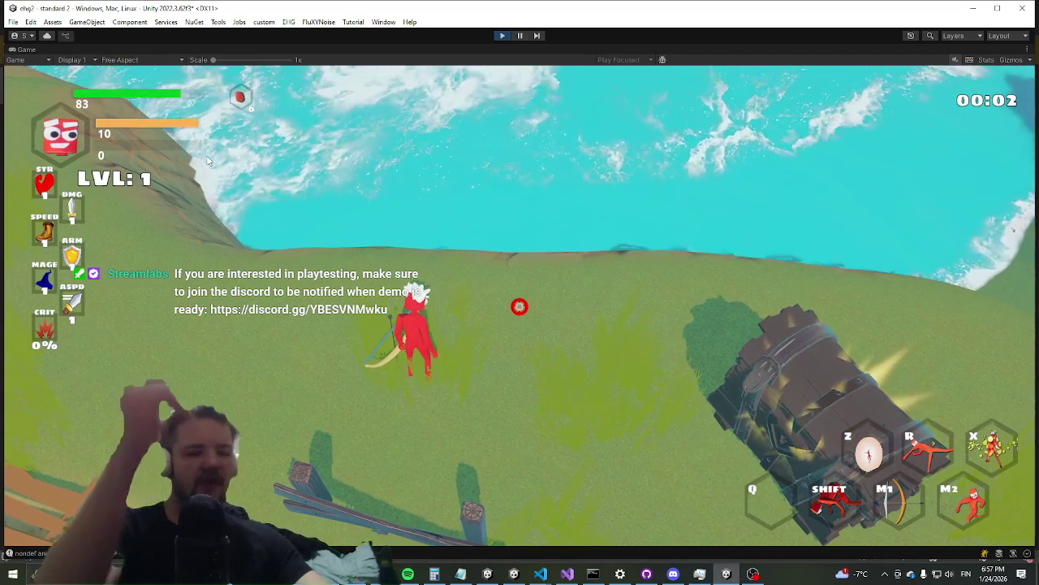
key(shift+space)
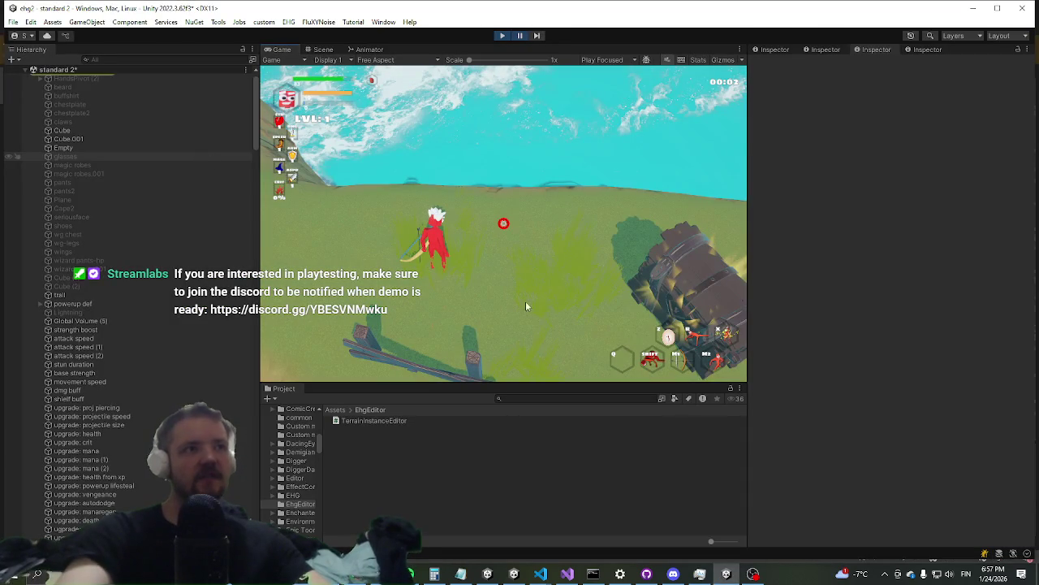
Fold Third Person Controller, expand Ragdoll Engine, and set Idle Velocity Y to 5
scroll(826, 373, down, 3)
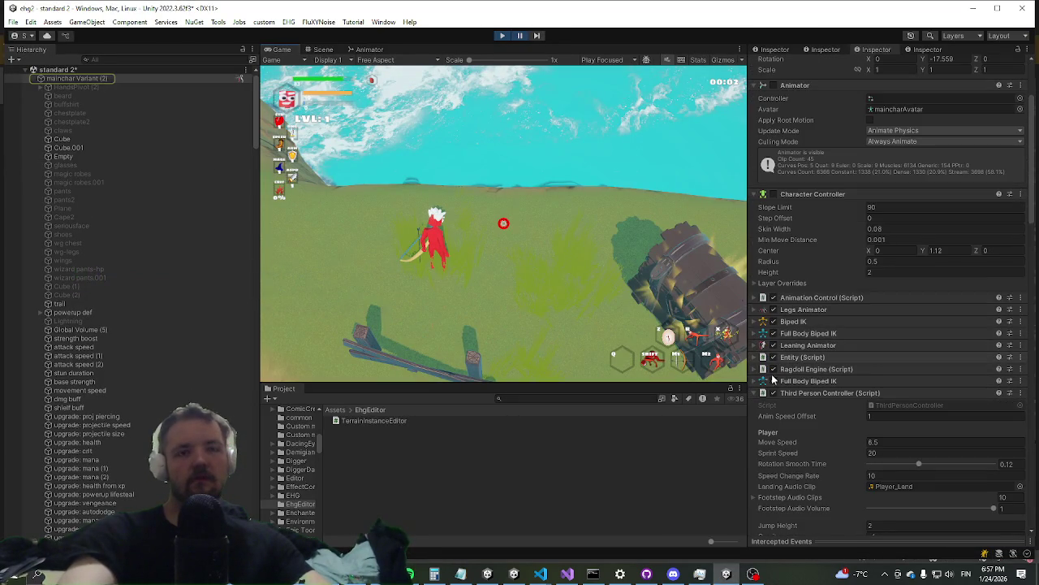
scroll(776, 377, down, 2)
scroll(835, 356, down, 2)
scroll(831, 366, down, 3)
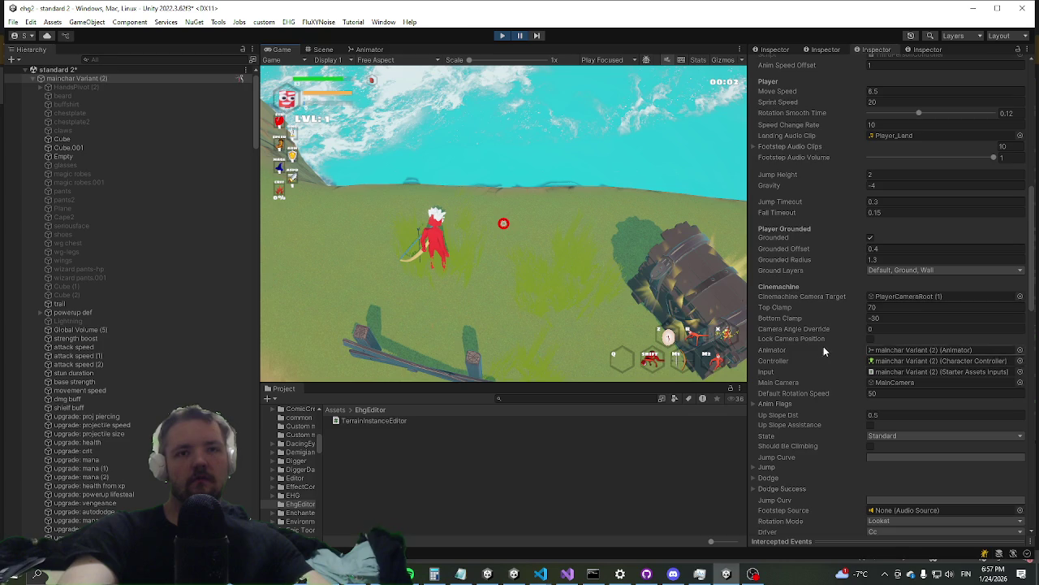
scroll(807, 416, up, 2)
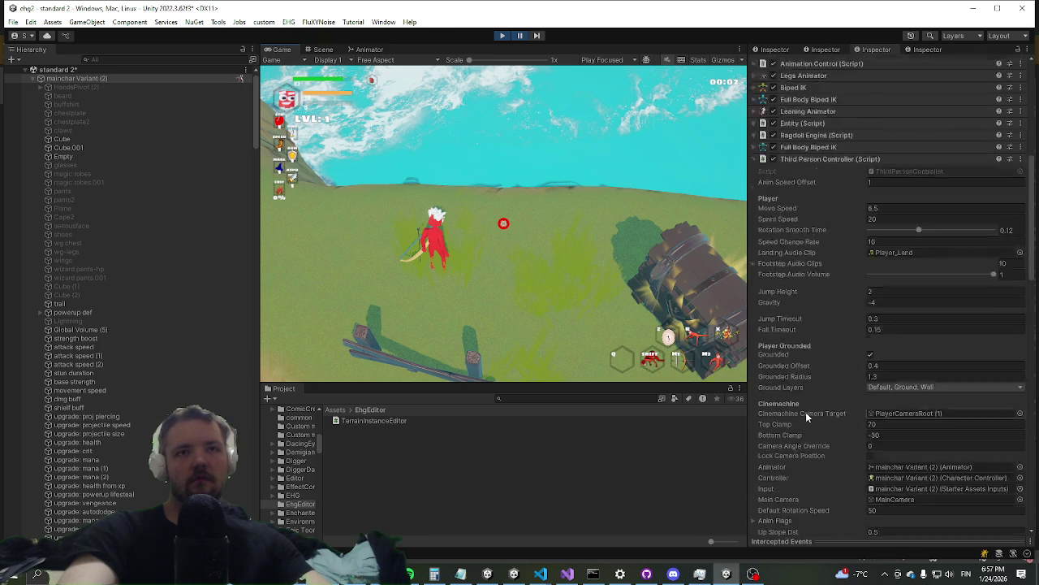
scroll(807, 417, up, 1)
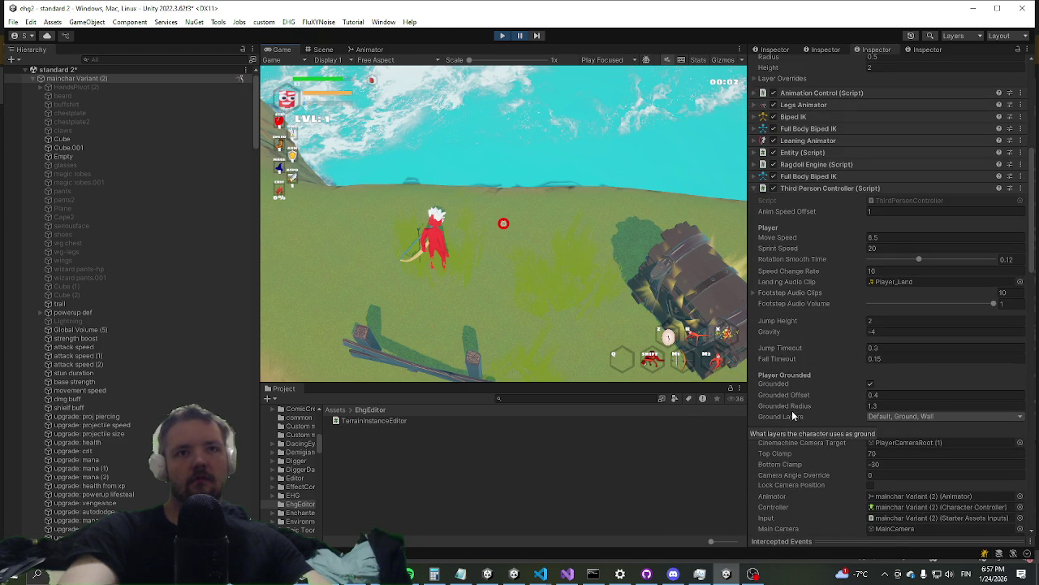
click(823, 190)
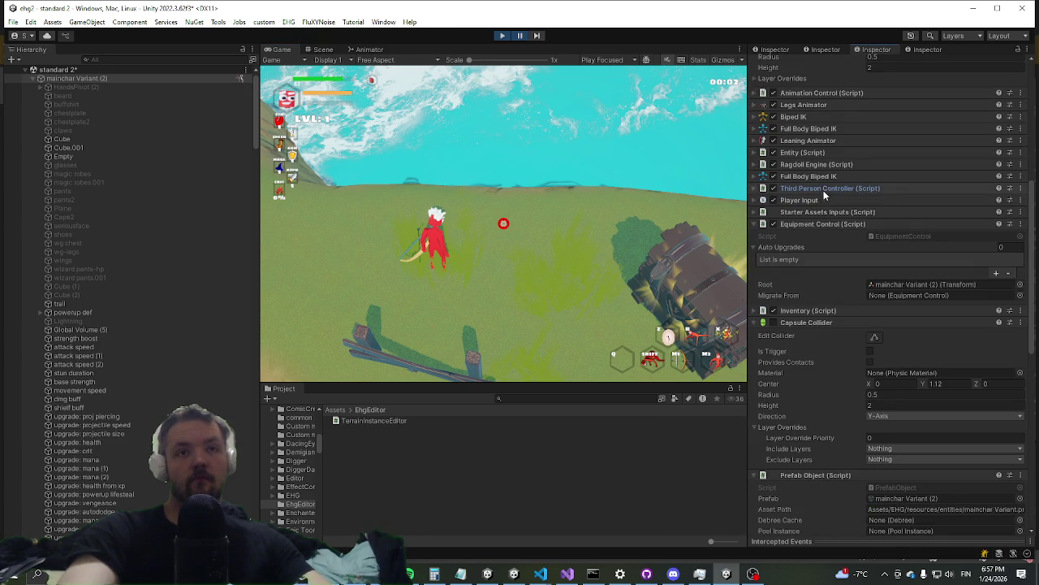
click(819, 165)
scroll(856, 300, down, 2)
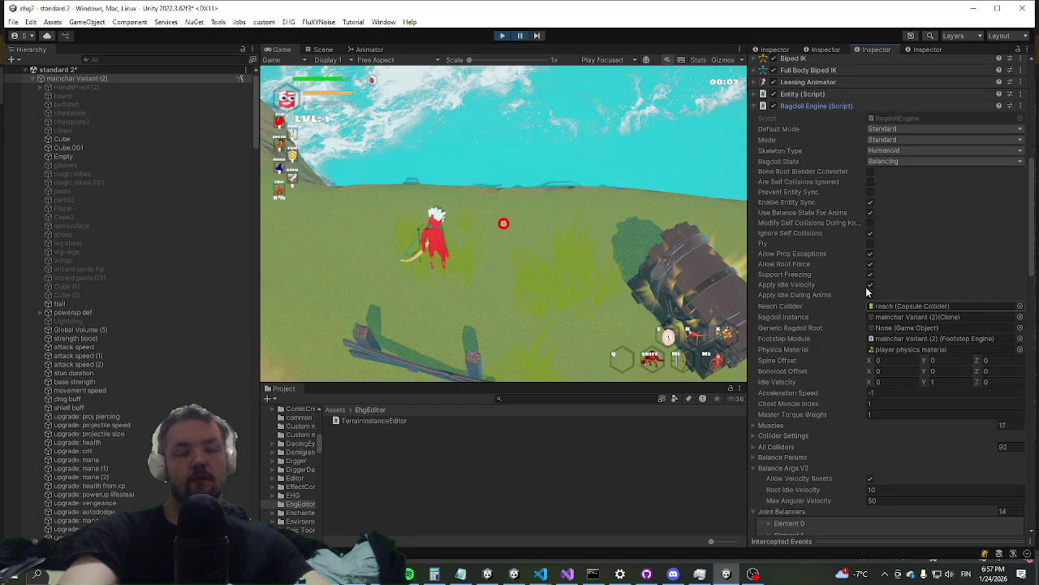
click(948, 382)
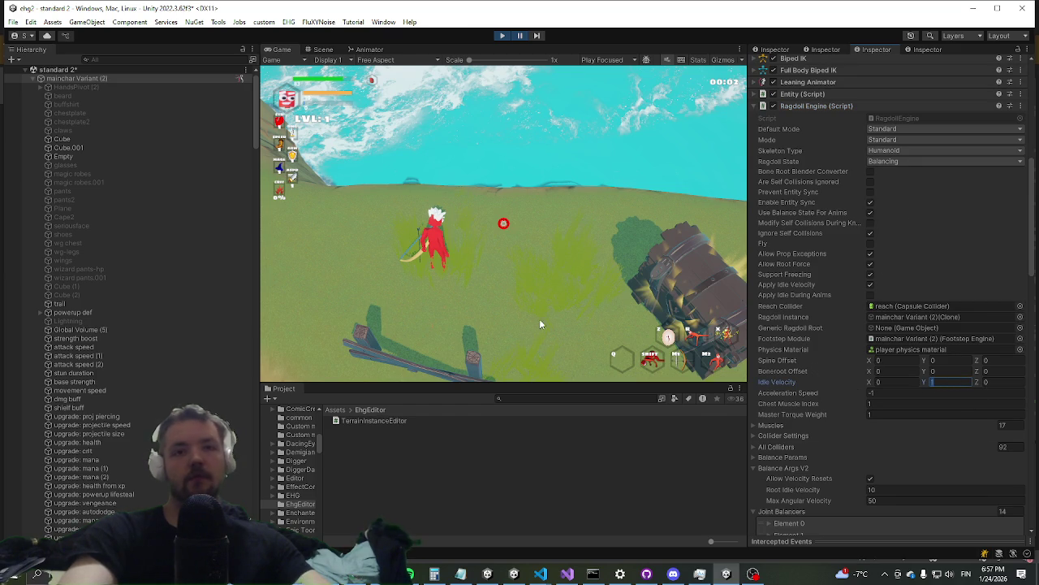
Resume the game, fire the bow, and maximize the Game view
click(521, 36)
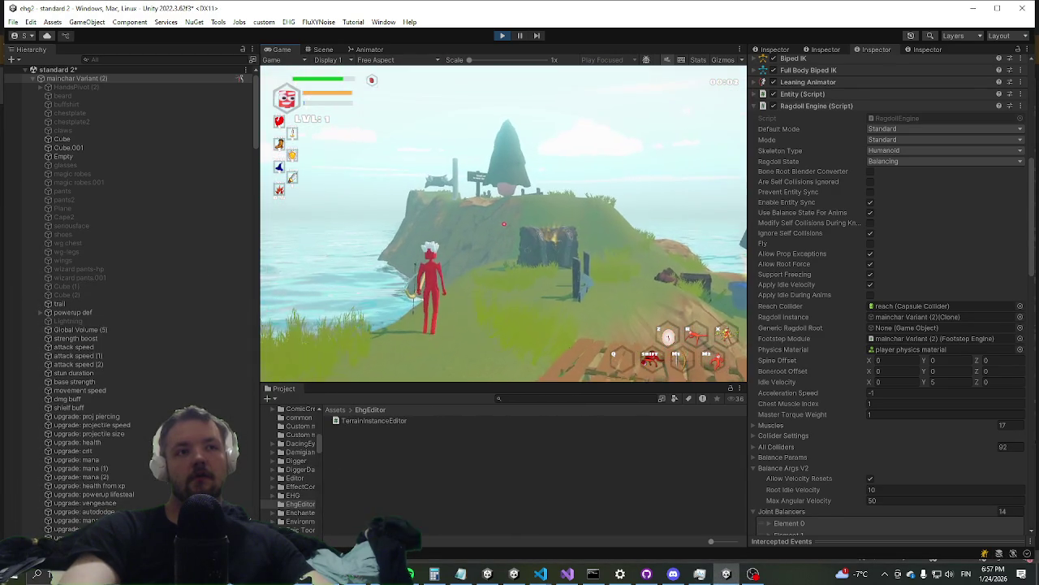
click(503, 223)
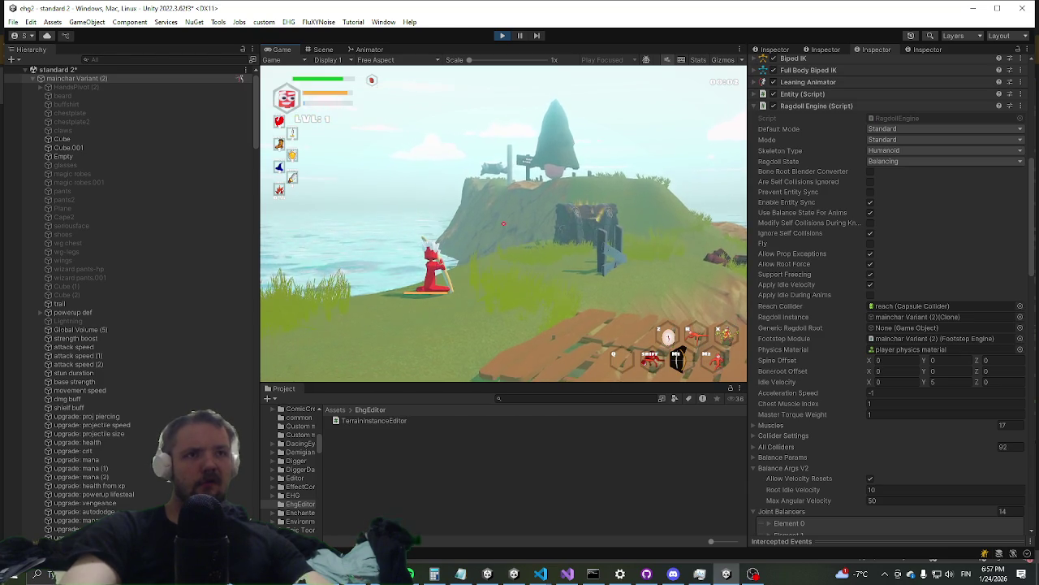
key(shift+space)
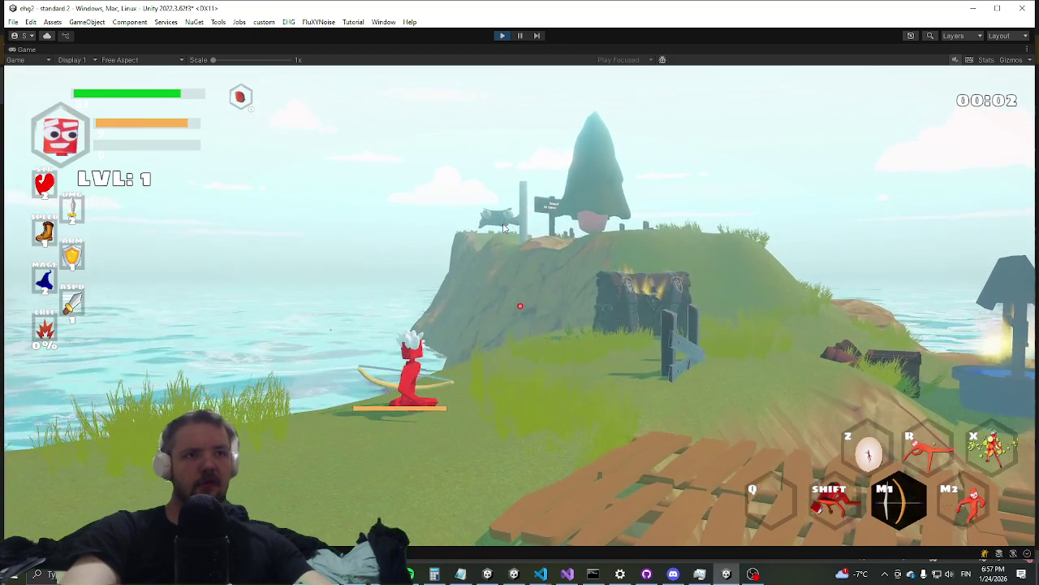
key(Escape)
scroll(556, 374, down, 5)
scroll(566, 333, down, 3)
scroll(565, 331, down, 3)
scroll(515, 357, down, 3)
scroll(538, 380, down, 2)
scroll(577, 325, down, 1)
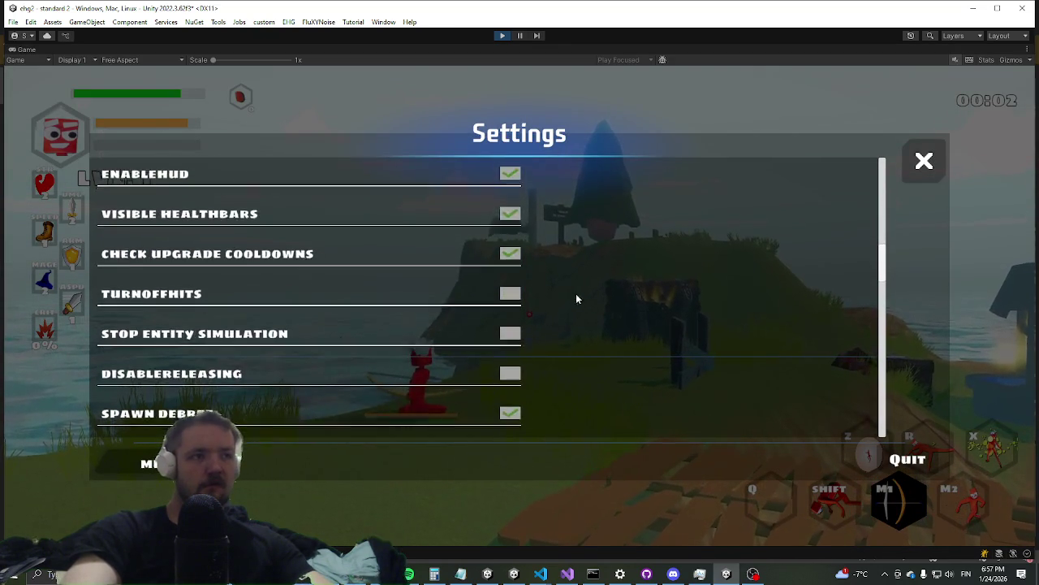
scroll(524, 348, down, 3)
scroll(563, 366, down, 2)
scroll(581, 239, down, 1)
scroll(581, 252, up, 1)
scroll(586, 300, up, 1)
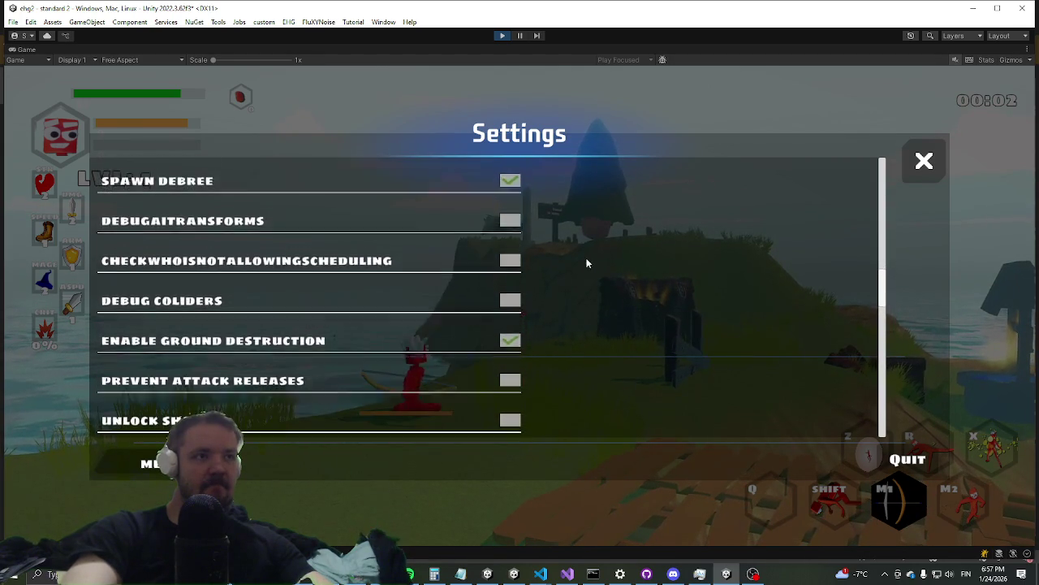
scroll(615, 347, down, 3)
scroll(608, 271, down, 1)
scroll(622, 341, down, 2)
scroll(642, 273, down, 2)
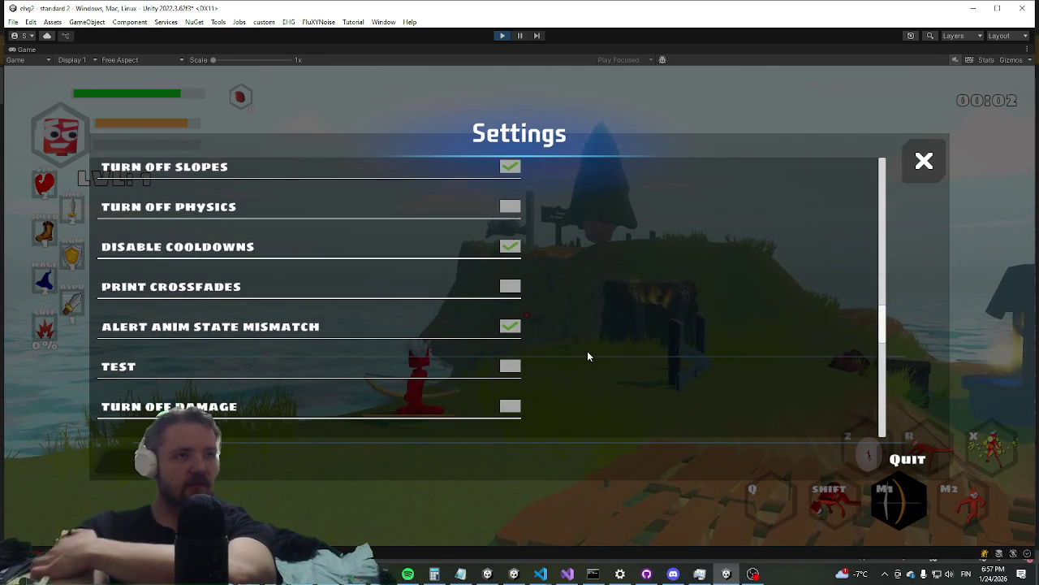
scroll(620, 247, down, 4)
scroll(599, 281, down, 4)
scroll(599, 281, down, 2)
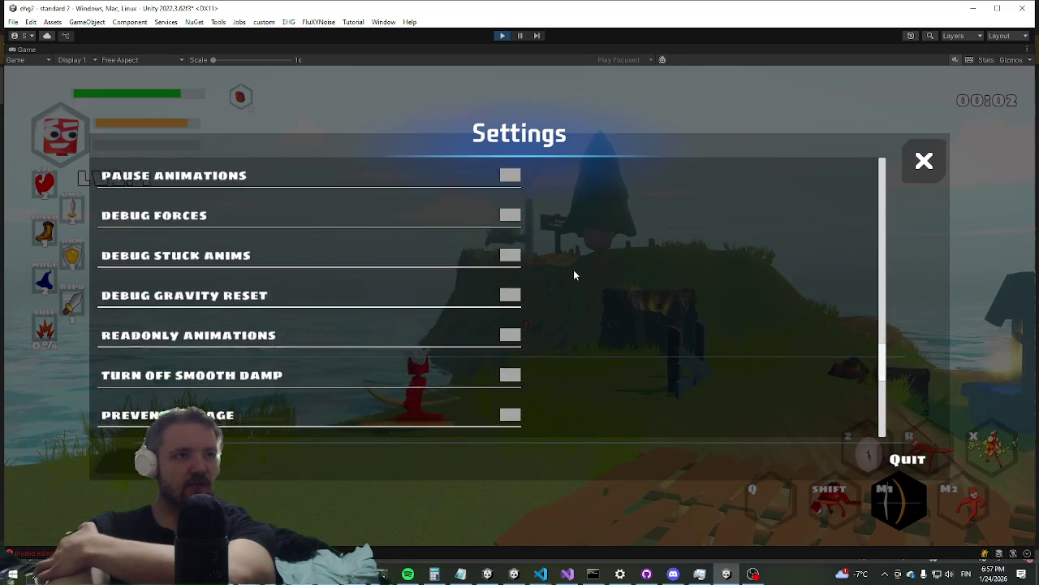
scroll(599, 341, down, 2)
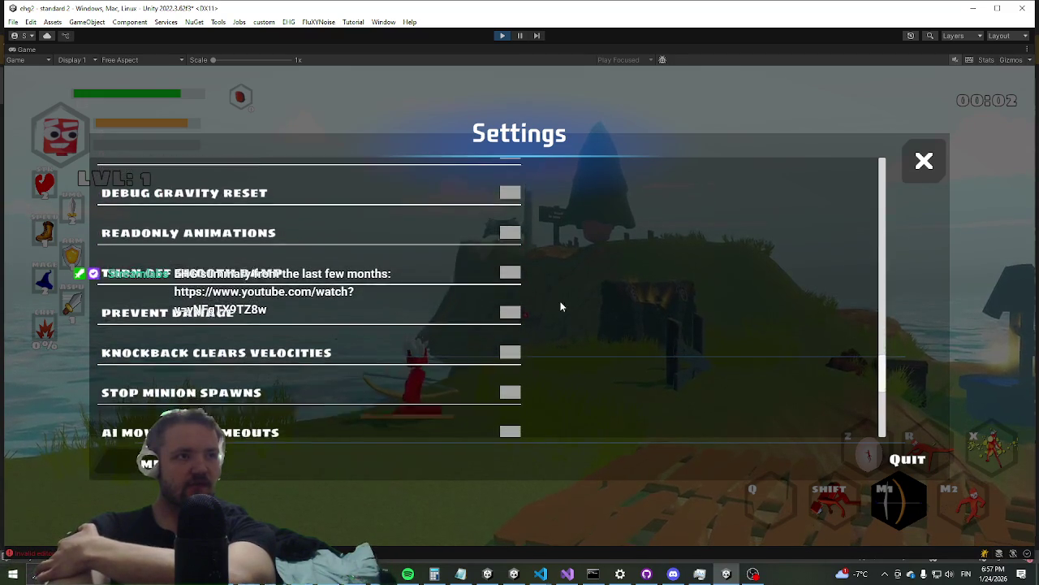
scroll(587, 268, up, 2)
scroll(579, 317, up, 2)
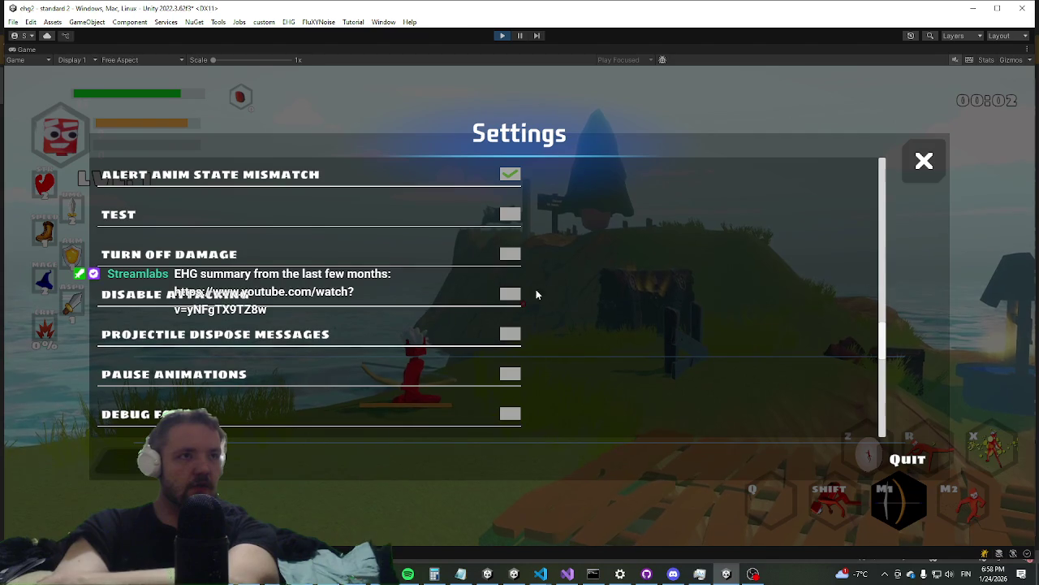
scroll(576, 293, up, 2)
scroll(583, 292, up, 3)
scroll(597, 248, up, 2)
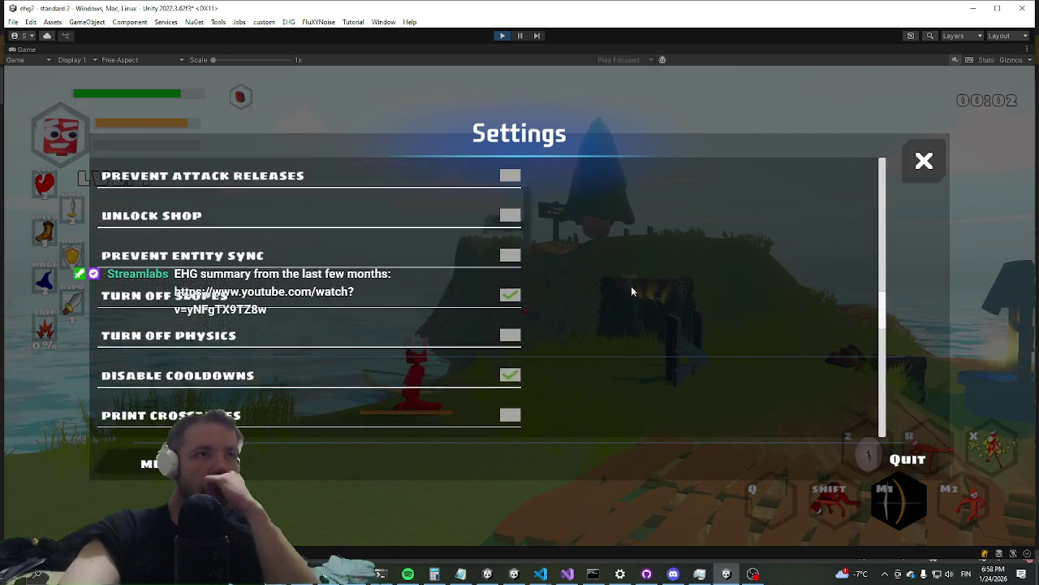
scroll(609, 290, up, 4)
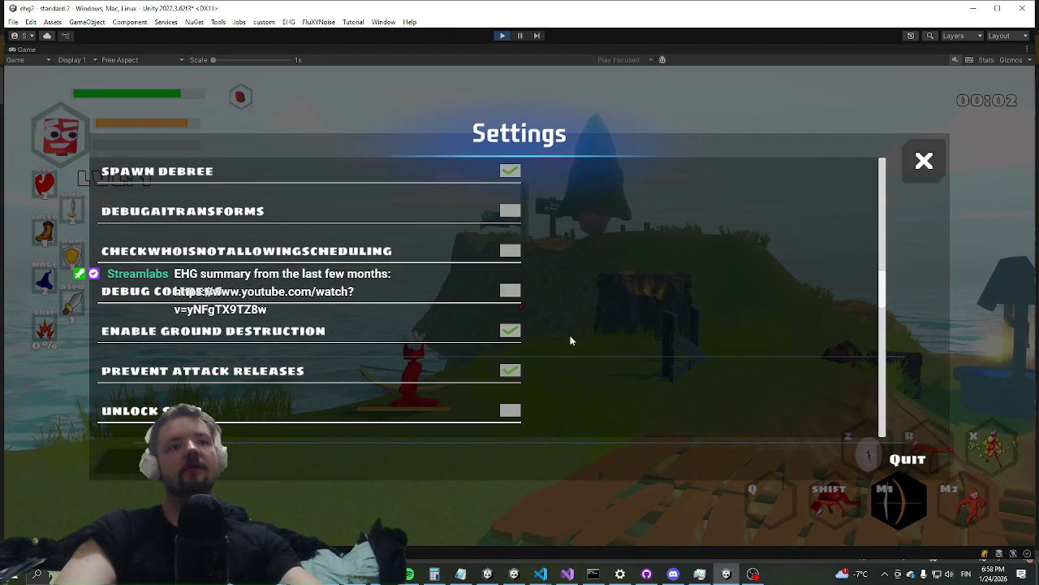
key(Escape)
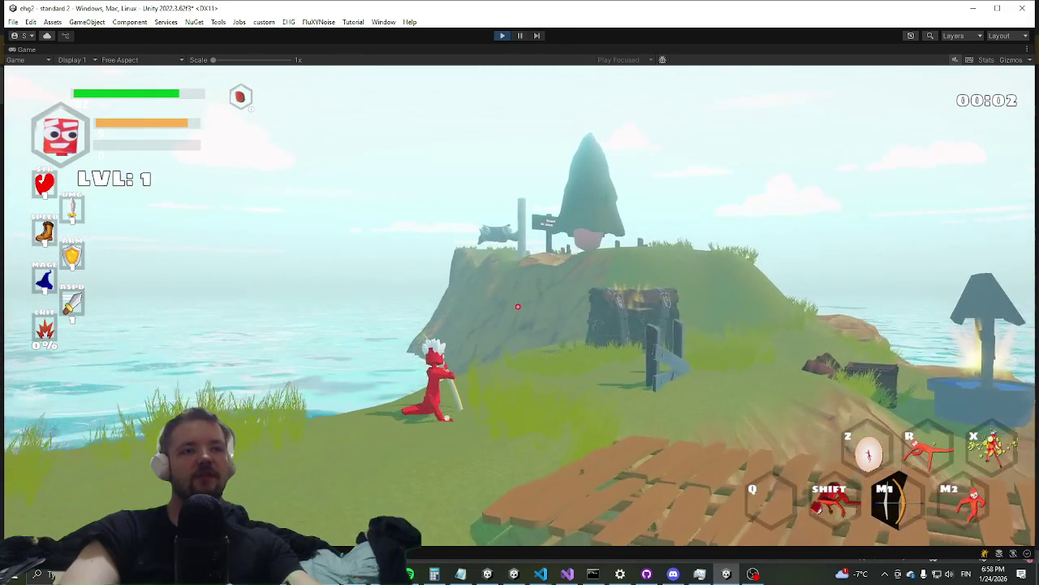
Minimize Visual Studio and restore the normal editor layout around the Game view
key(alt+Tab)
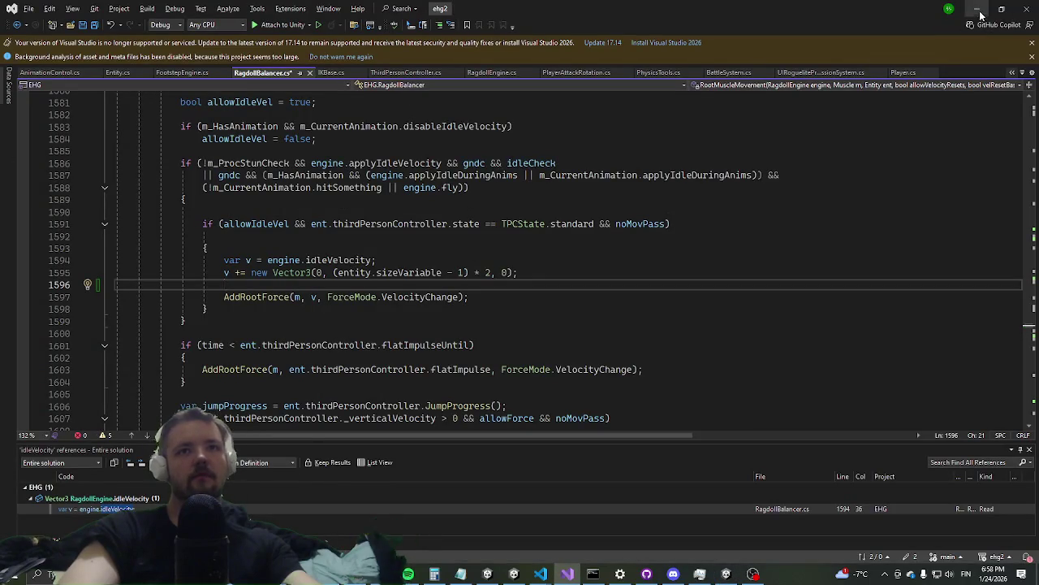
click(977, 10)
right_click(16, 49)
click(69, 91)
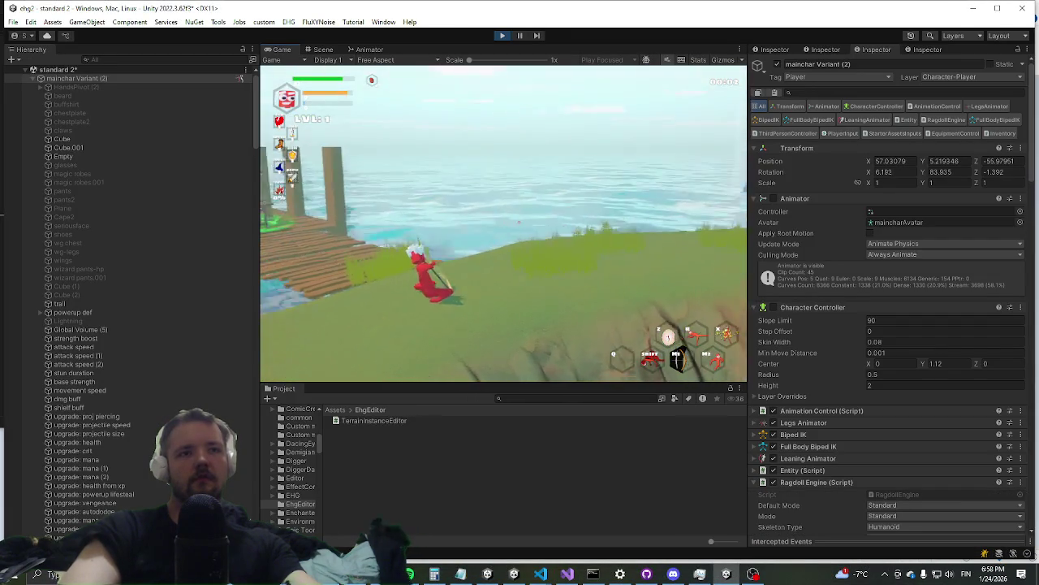
Scrub Ragdoll Engine's Idle Velocity Y up to 11.27, then settle it at 8.13
key(super)
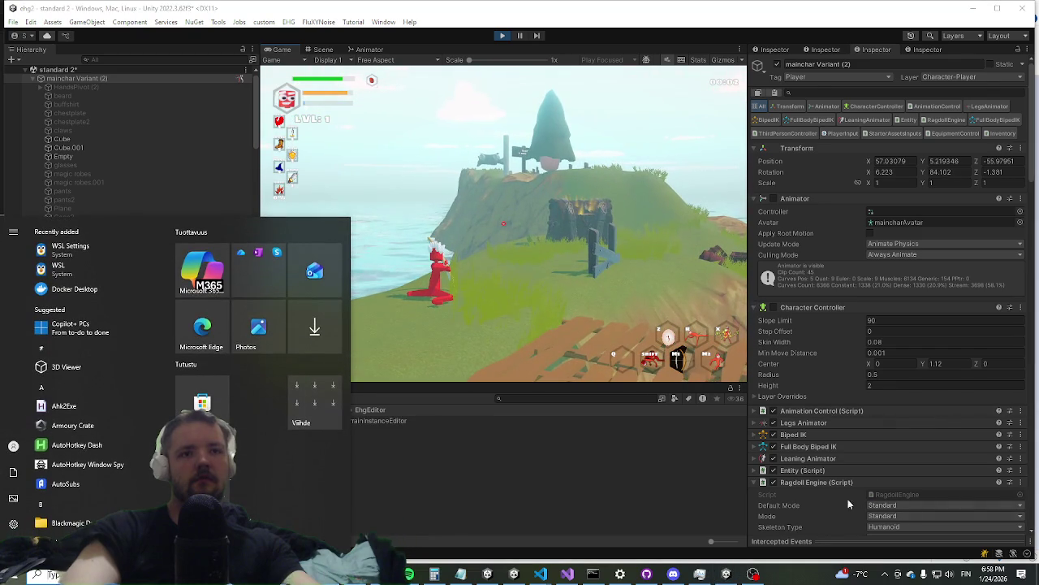
scroll(858, 456, down, 3)
scroll(856, 456, down, 3)
scroll(893, 453, down, 2)
scroll(933, 449, down, 3)
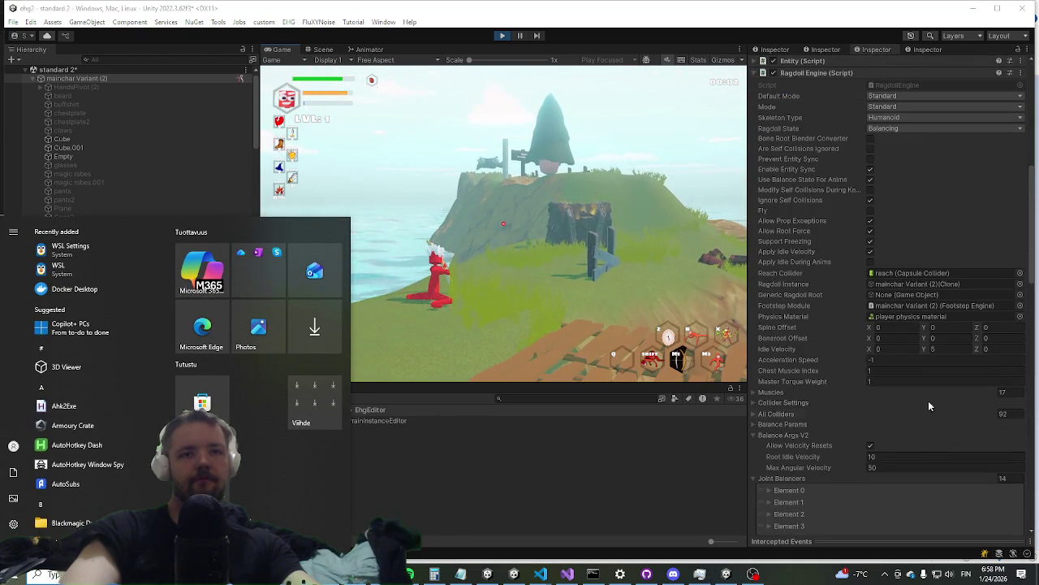
click(974, 352)
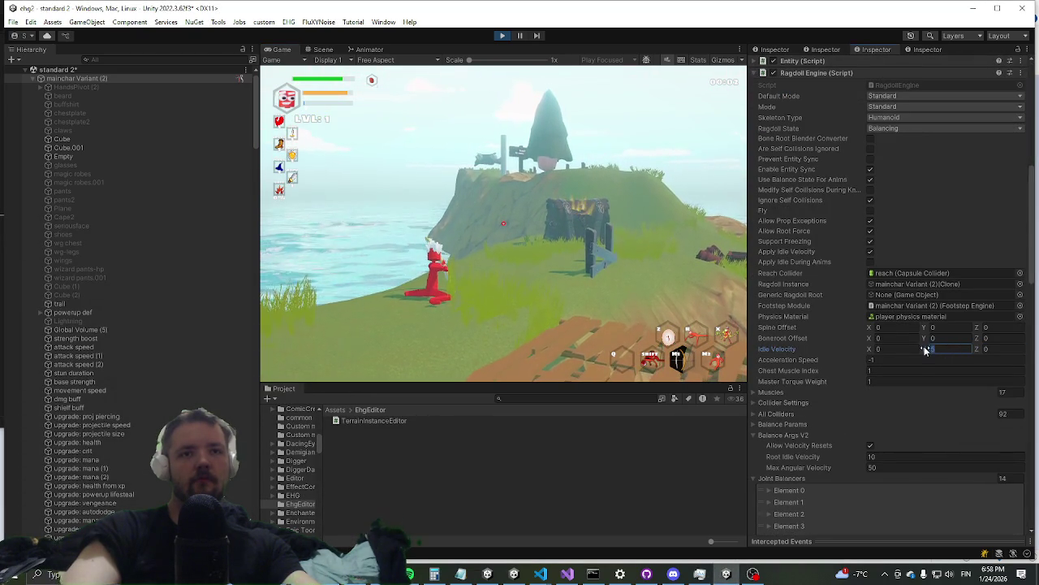
mouse_move(924, 351)
mouse_down()
mouse_move(974, 369)
mouse_move(928, 366)
mouse_move(954, 363)
mouse_up()
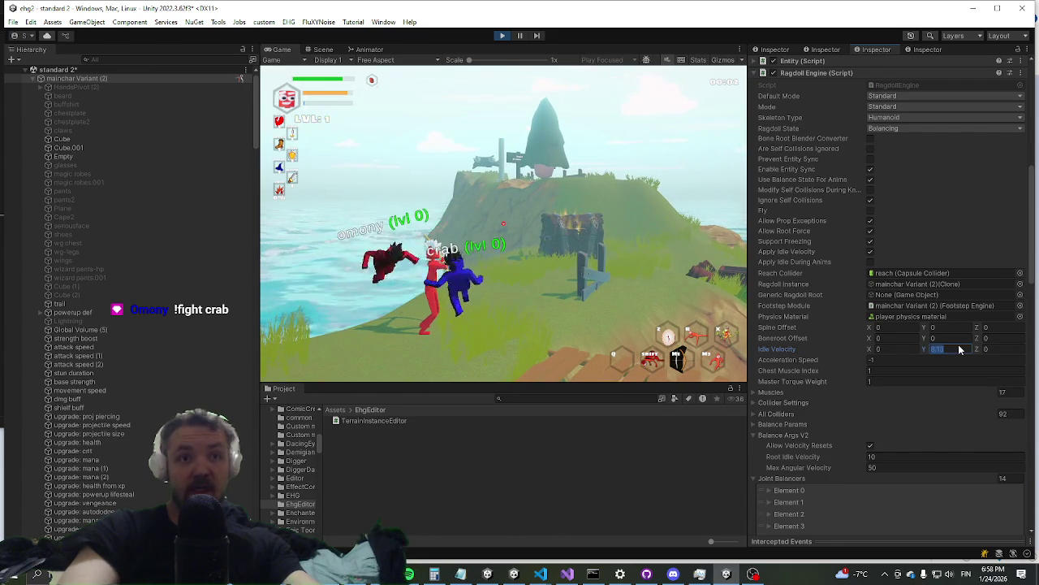
click(524, 277)
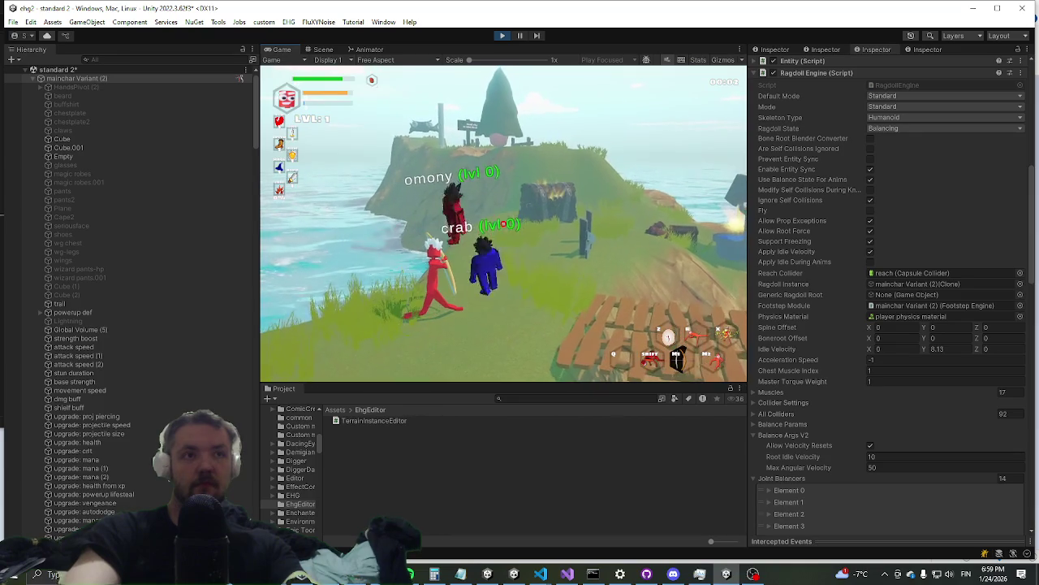
key(super)
click(952, 349)
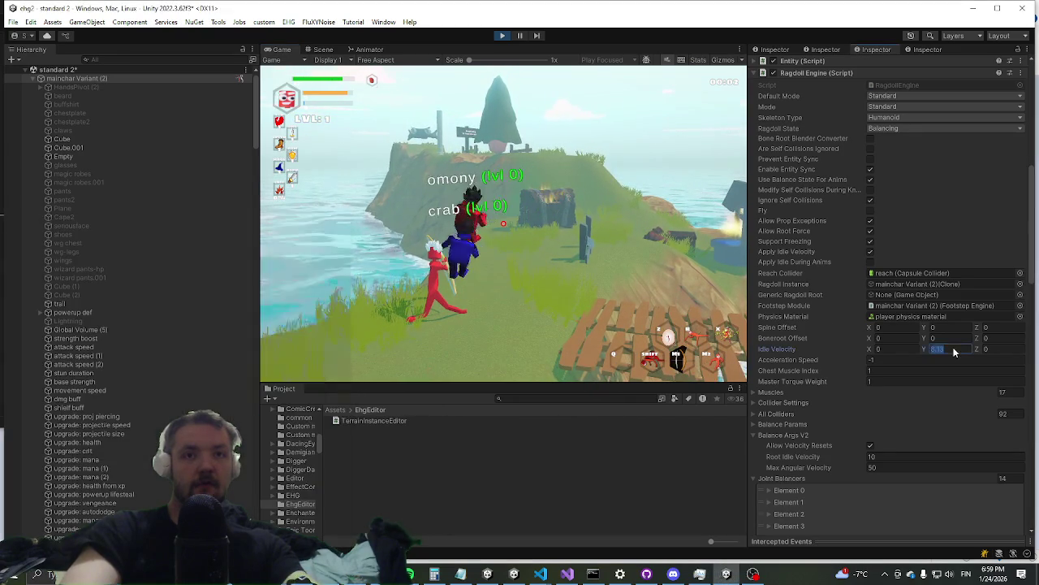
key(alt+Tab)
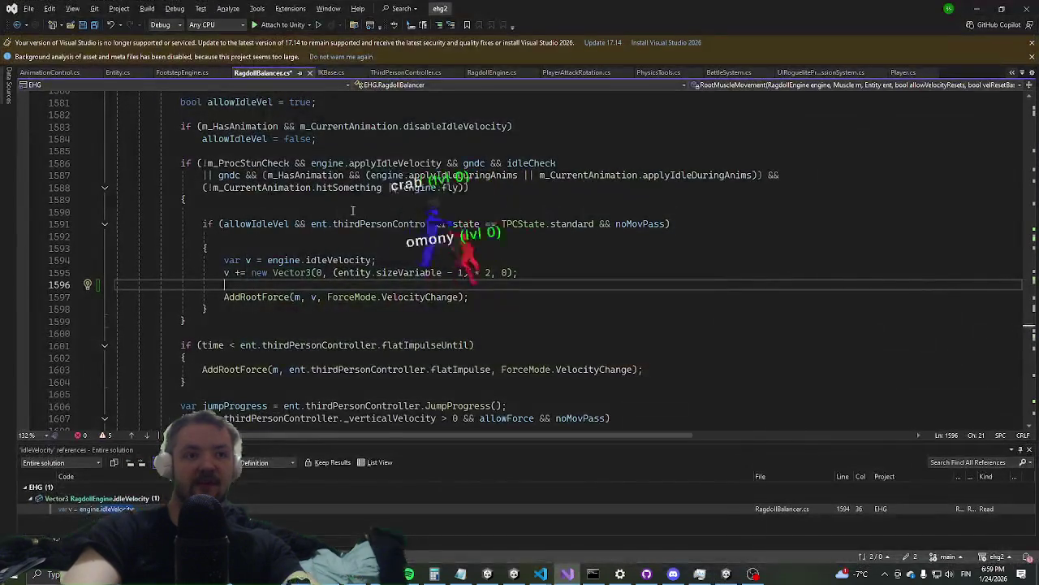
Append * 8.13f to the Vector3 Y term on RagdollBalancer.cs line 1595
scroll(434, 299, up, 2)
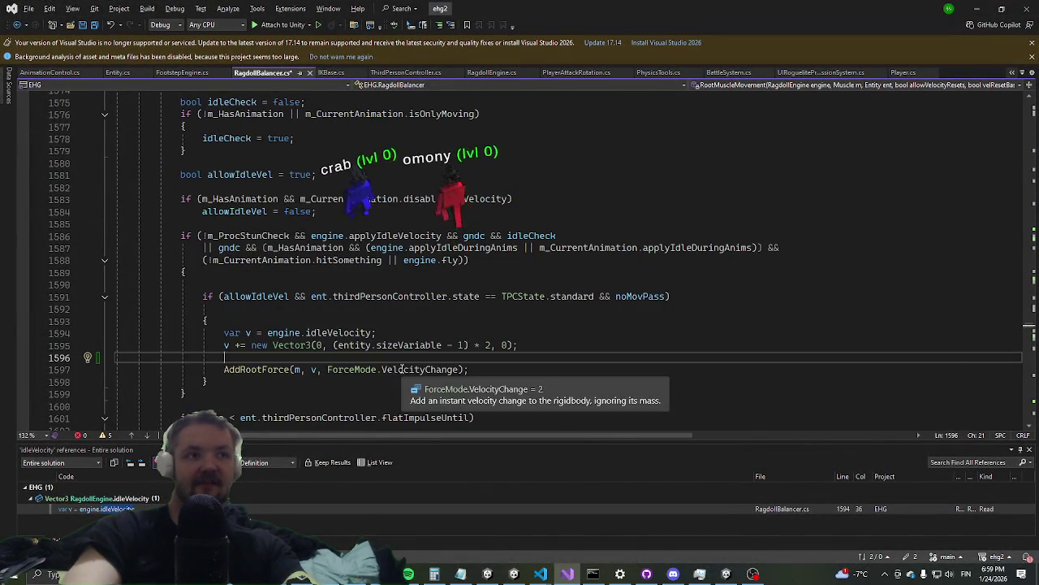
click(493, 345)
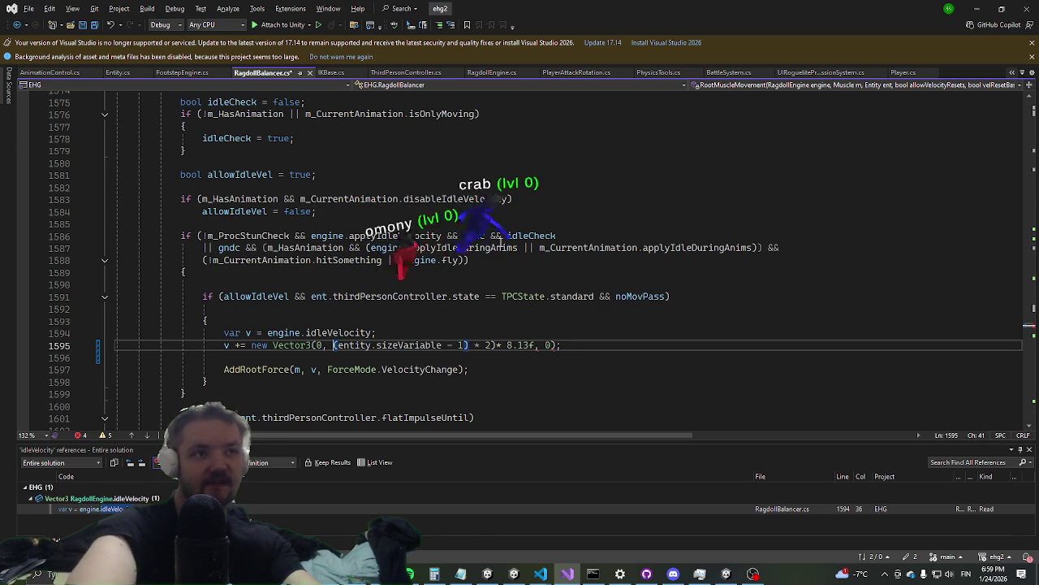
key(alt+Tab)
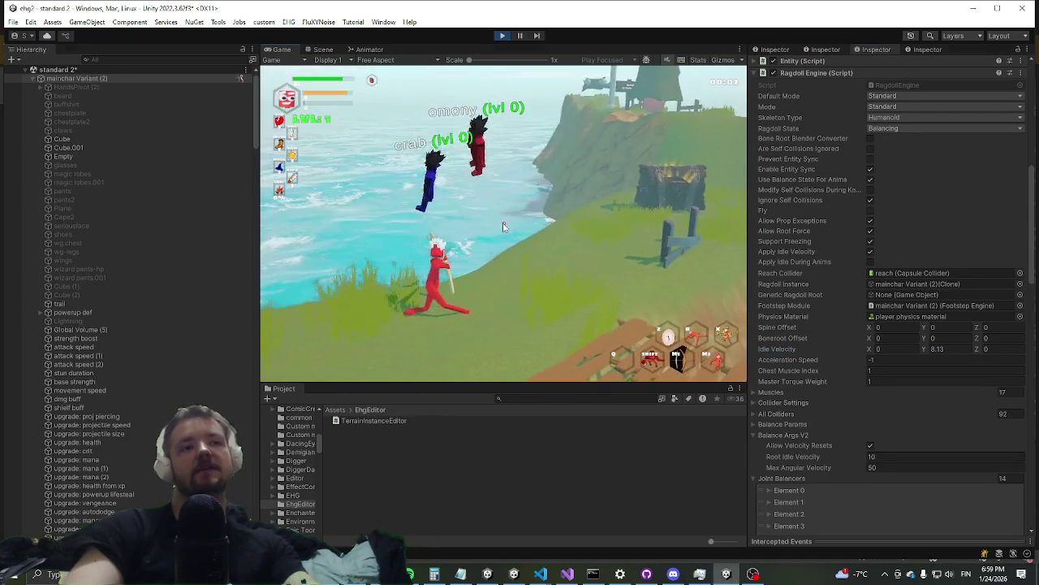
Playtest in the maximized Game view, running, rolling and firing the bow along the cliff
key(shift+space)
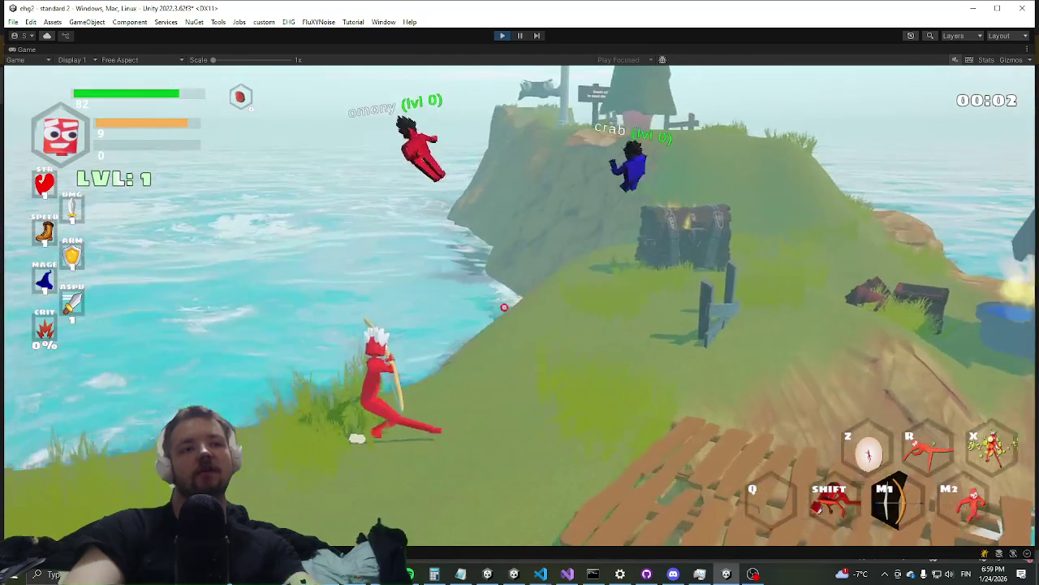
key(w)
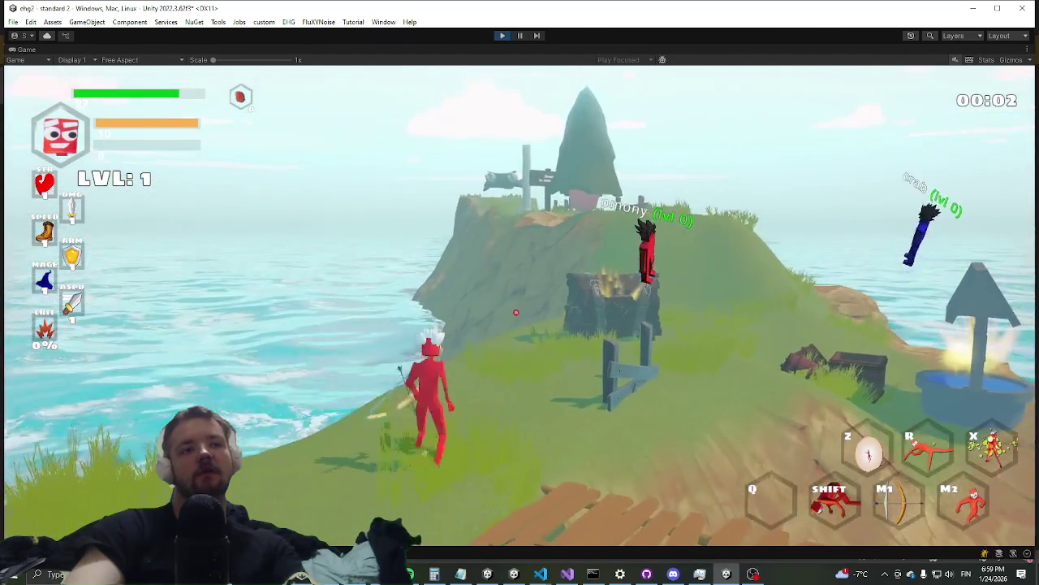
key(shift)
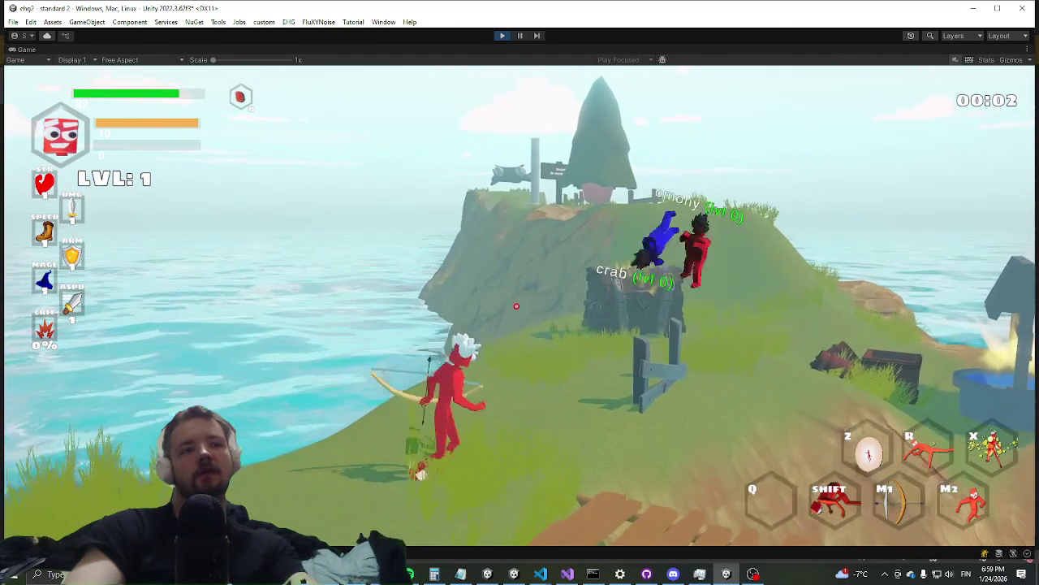
key(a)
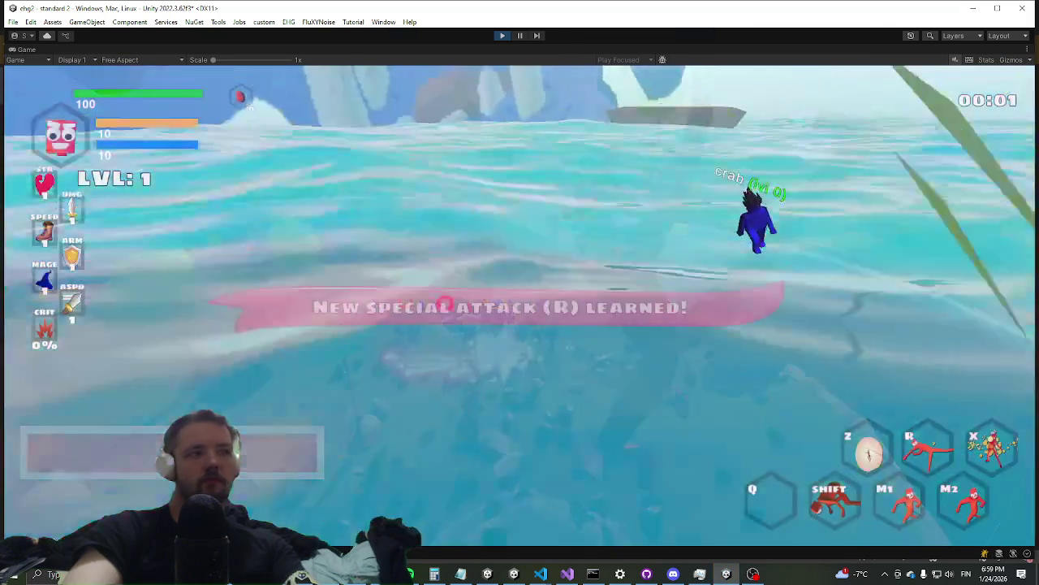
key(w)
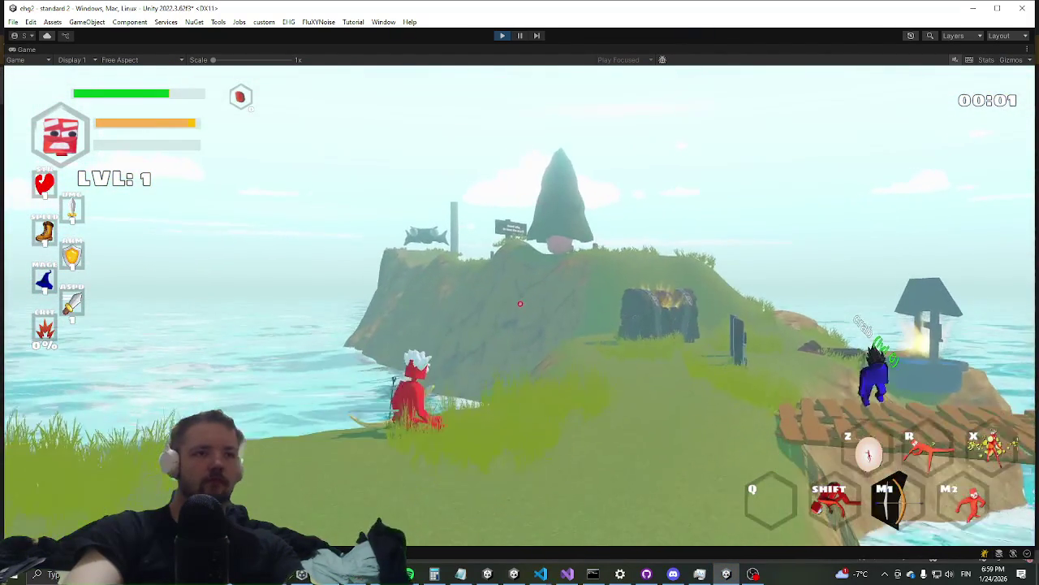
click(520, 307)
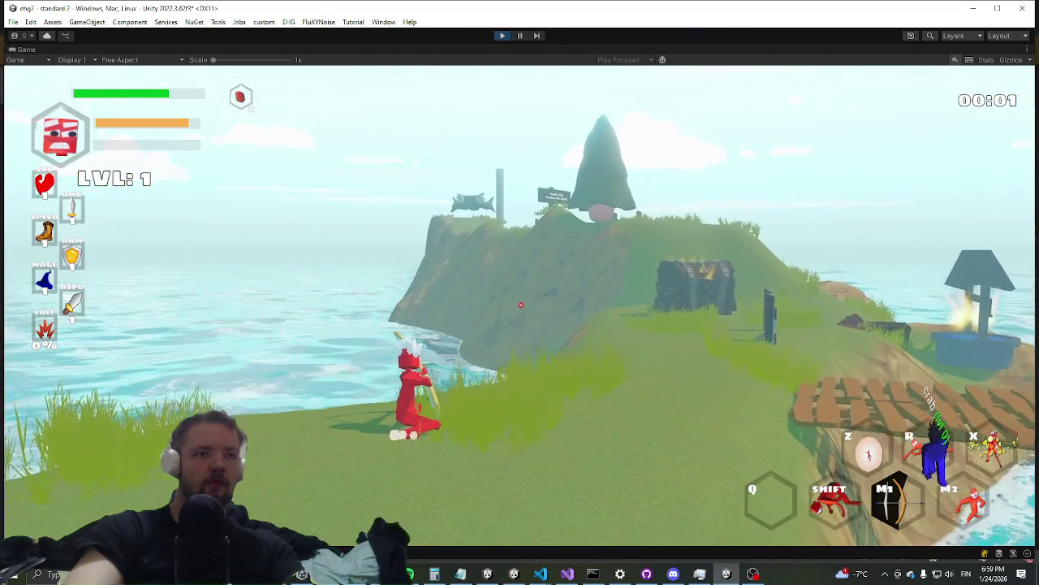
Move the * 8.13f multiplier onto engine.idleVelocity on line 1594, then return to the game
key(alt+Tab)
key(alt+Tab)
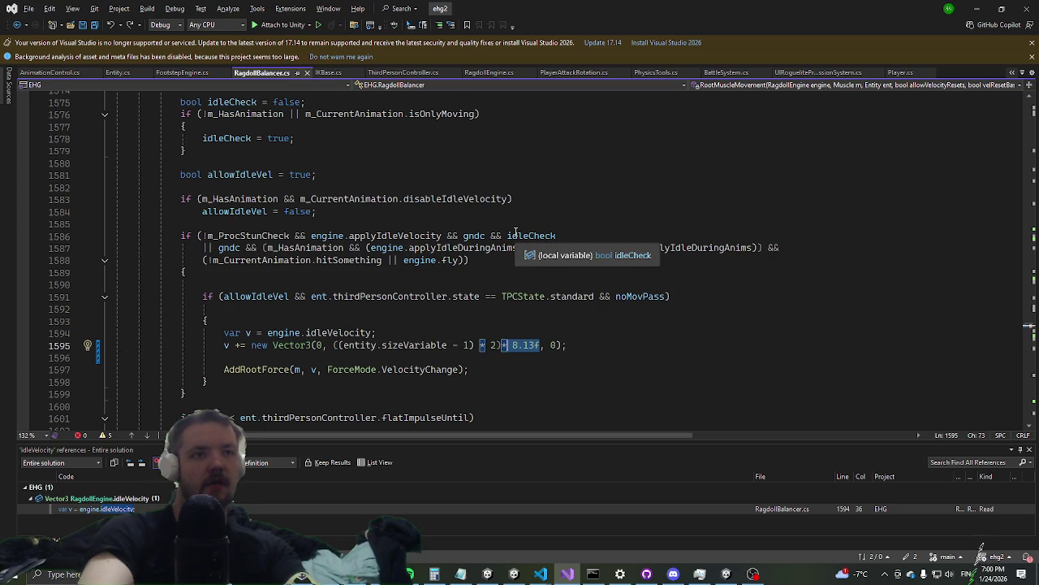
key(Up)
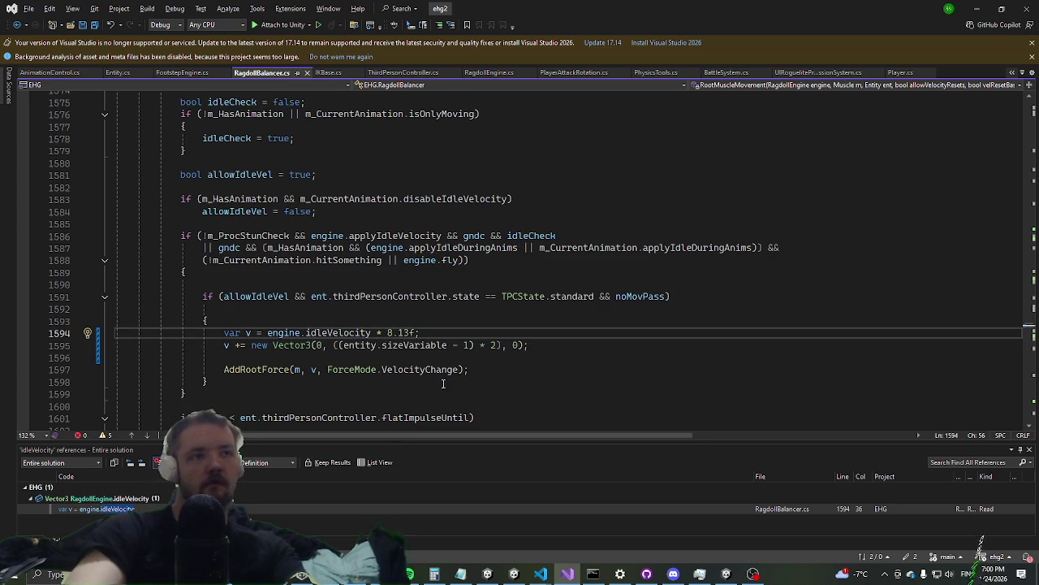
key(alt+Tab)
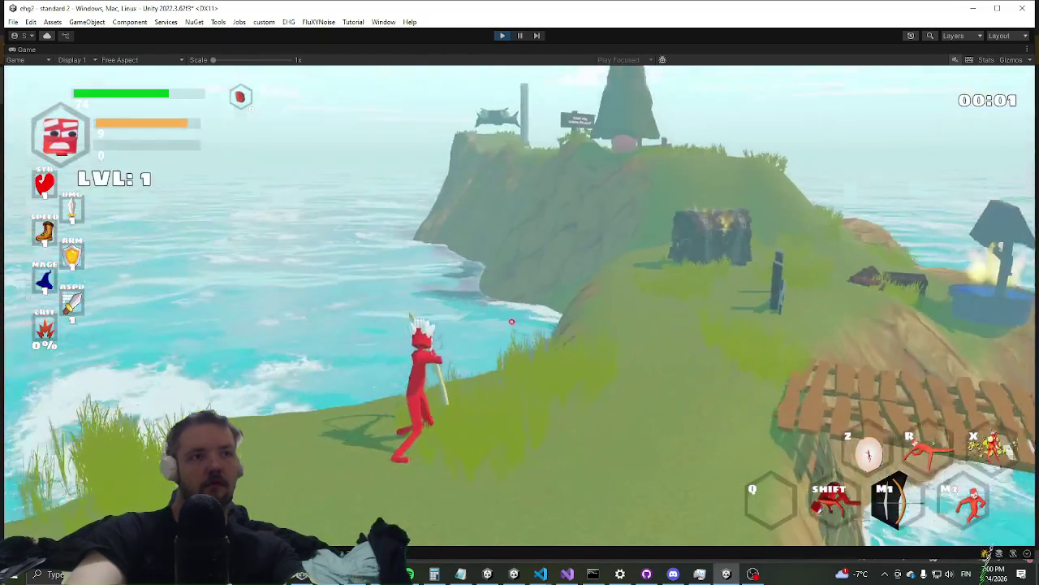
Run the character back, right and left across the grass
key(s)
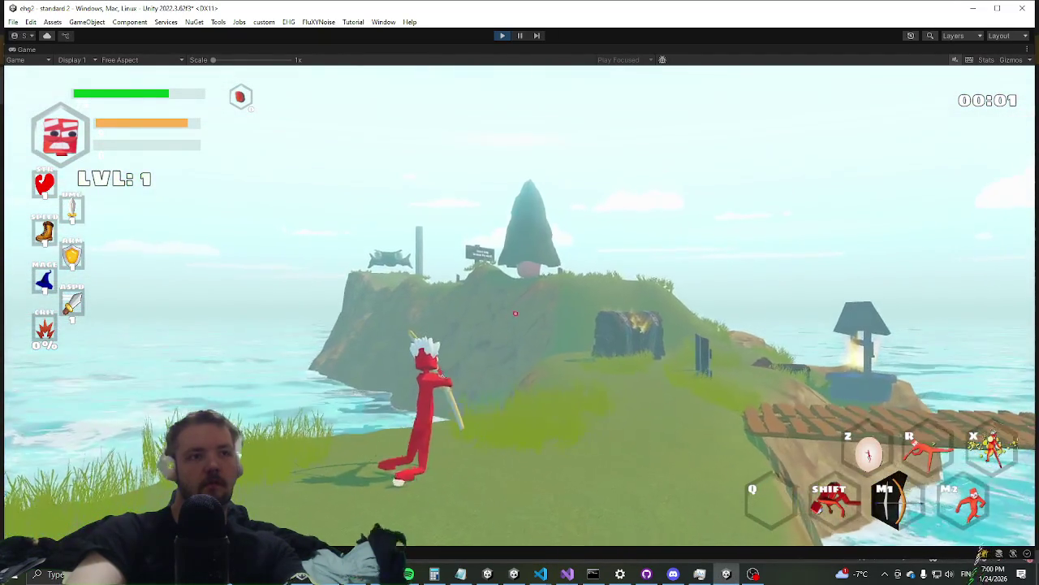
key(d)
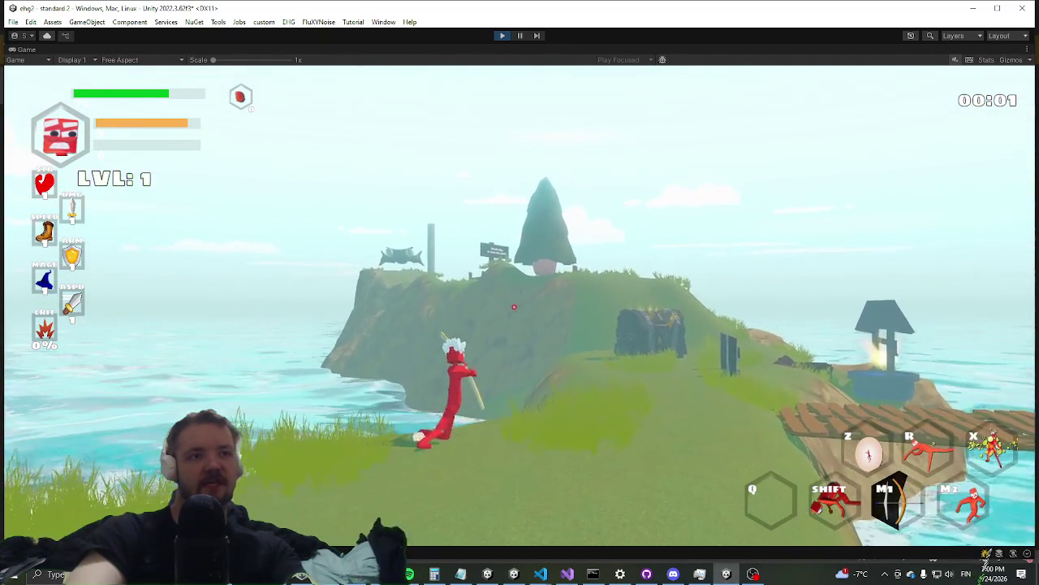
key(a)
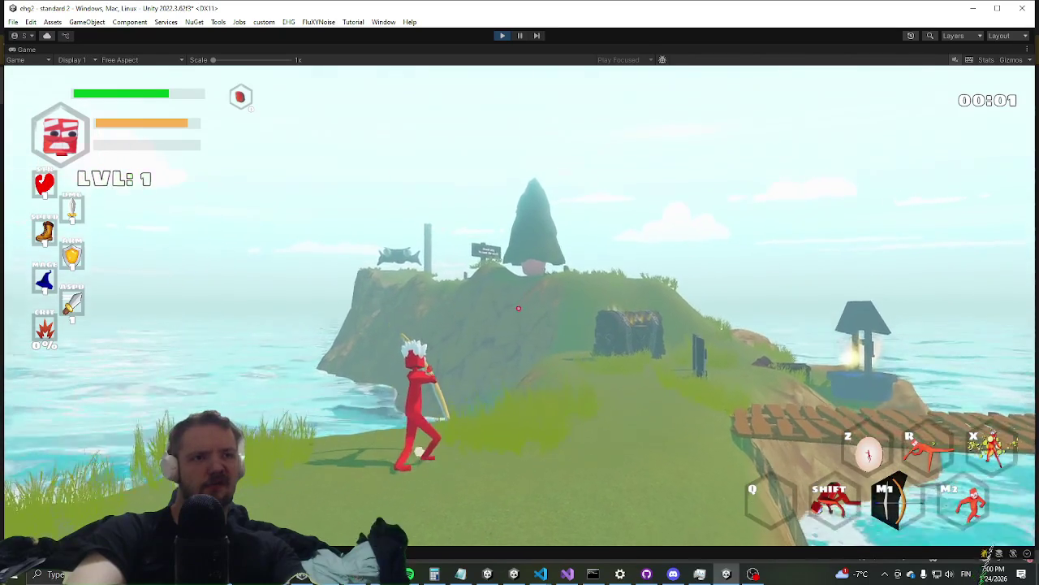
Check RagdollBalancer.cs, then open GitHub Desktop with 'drank mode' as the commit summary
key(alt+Tab)
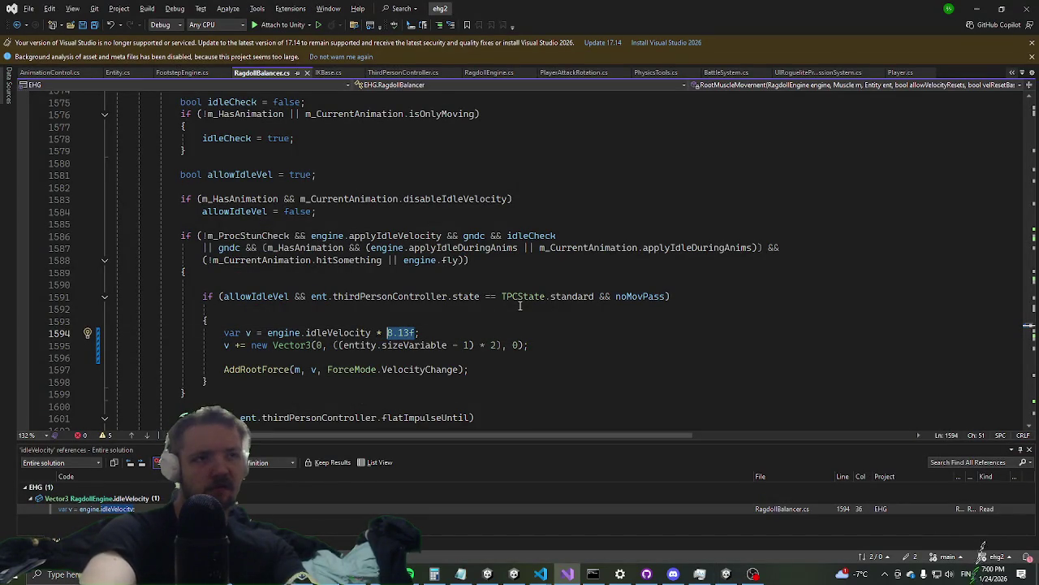
key(alt+Tab)
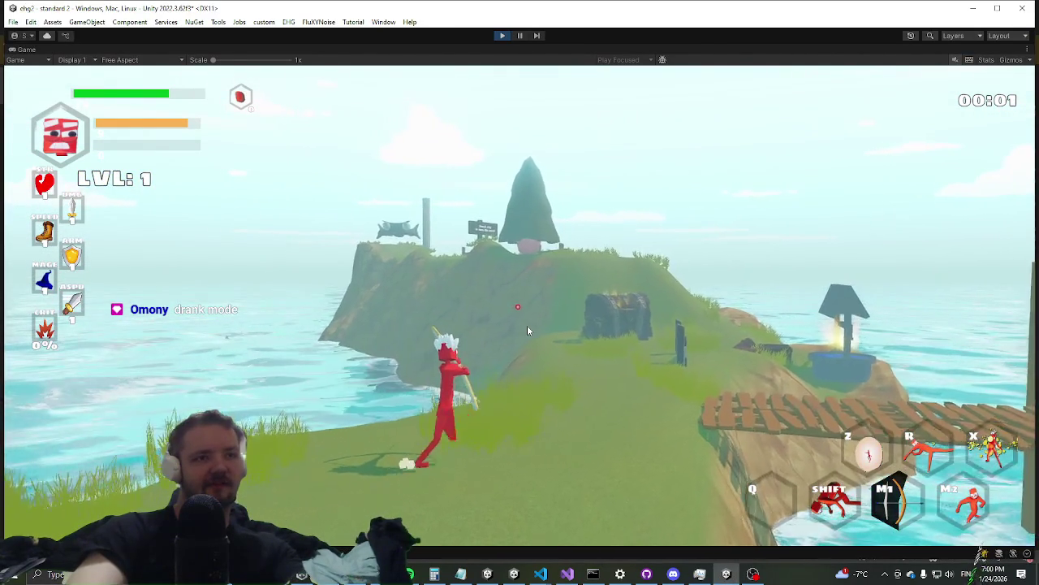
key(super)
key(alt+Tab)
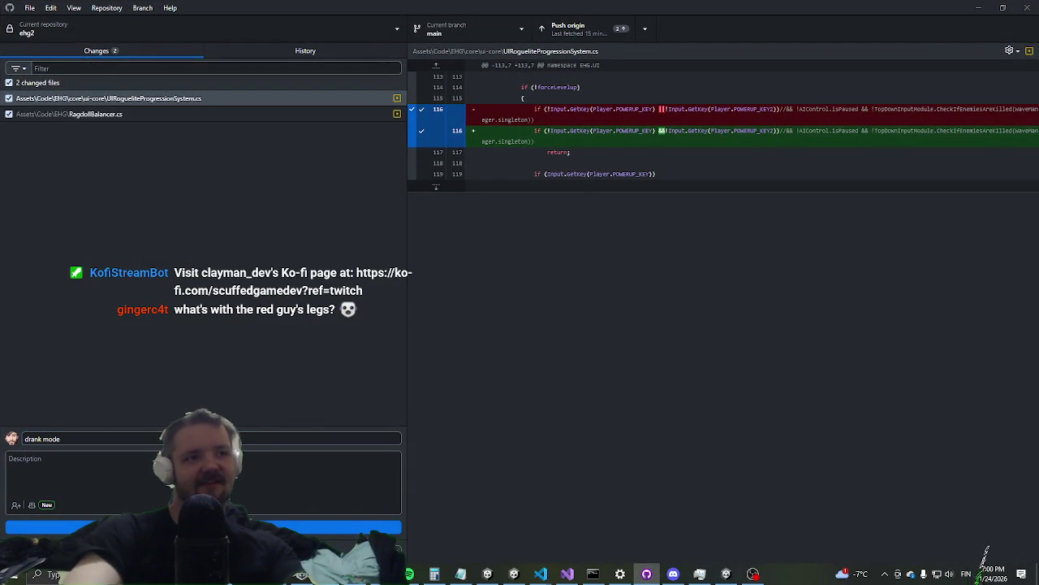
Commit the two changed files to main and minimize GitHub Desktop
key(ctrl+Return)
click(980, 6)
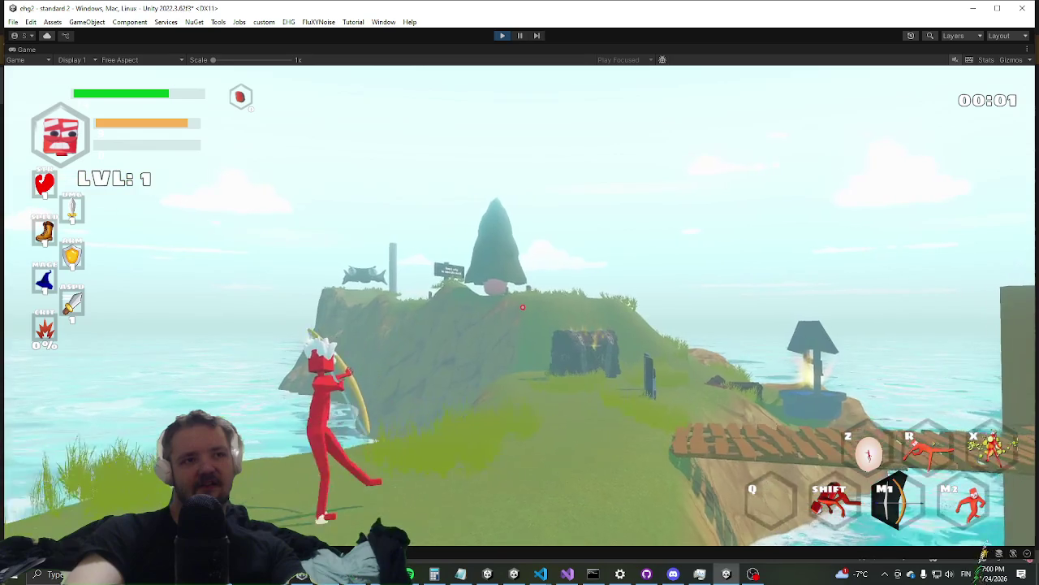
Check RagdollBalancer.cs line 1594's idleVelocity * 10 in Visual Studio, then return to the playtest
key(alt+Tab)
key(alt+Tab)
key(alt+Tab)
key(alt+Tab)
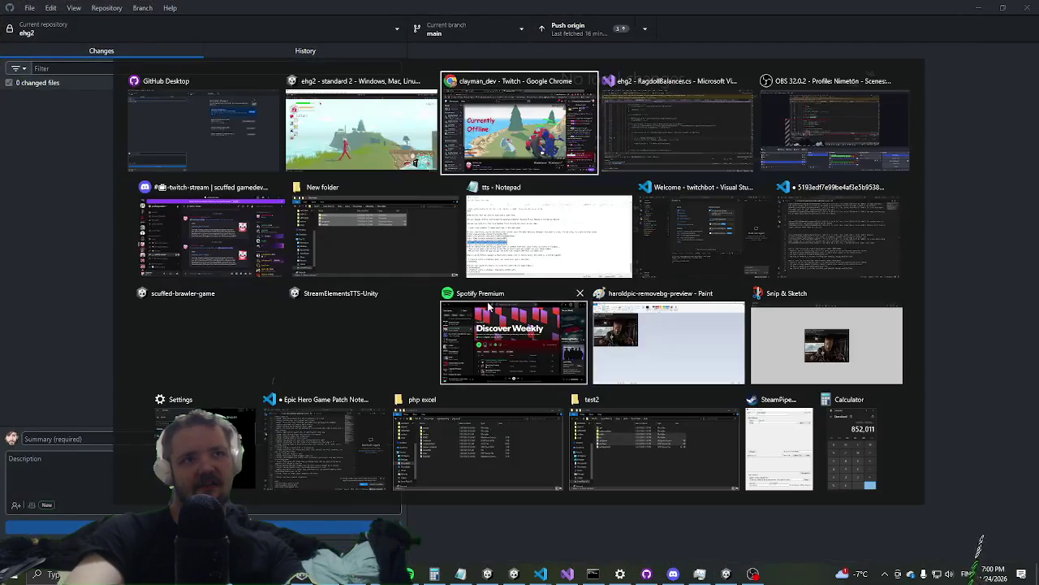
key(alt+Tab)
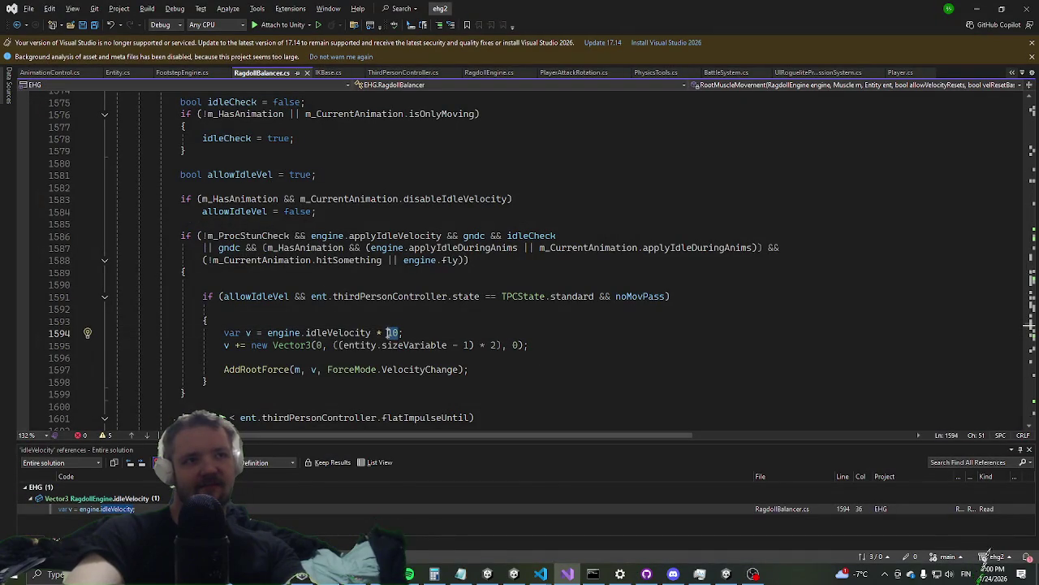
key(alt+Tab)
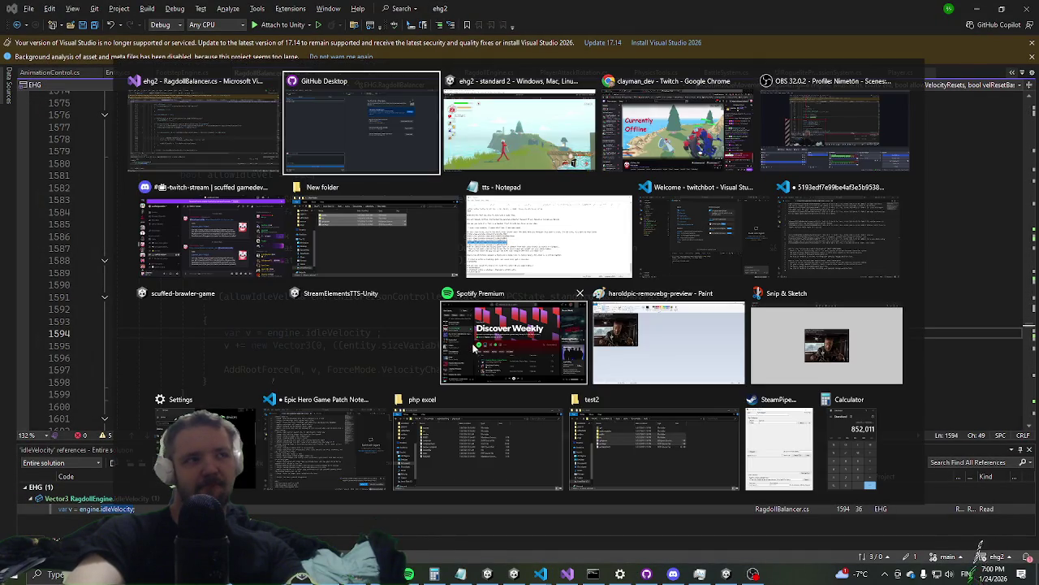
Walk the character onto the hill and into the grass, then bring RagdollBalancer.cs back to front
key(w)
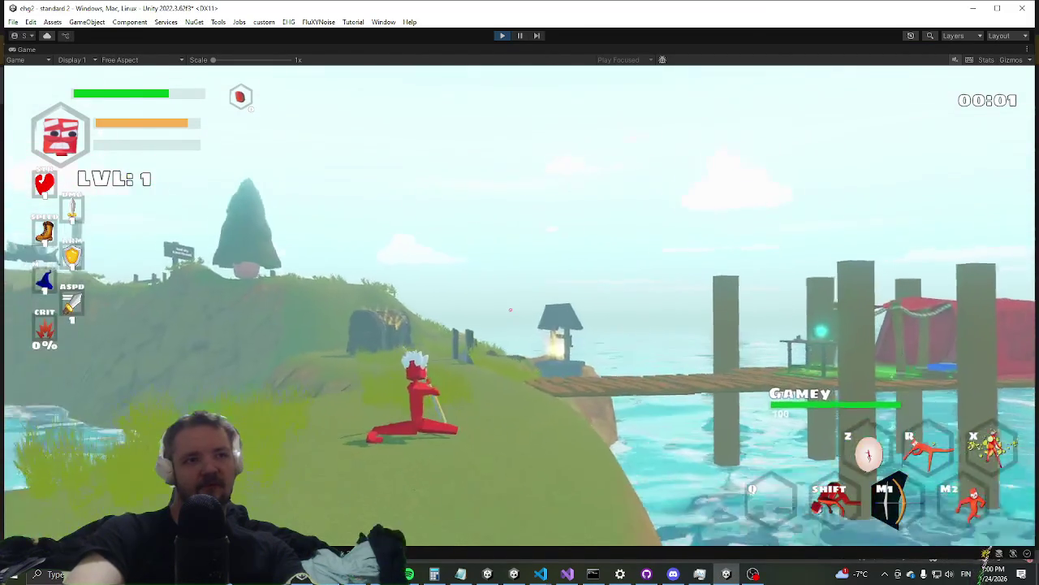
key(w)
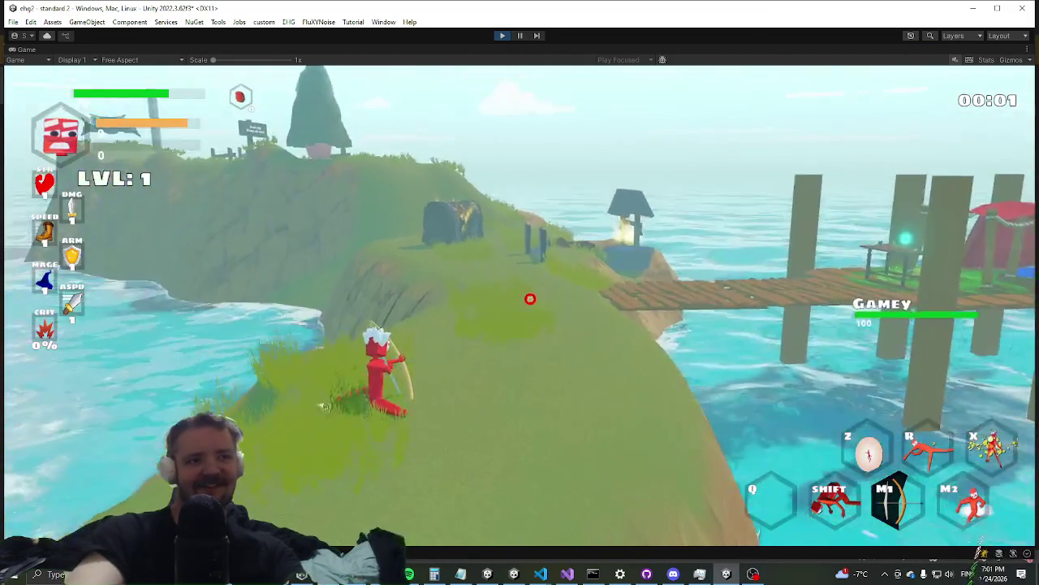
key(w)
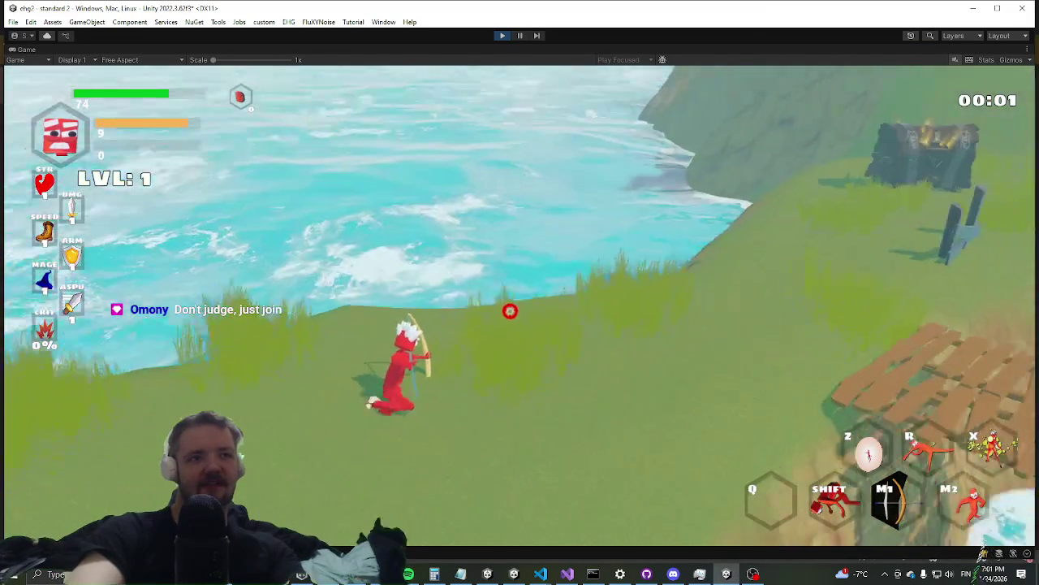
key(w)
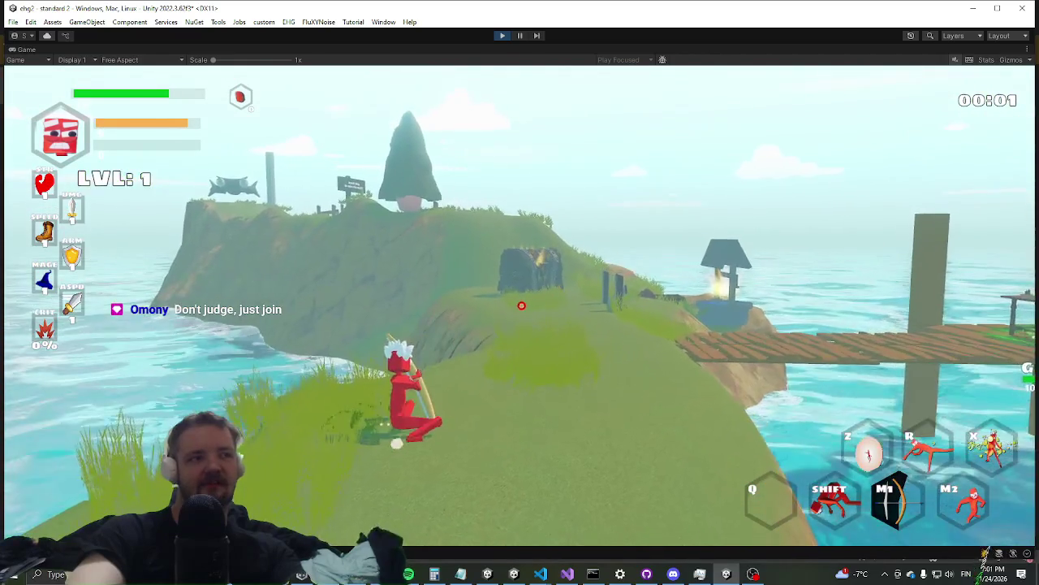
key(w)
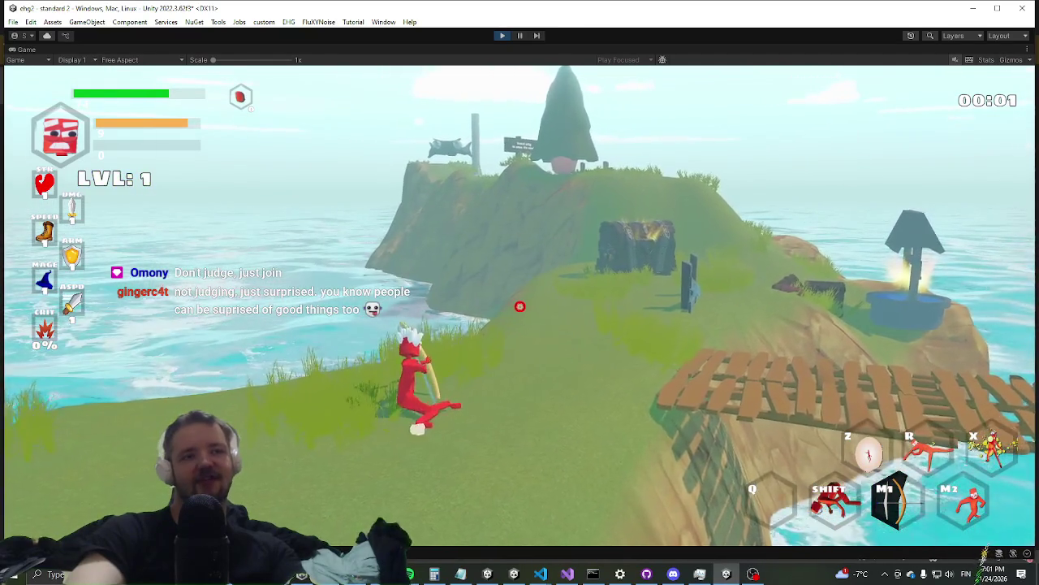
key(alt+Tab)
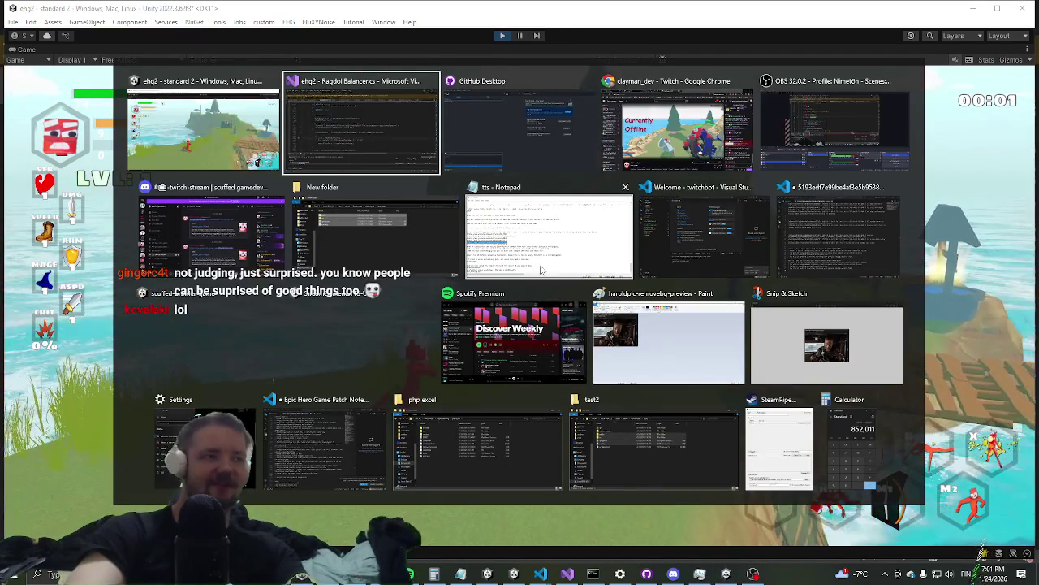
key(alt+shift+Tab)
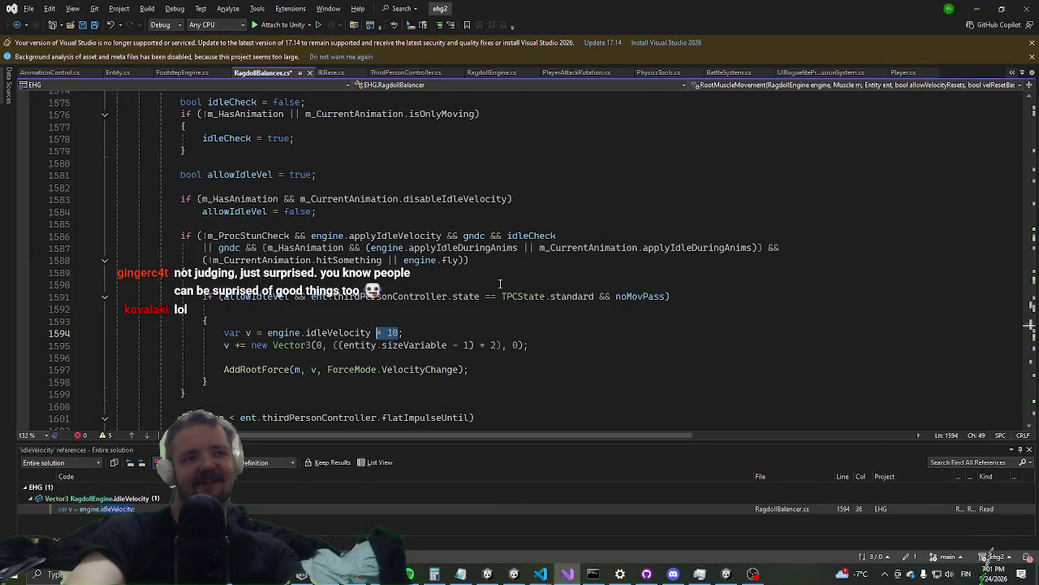
Change line 1594's idleVelocity multiplier from 10 to 8, then return to the Unity game
key(alt+Tab)
key(alt+shift+Tab)
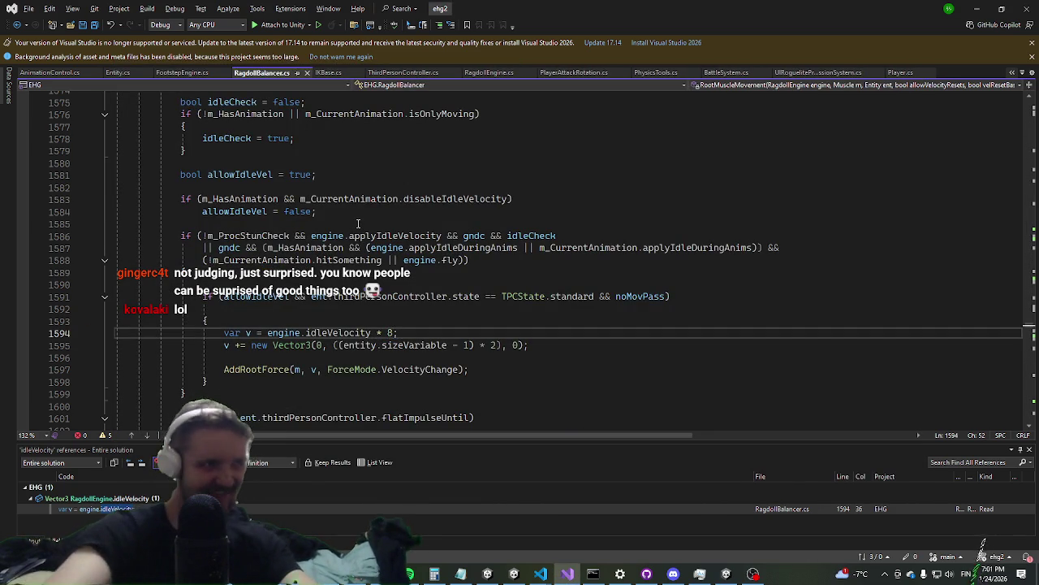
key(alt+Tab)
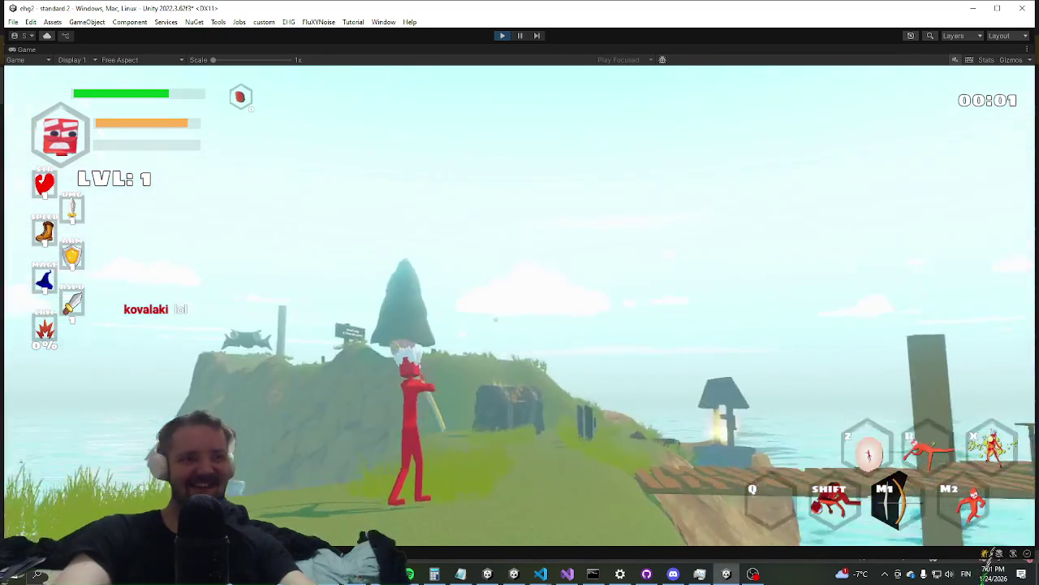
Walk the character toward the sea to test the multiplier of 8, then return to Visual Studio
key(w)
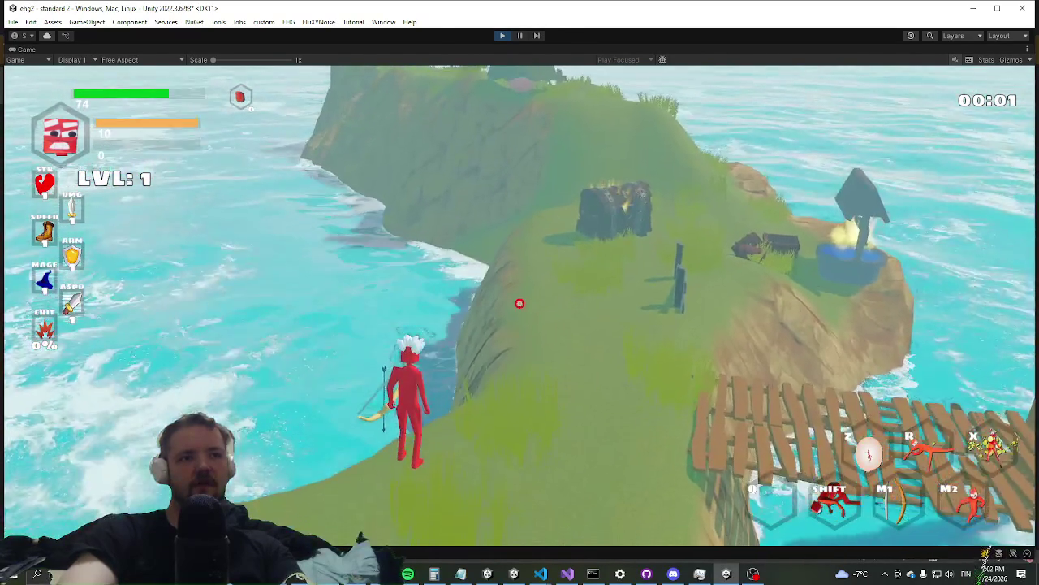
key(alt+Tab)
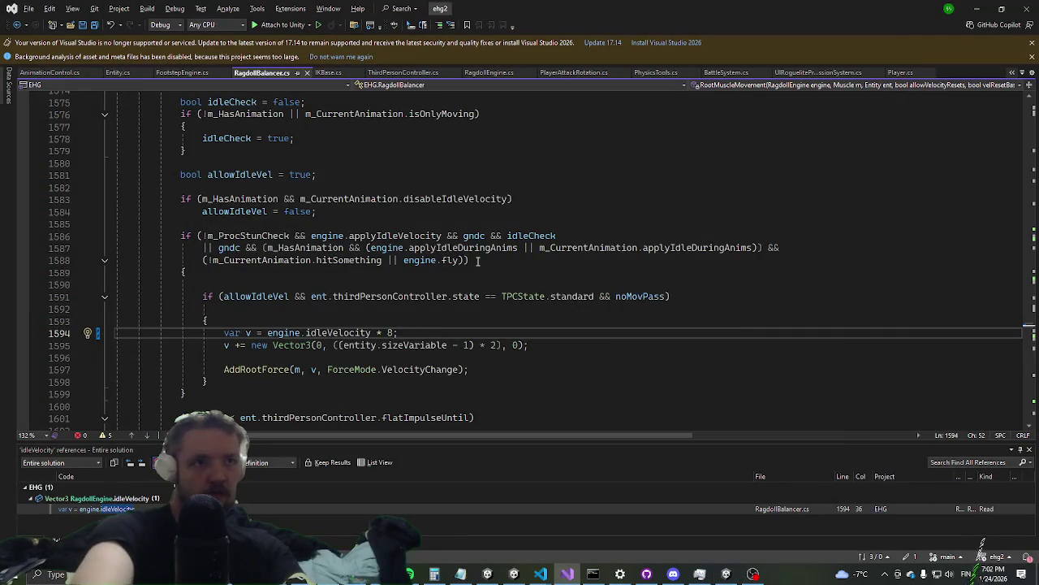
Code-search 'triggerjump' and open the TriggerJump method in Entity.cs
key(ctrl+t)
text(triggerjump)
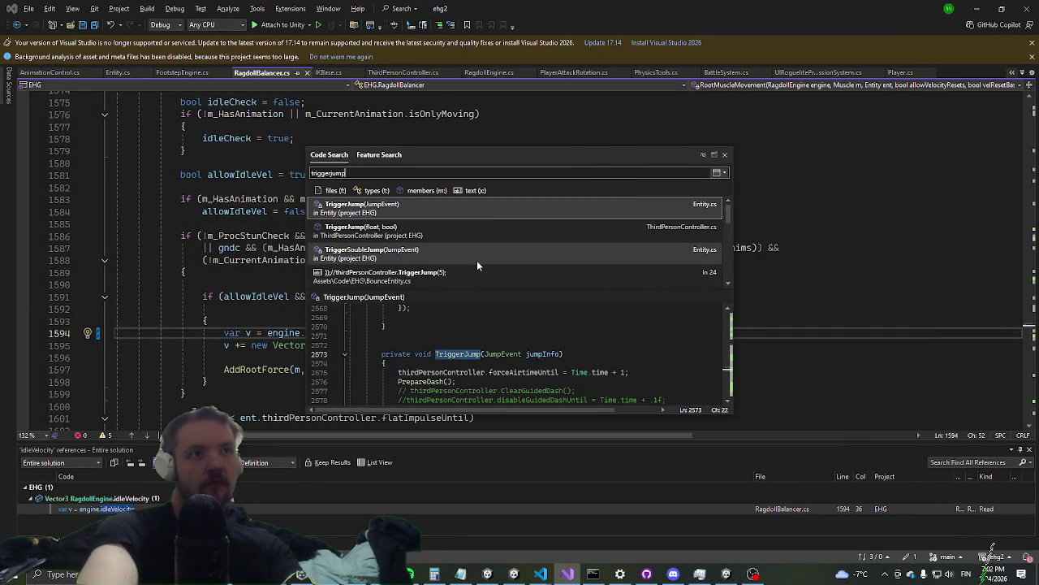
key(Return)
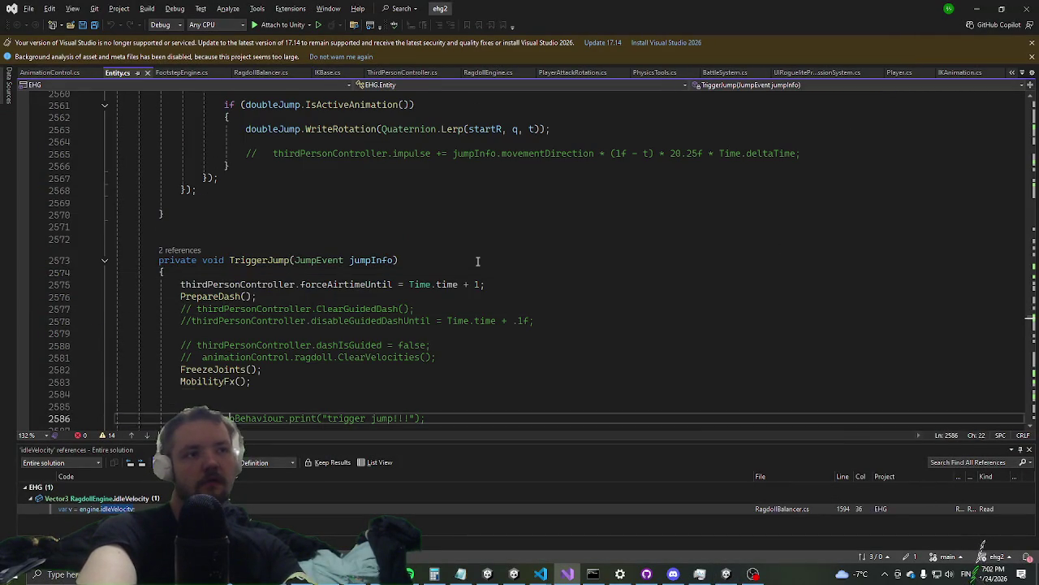
key(Down)
key(Down)
key(Down)
key(Down)
key(Down)
key(Down)
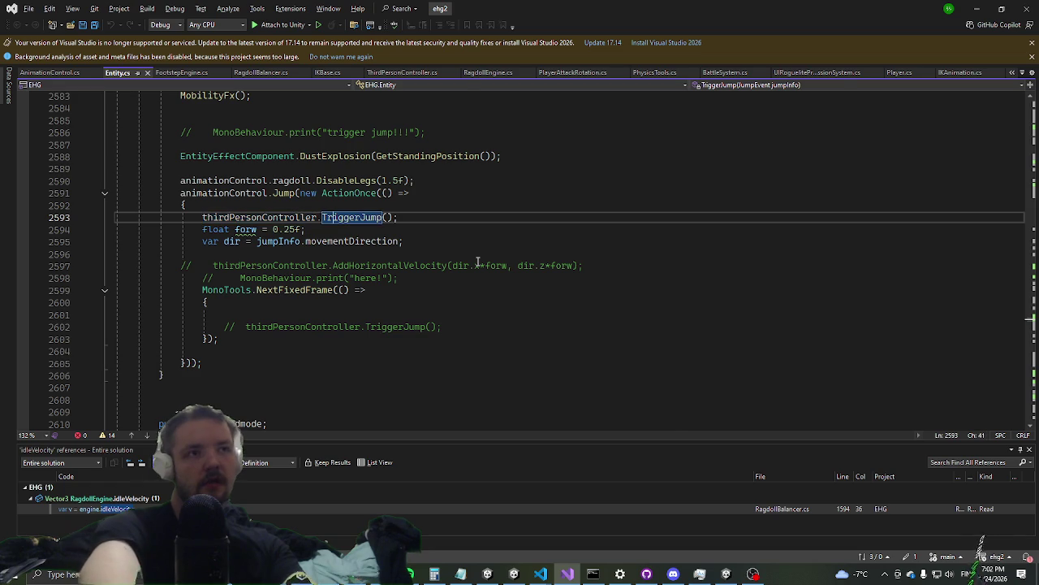
Jump to ThirdPersonController's TriggerJump definition and move down to the jumpstrength line
key(F12)
key(Down)
key(Down)
key(Down)
key(Down)
key(Down)
key(Down)
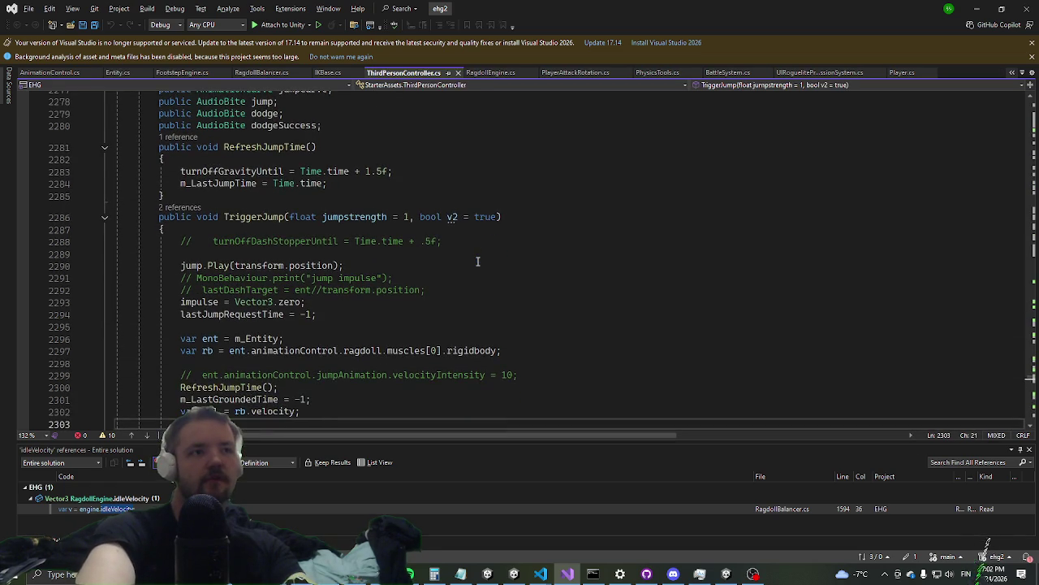
key(Down)
key(Down)
key(Down)
key(Down)
key(Down)
key(Down)
key(Down)
key(Down)
key(Down)
key(Down)
key(Down)
key(Down)
key(Down)
key(Down)
key(Down)
key(Down)
key(Down)
key(Down)
key(Down)
key(Down)
key(Down)
key(Down)
key(Down)
key(Down)
key(Down)
key(Down)
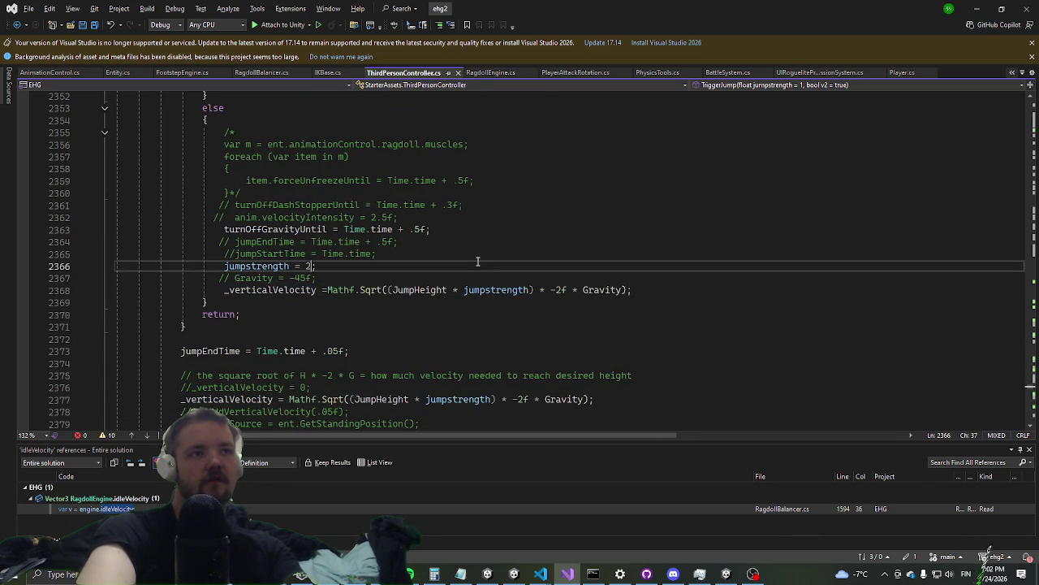
Run the character to the cliff and leap off, then return to Visual Studio to set jumpstrength = .5f
key(alt+Tab)
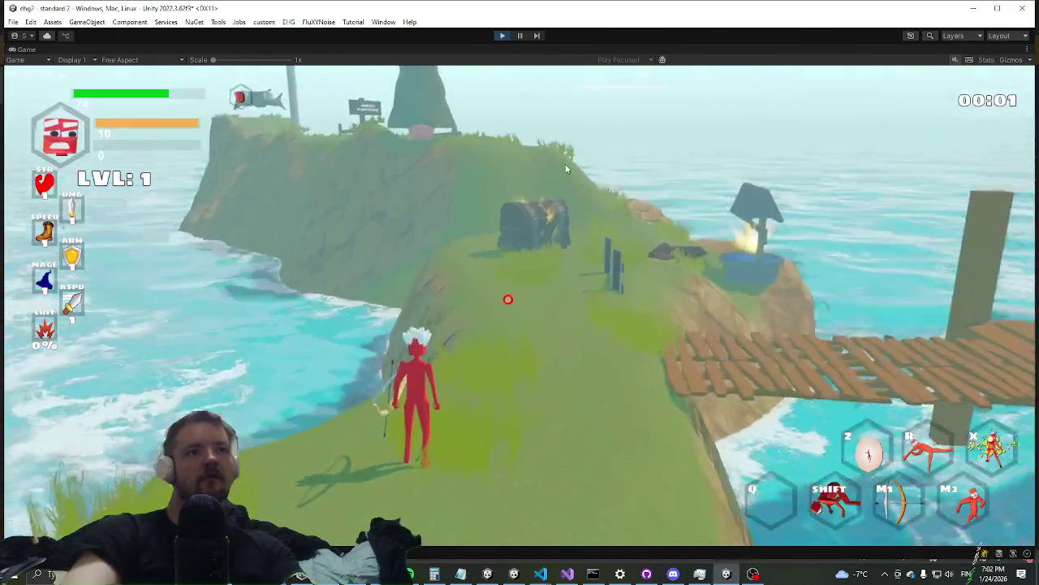
key(super)
click(520, 306)
key(w)
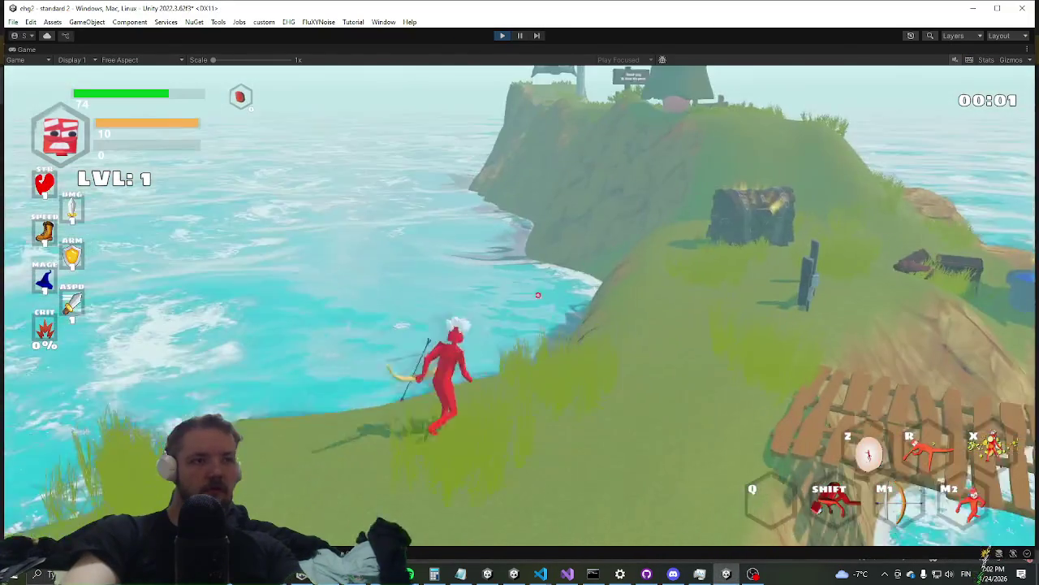
key(space)
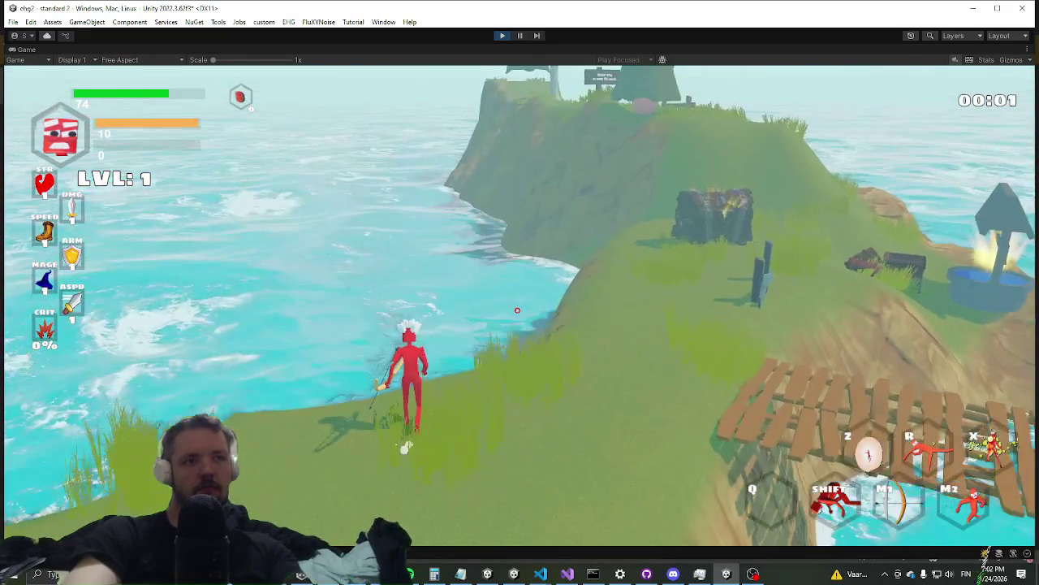
key(alt+Tab)
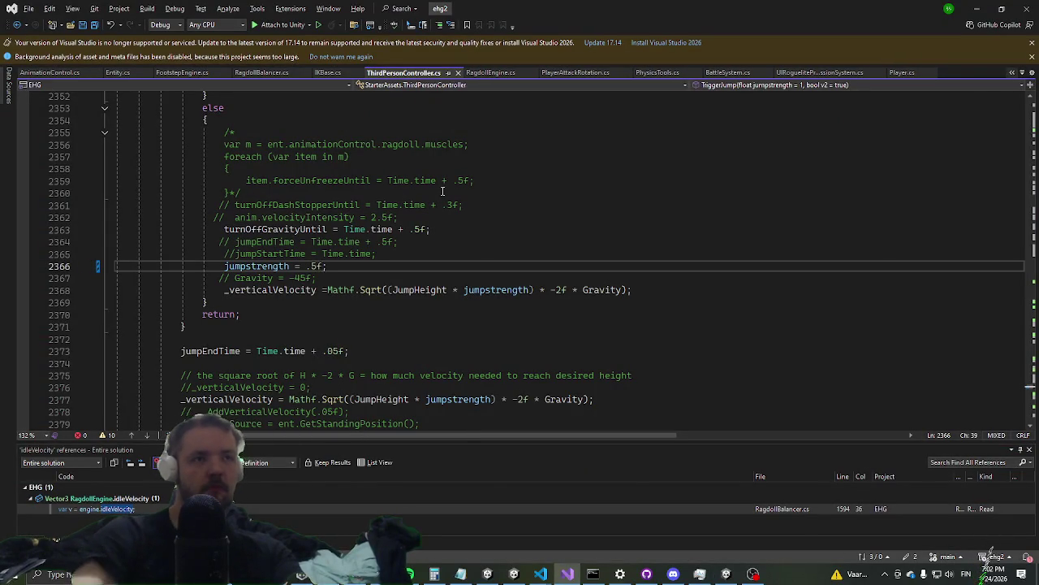
Dash toward the chest, leap down the slope toward the water, and fire the bow after landing
key(alt+Tab)
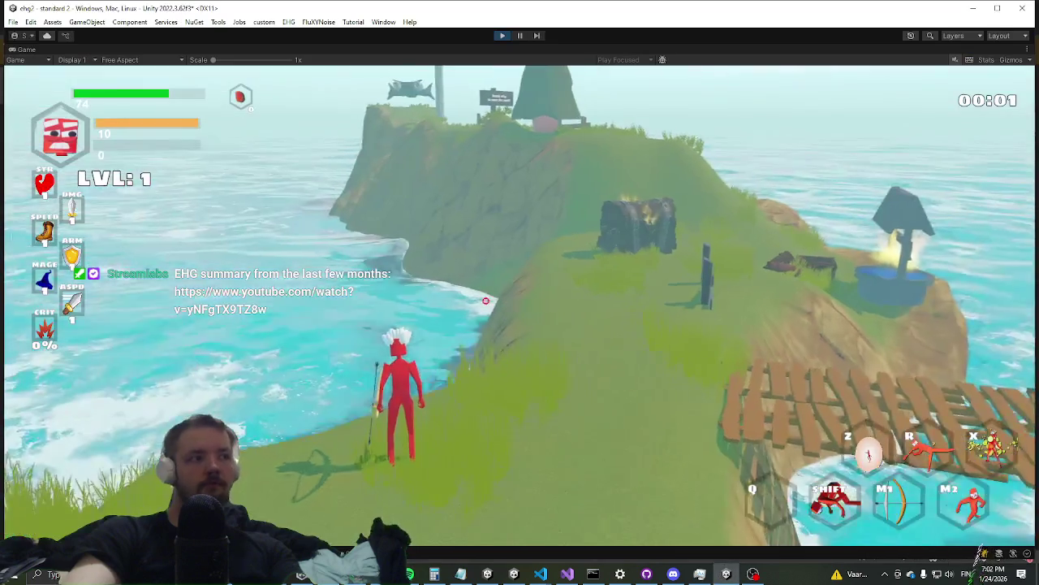
key(shift)
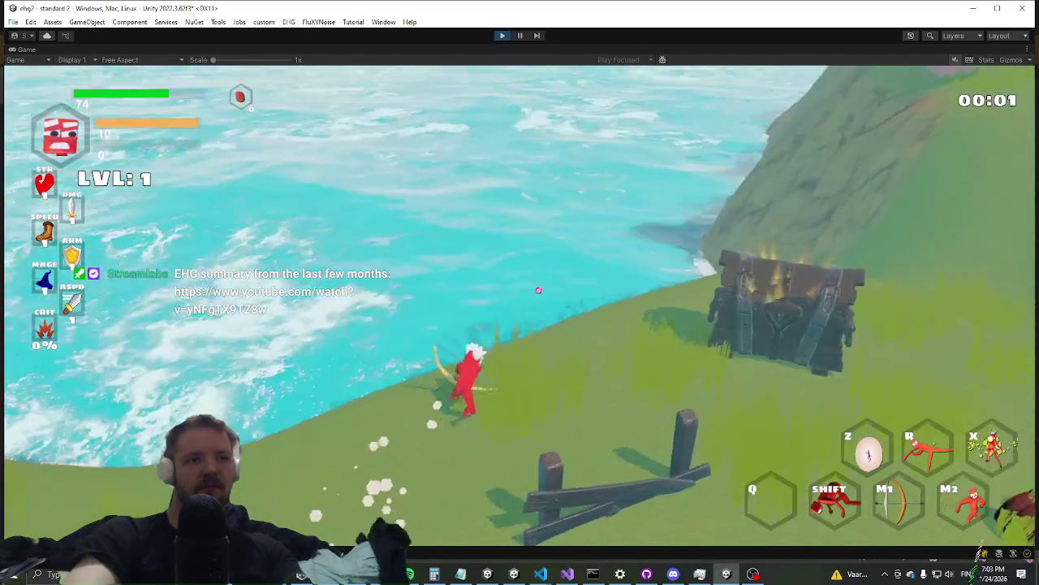
key(space)
click(517, 304)
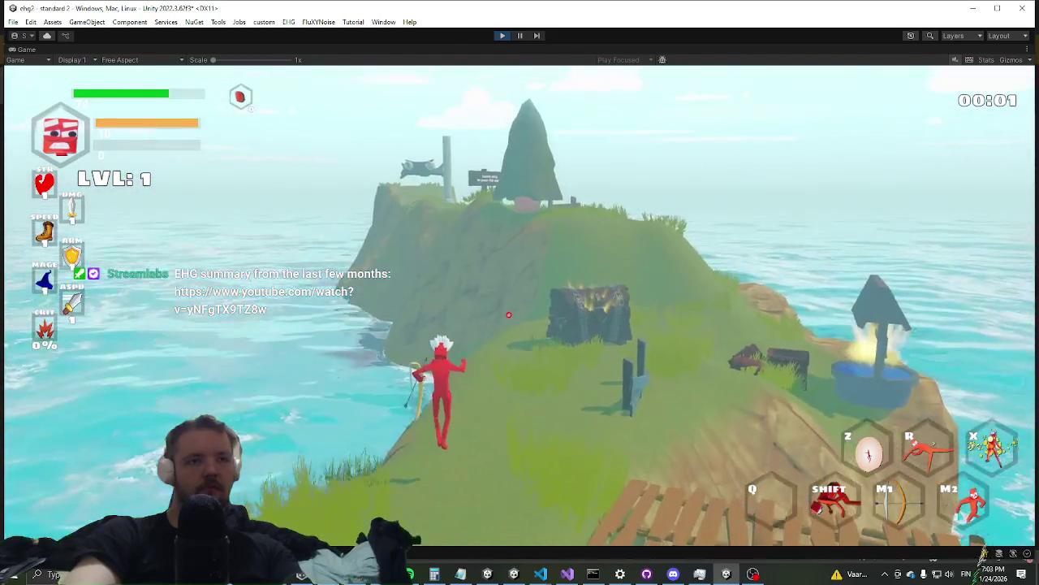
Jump onto the chest, roll along the ridge, and leap off the slope over the water
key(space)
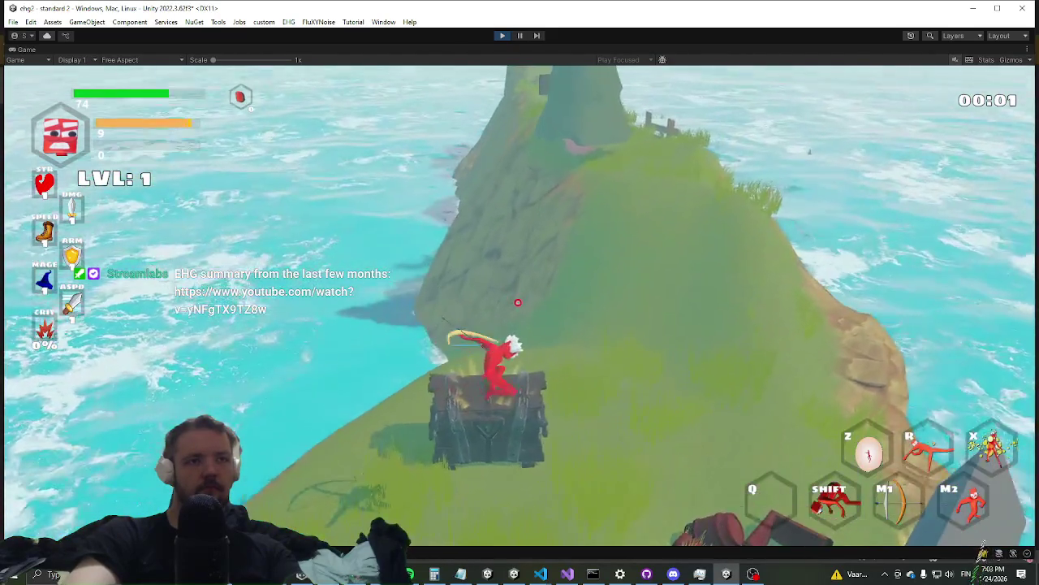
key(w)
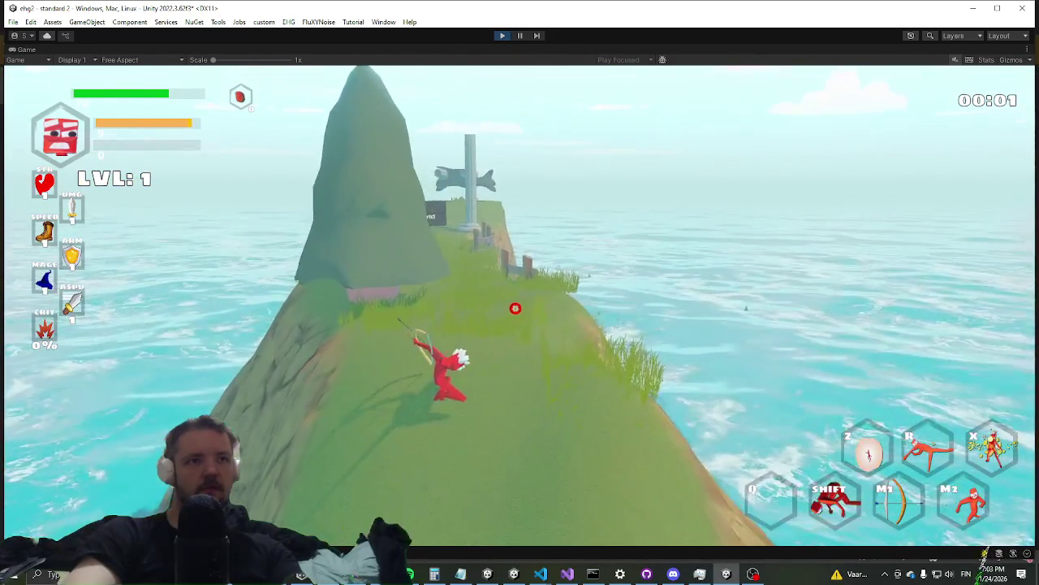
key(shift)
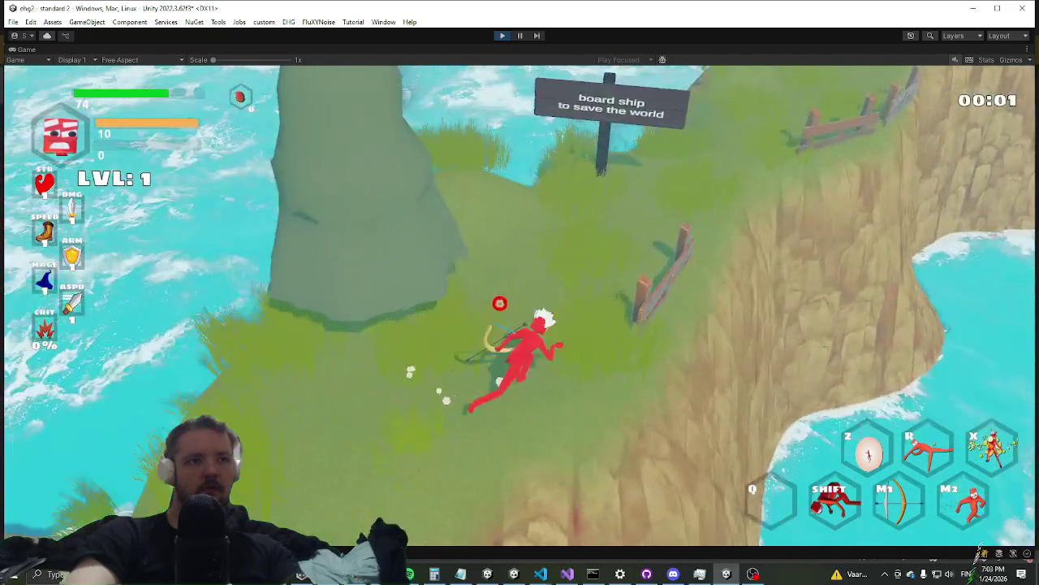
key(shift)
key(w)
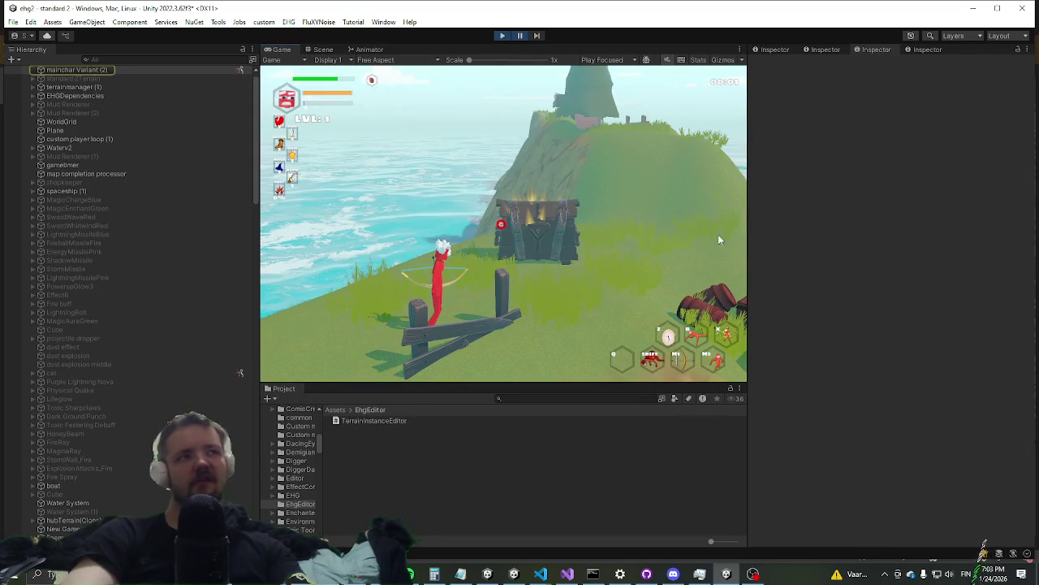
Collapse Ragdoll Engine and expand the Third Person Controller component in the Inspector
scroll(865, 294, down, 3)
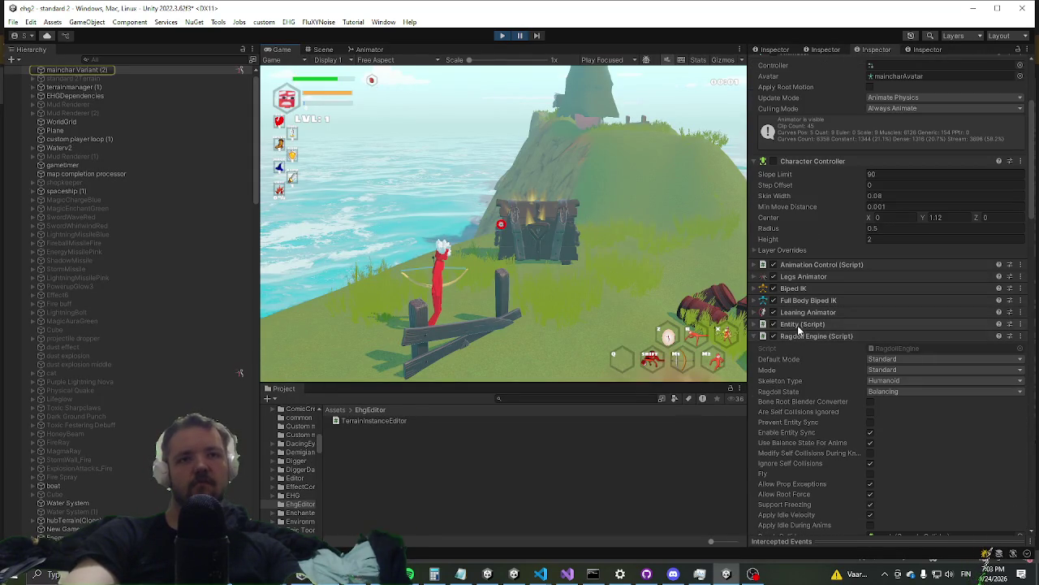
click(798, 336)
click(809, 324)
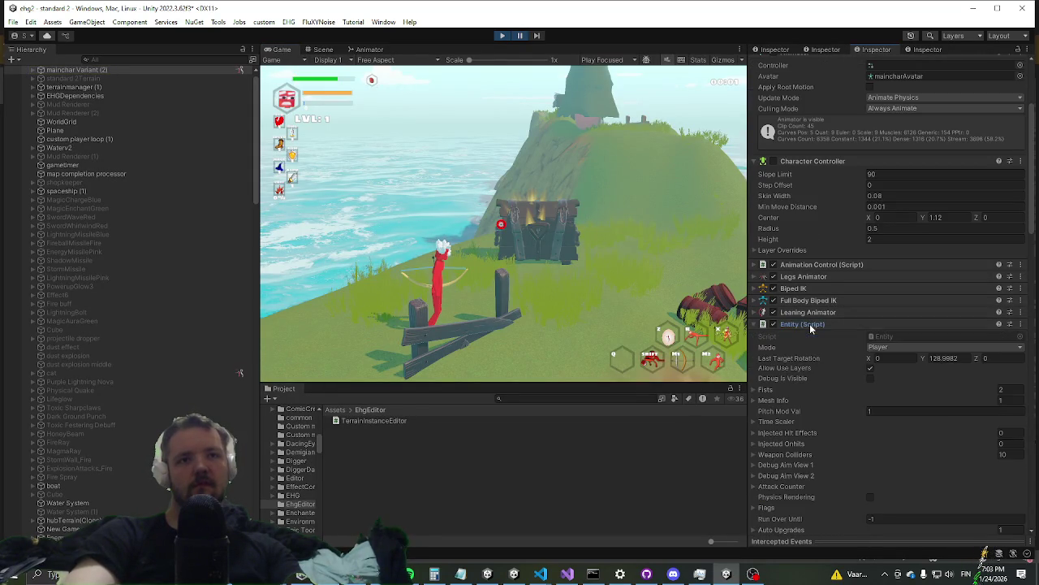
click(810, 324)
click(809, 360)
scroll(924, 303, down, 1)
scroll(918, 312, down, 3)
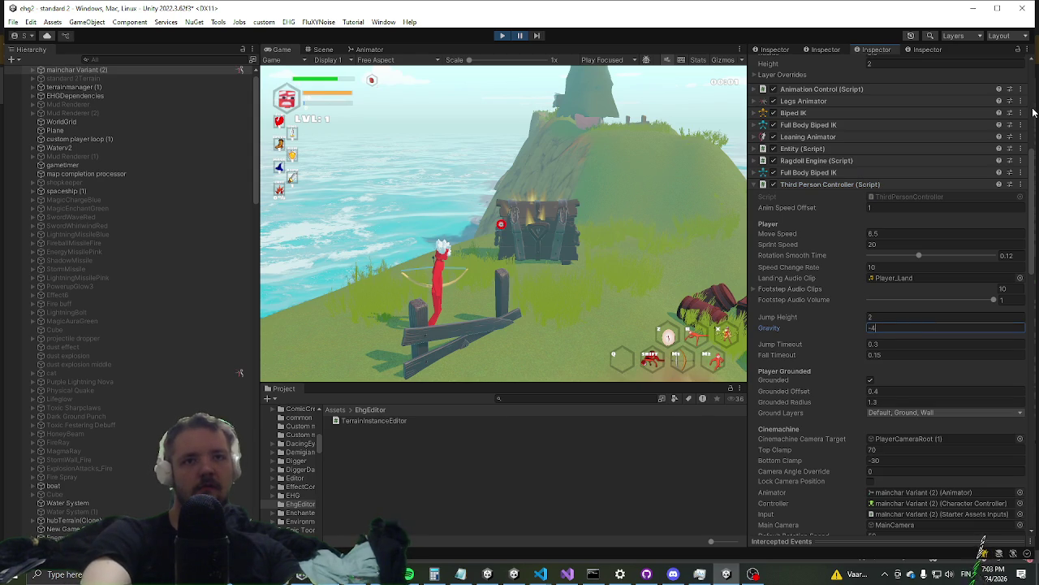
With Gravity at -40, resume the game for jumps around the chest, then exit play mode
key(alt+Tab)
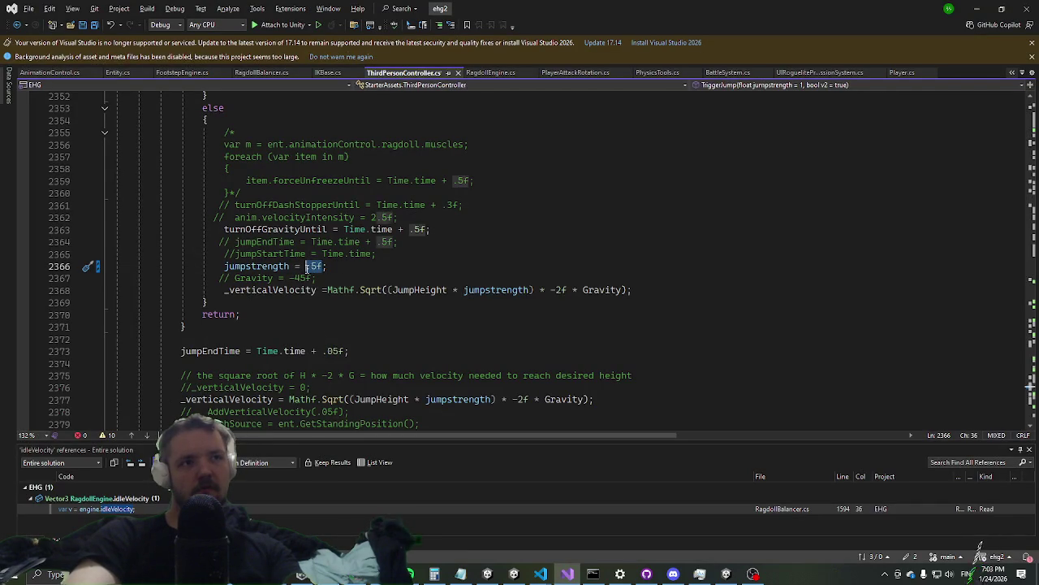
key(alt+Tab)
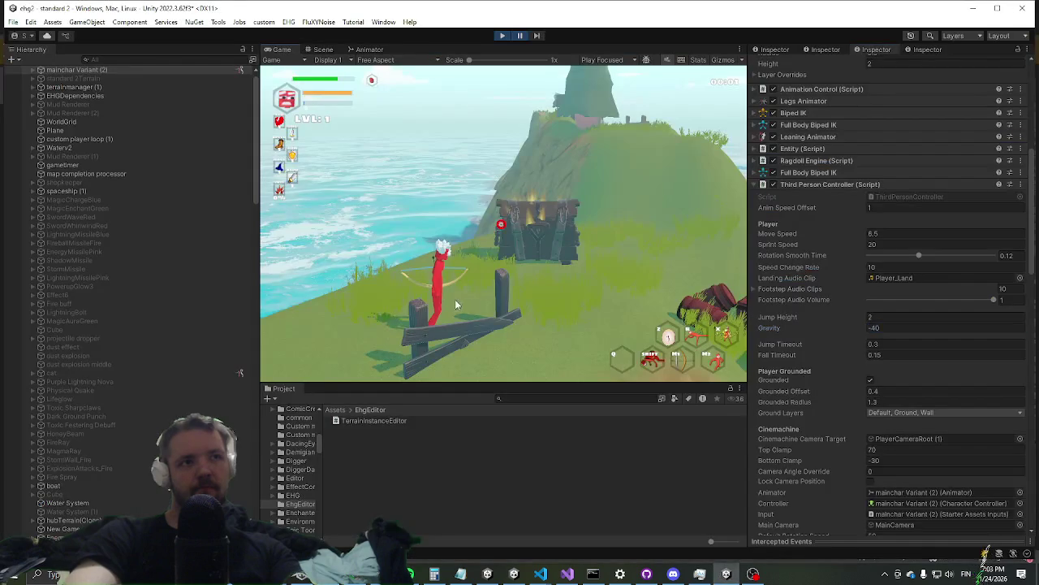
click(521, 36)
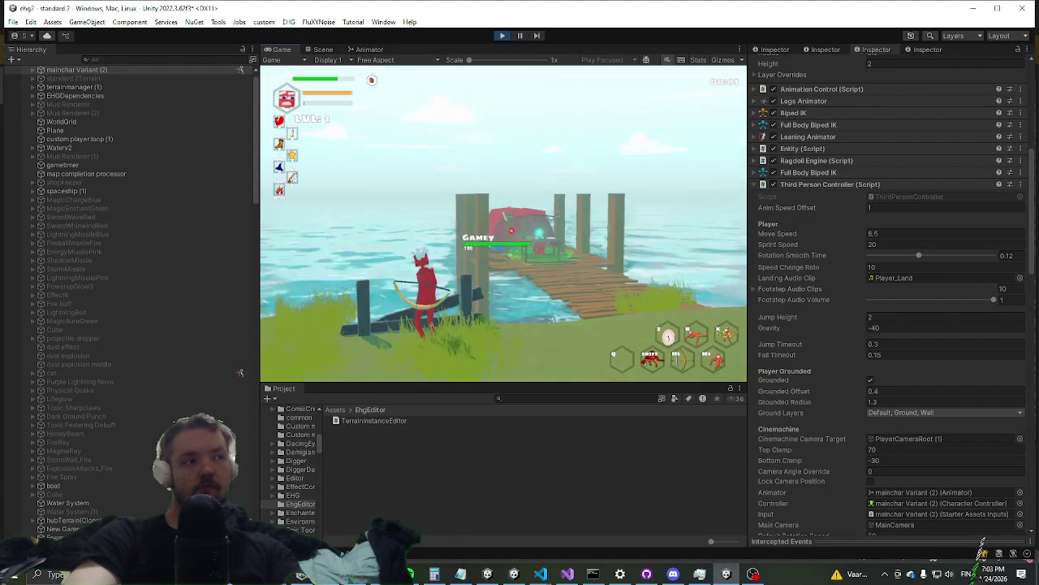
key(space)
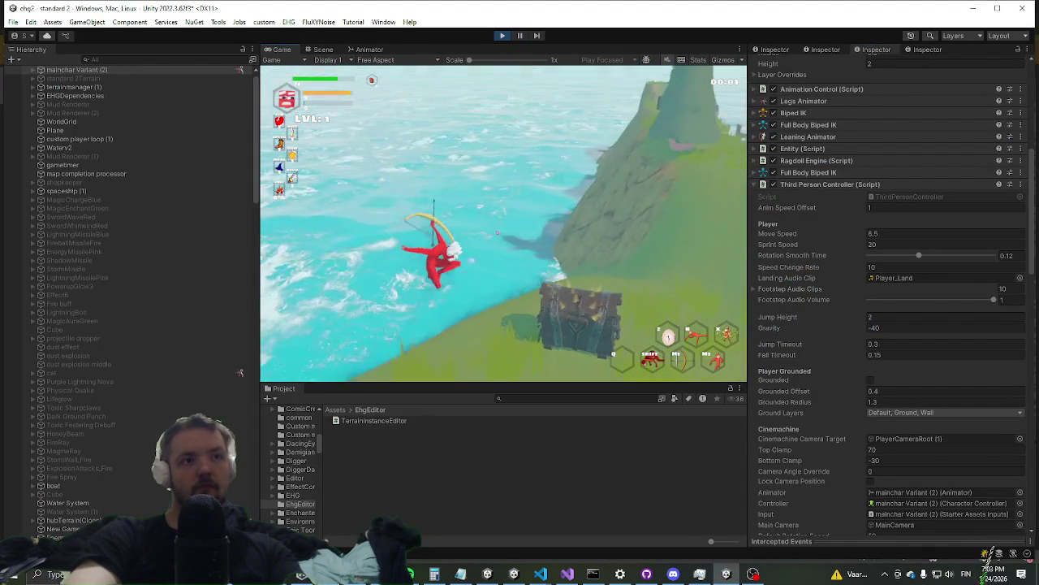
key(w)
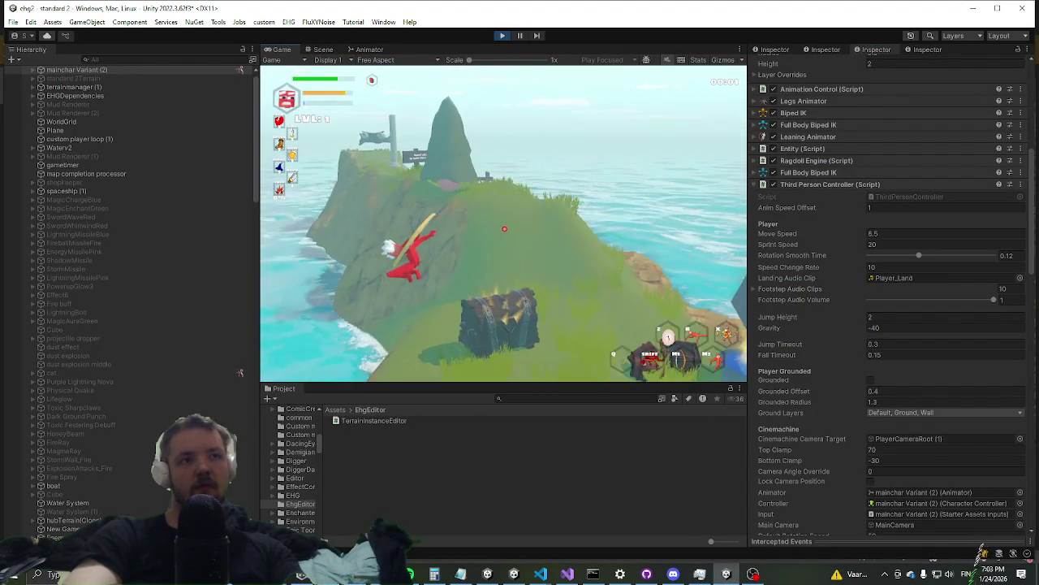
key(w)
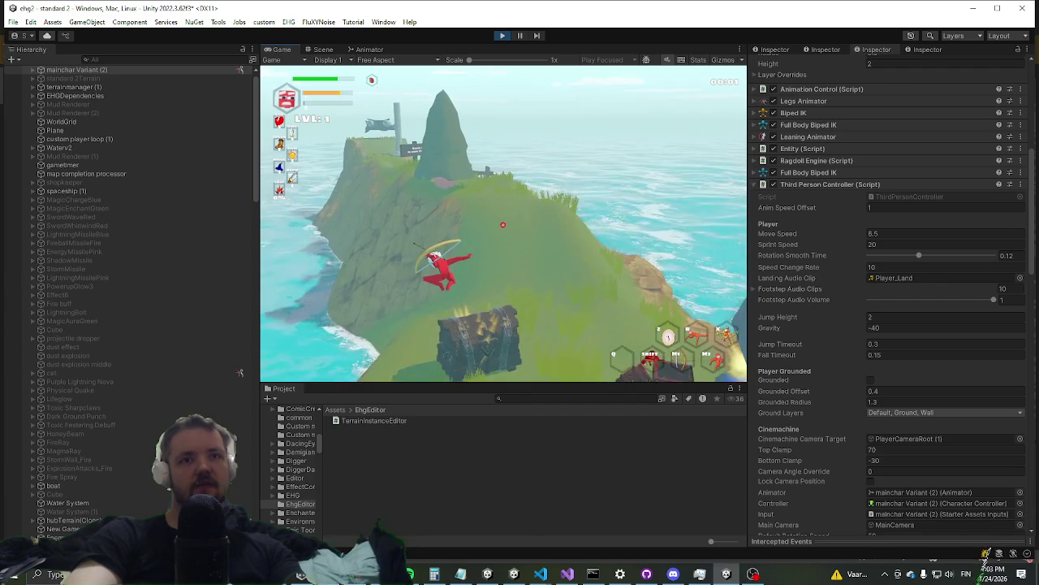
key(w)
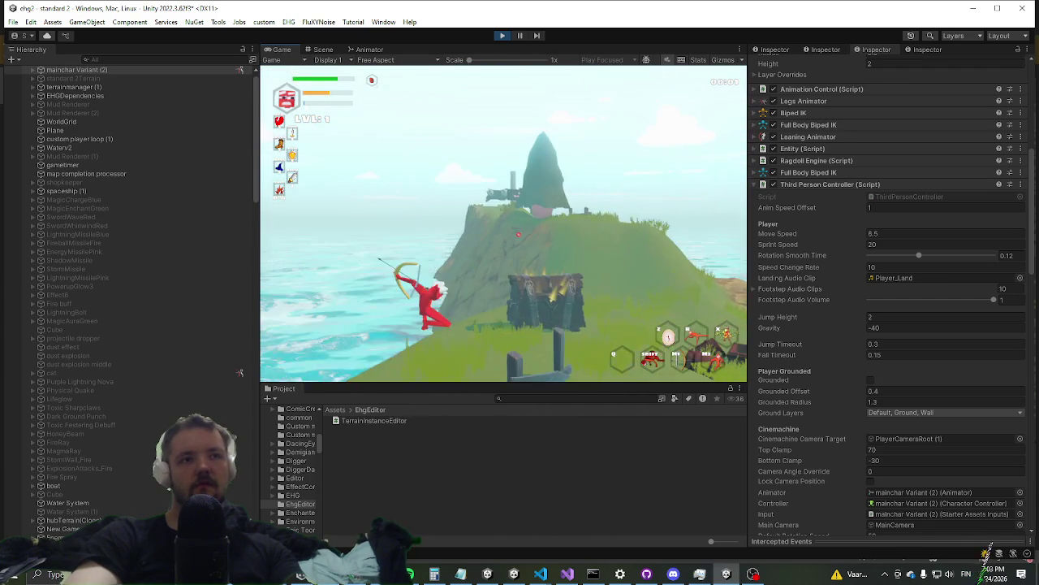
key(super)
key(super)
key(ctrl+p)
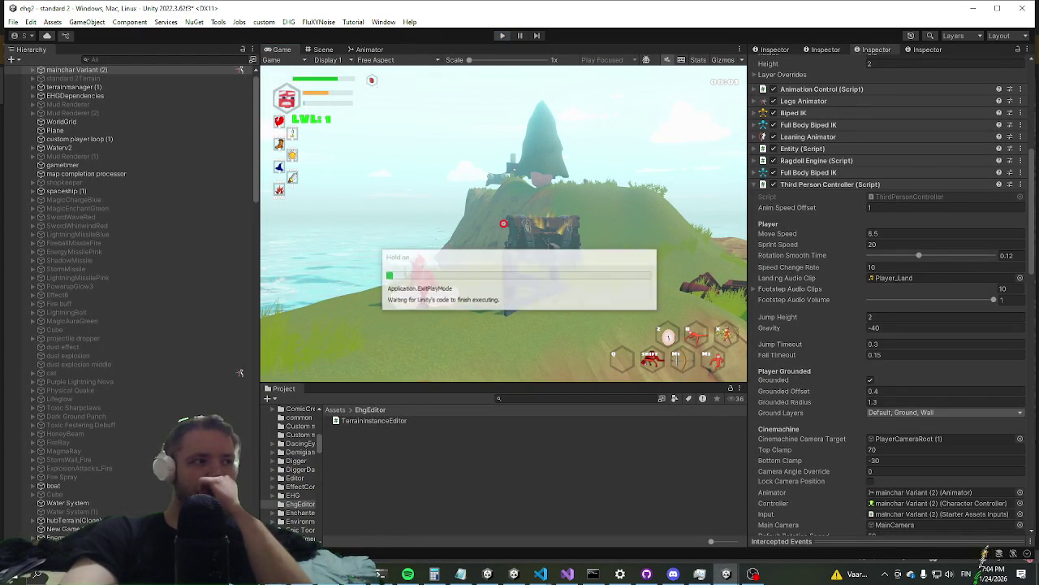
Outside play mode, enter -40 in the Third Person Controller's Gravity field and start the game
key(alt+Tab)
key(alt+Tab)
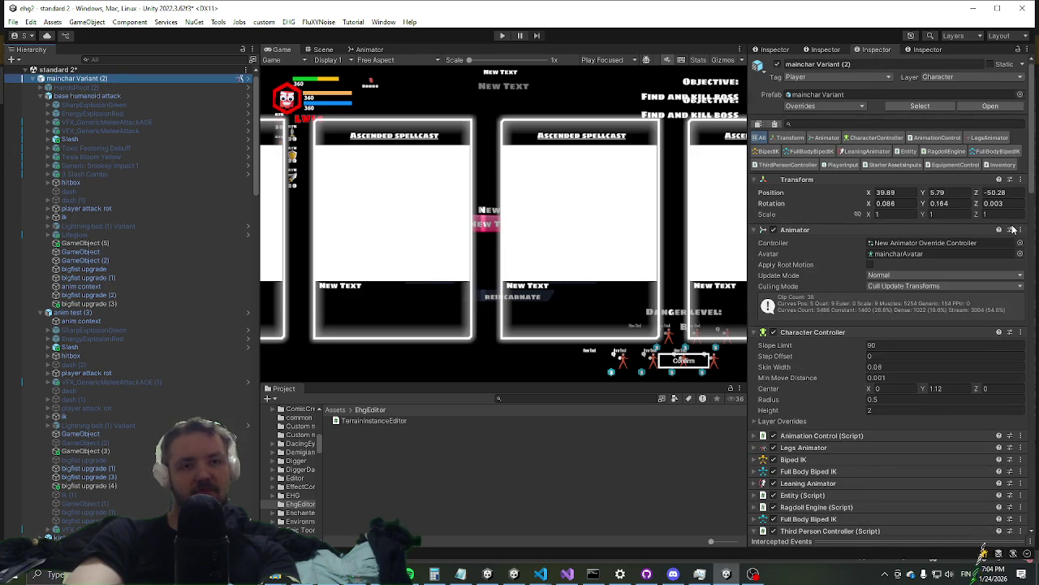
scroll(926, 275, down, 3)
scroll(926, 302, down, 3)
scroll(930, 320, down, 2)
scroll(936, 343, down, 3)
scroll(910, 316, up, 3)
scroll(808, 197, up, 2)
click(818, 243)
click(817, 243)
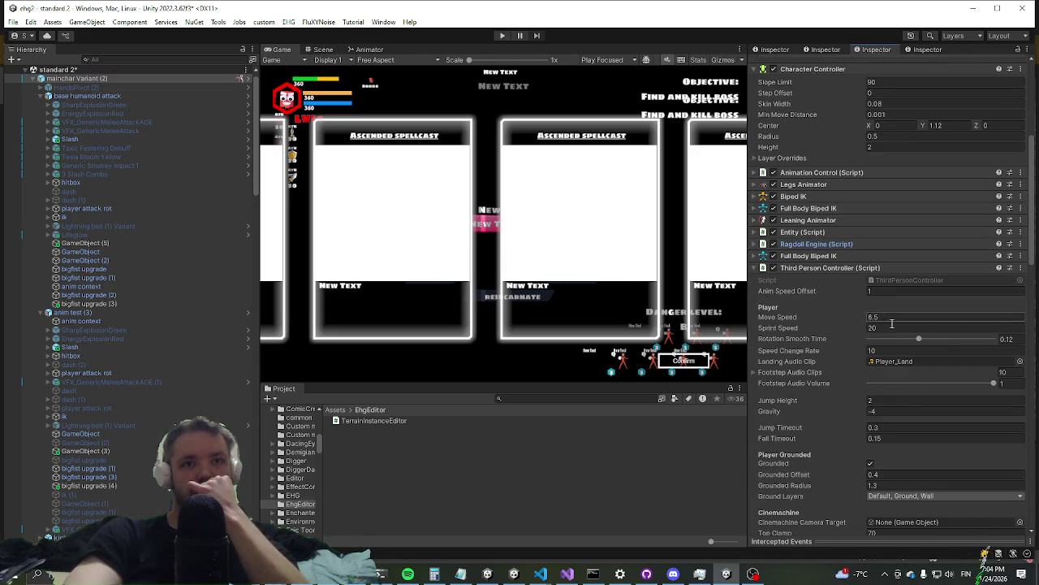
click(889, 411)
text(0)
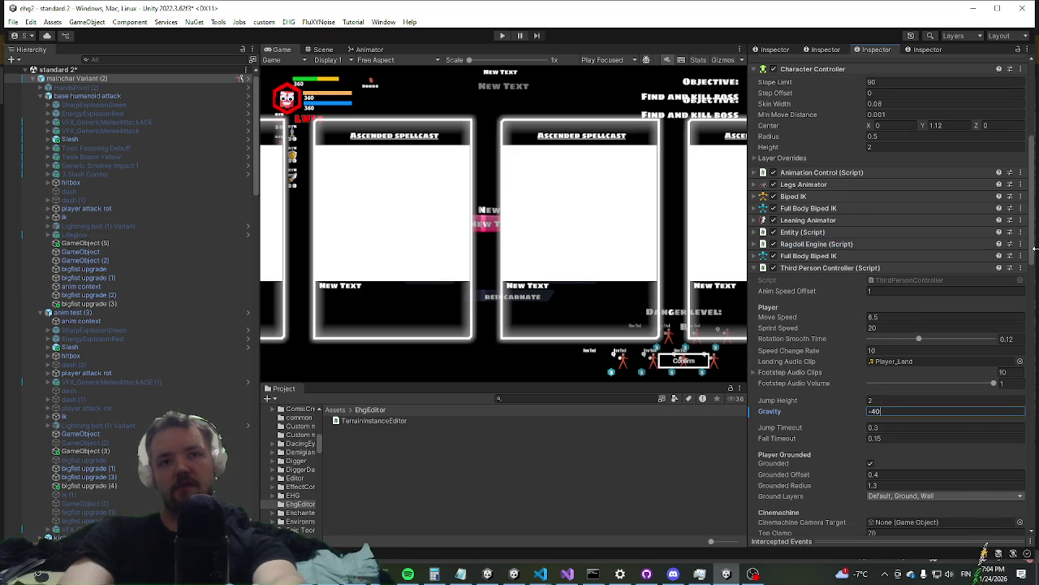
click(505, 36)
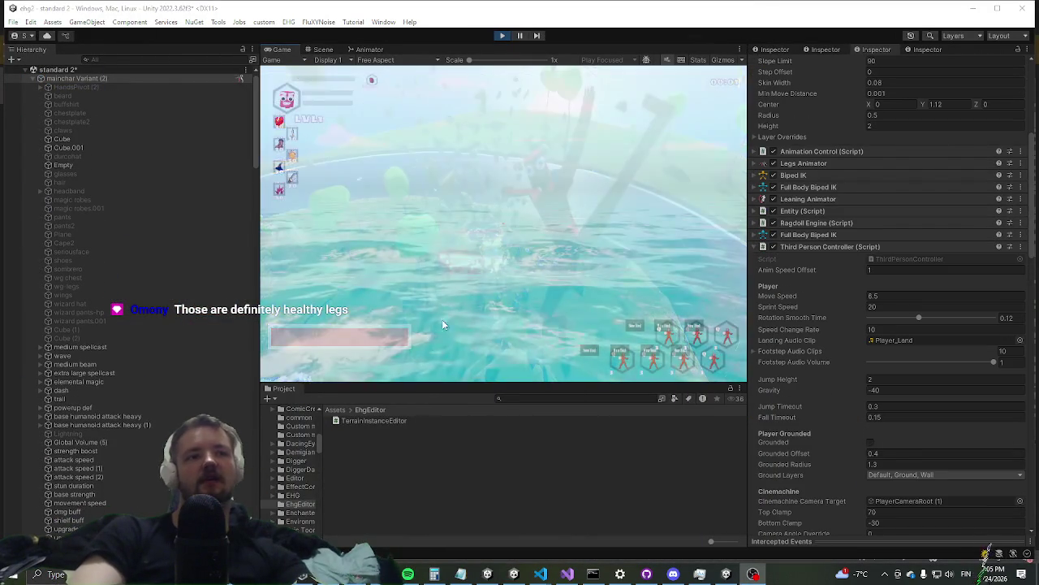
Maximize the game view, attack off the cliff, and dash out over the water
key(shift+space)
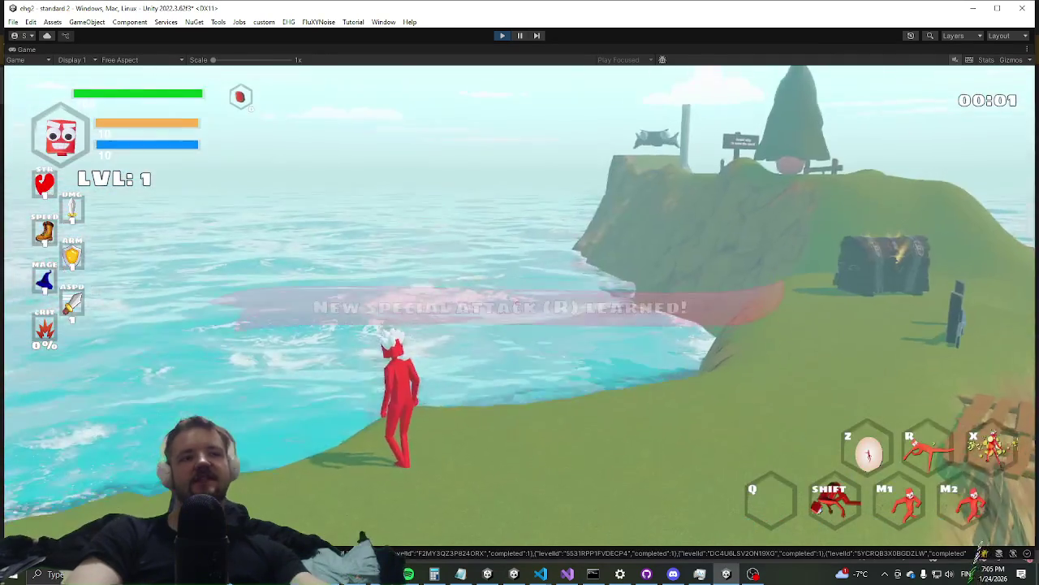
key(w)
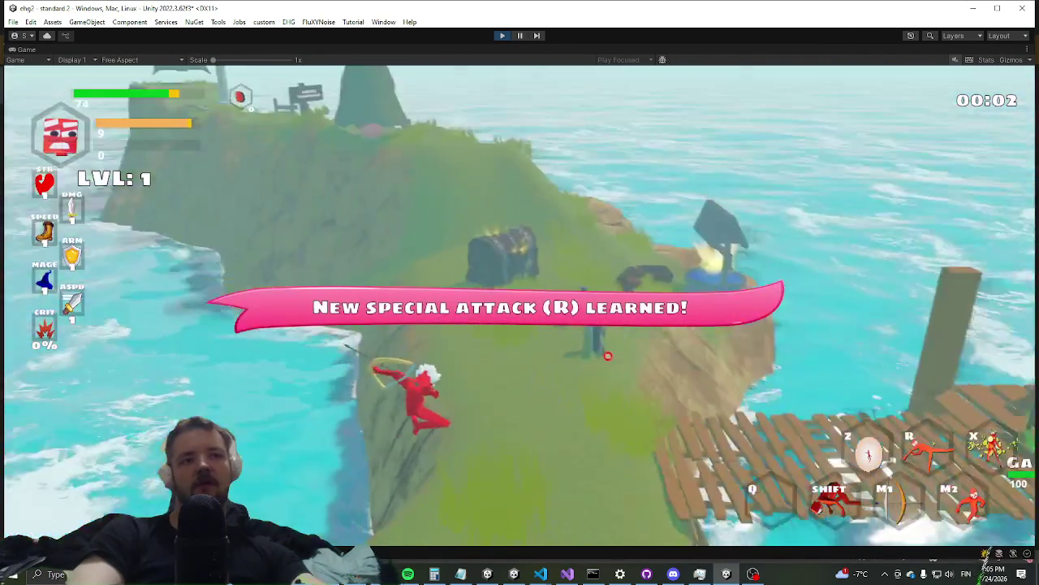
click(608, 355)
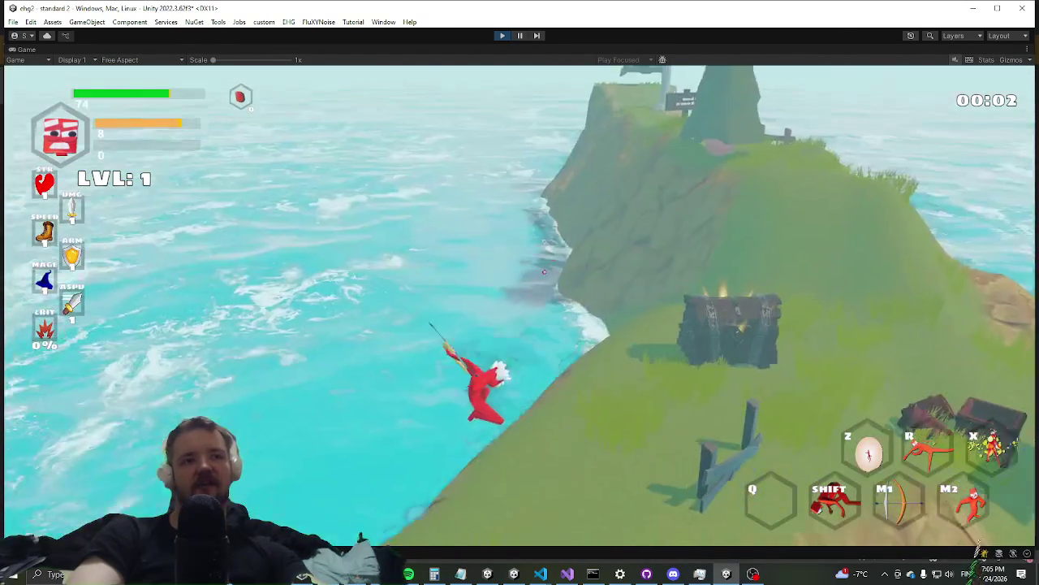
click(544, 271)
key(space)
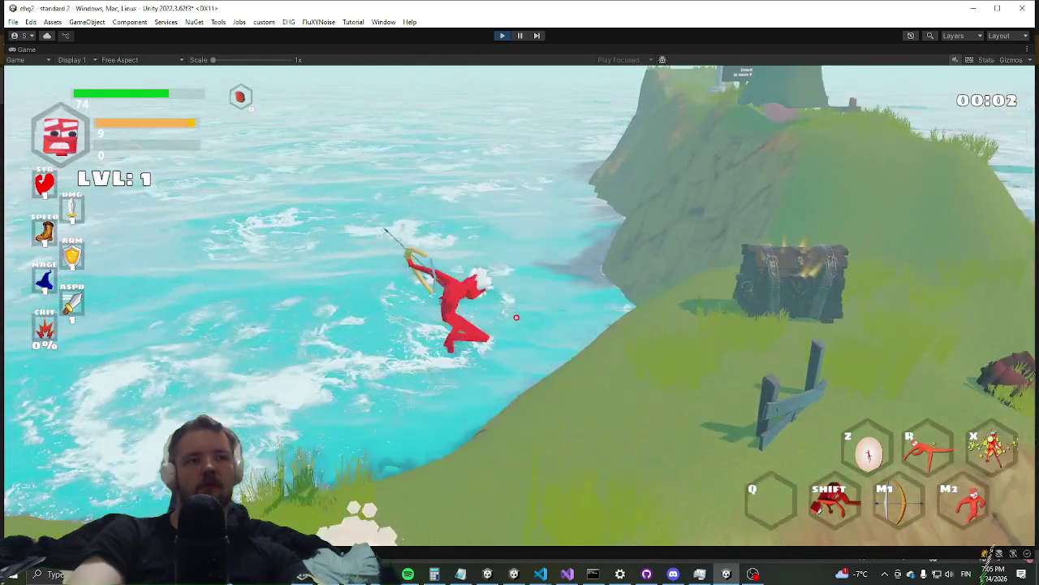
key(space)
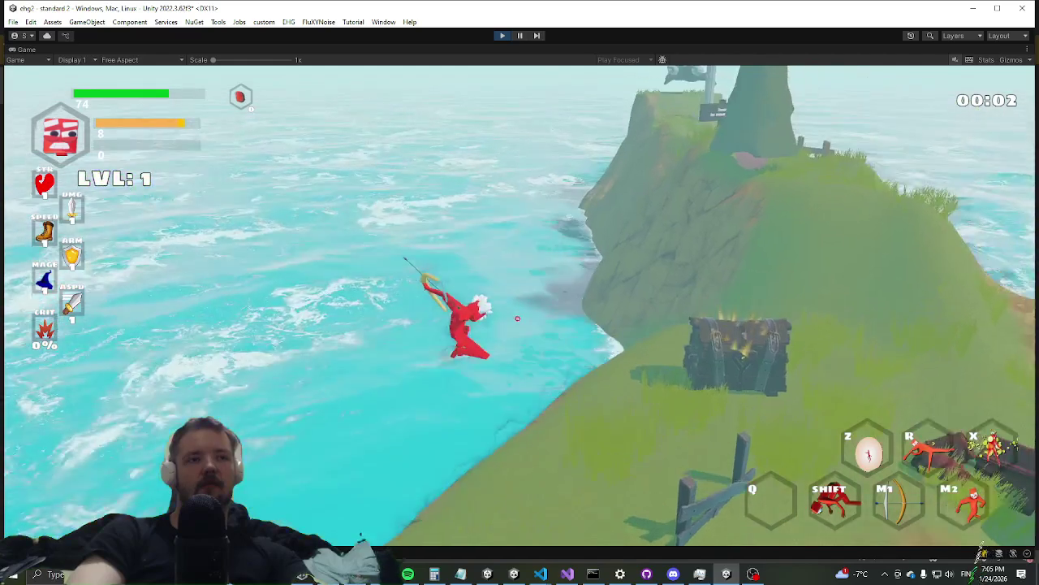
key(space)
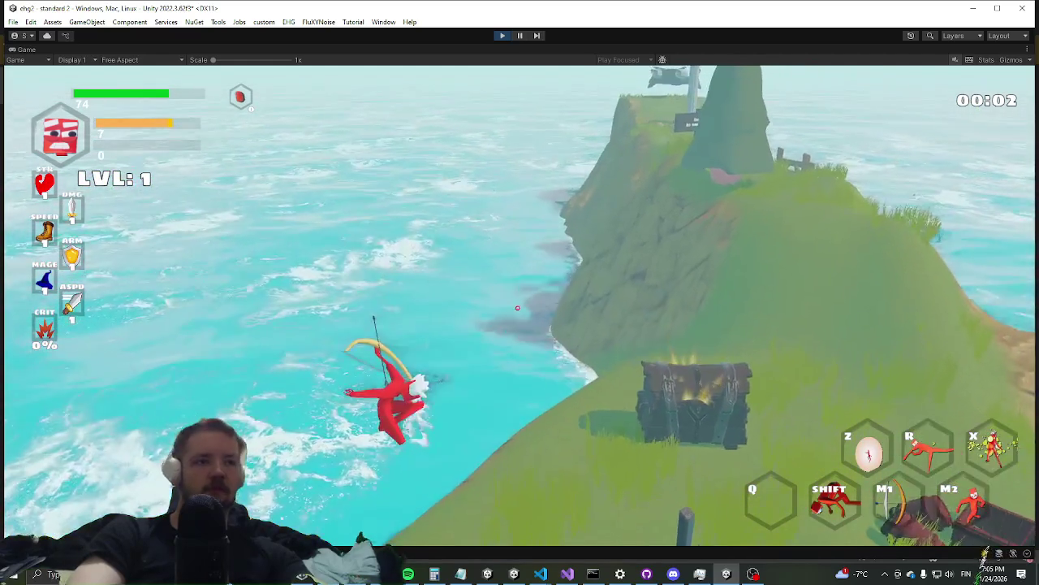
Dash repeatedly across the grass and slope, draining stamina from 7 down to 2
key(space)
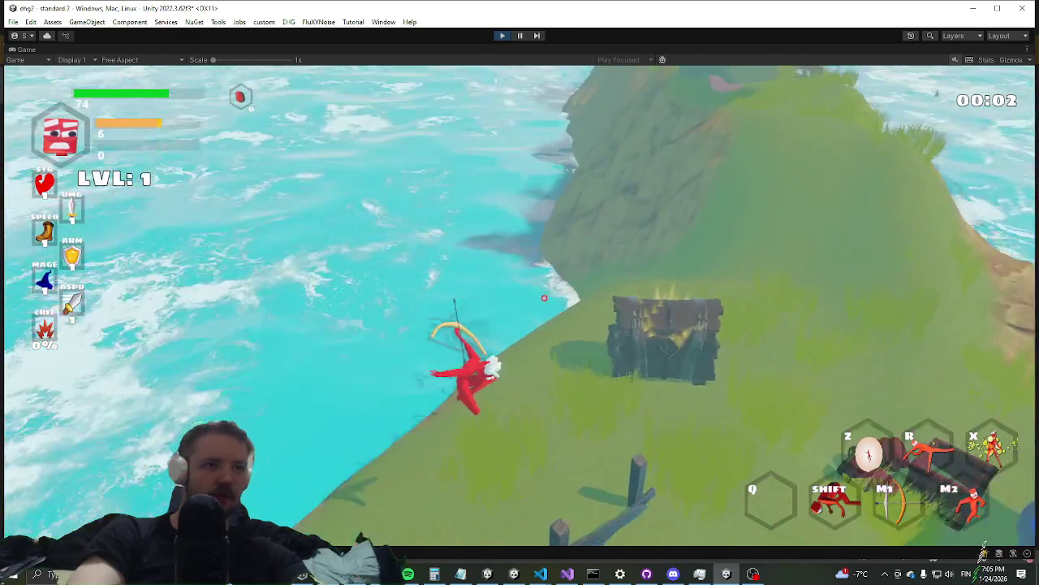
key(space)
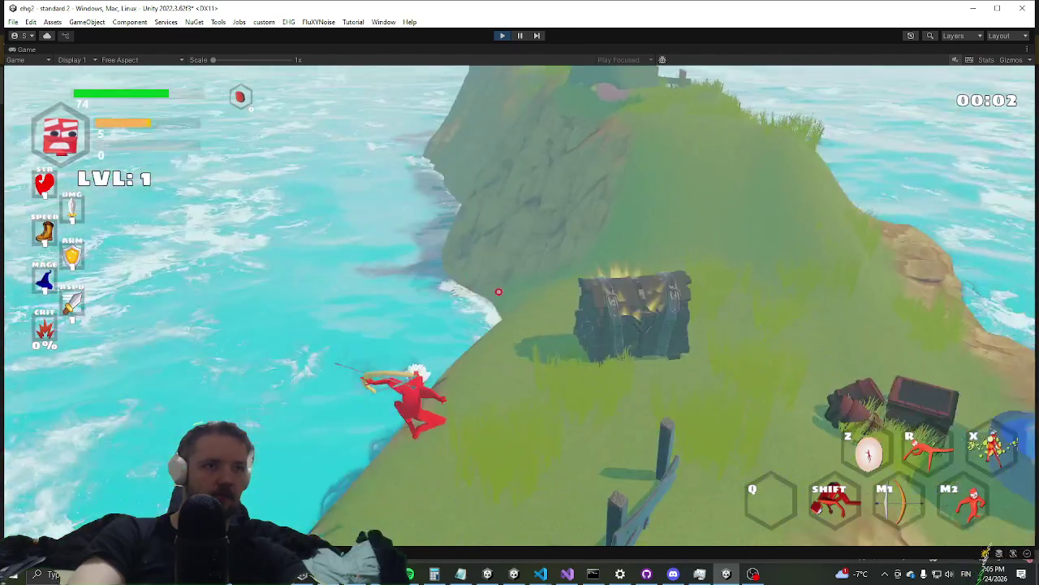
key(space)
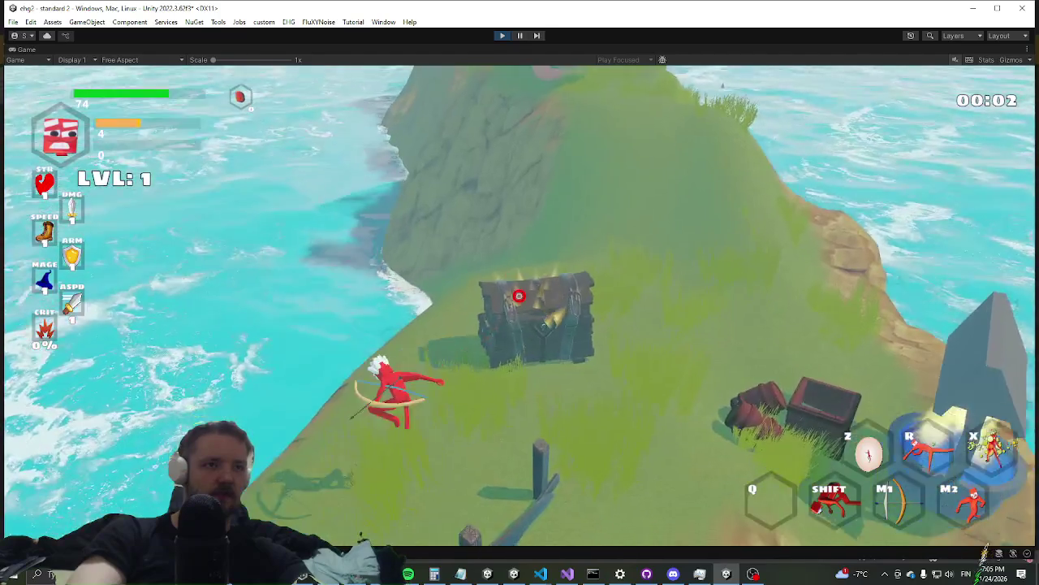
key(space)
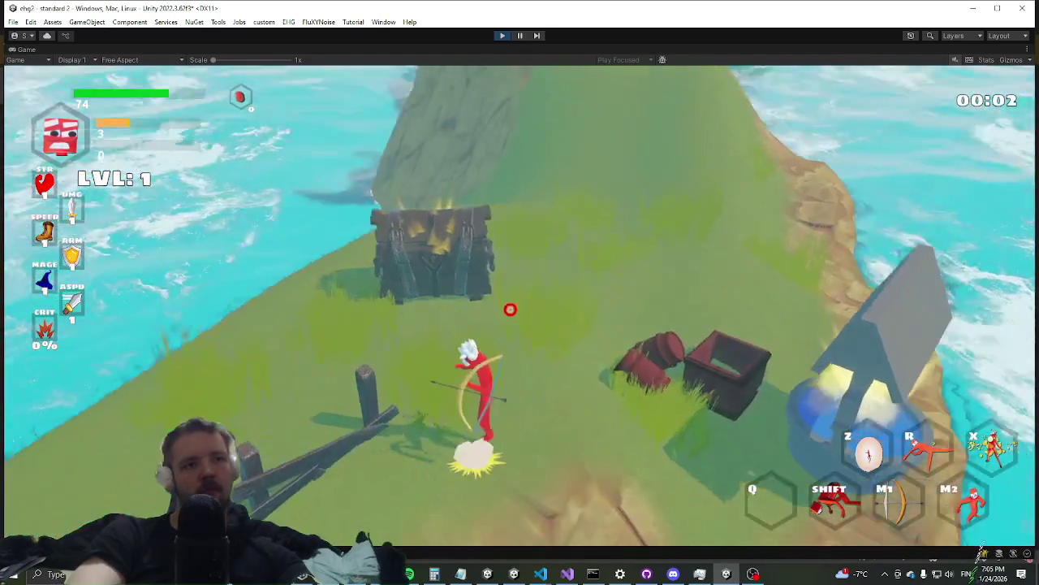
key(space)
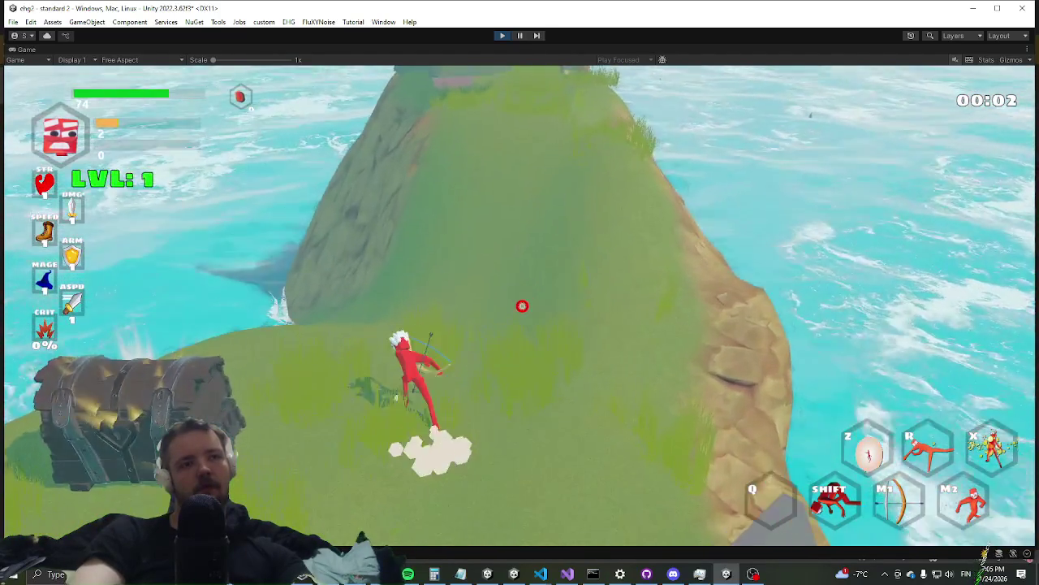
key(space)
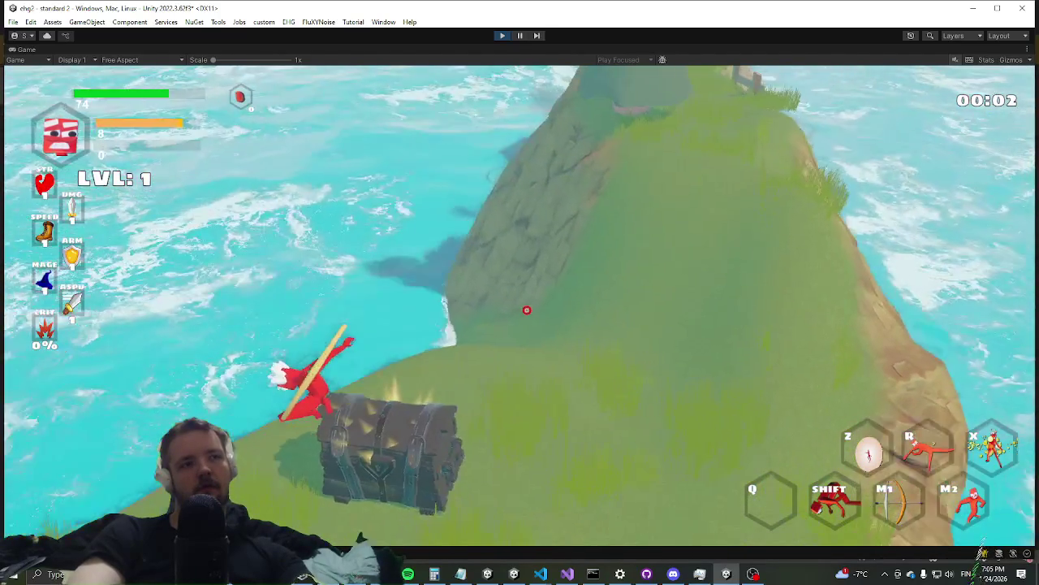
Dash over the chest and back, settle beside it, and open the in-game Settings menu
key(w)
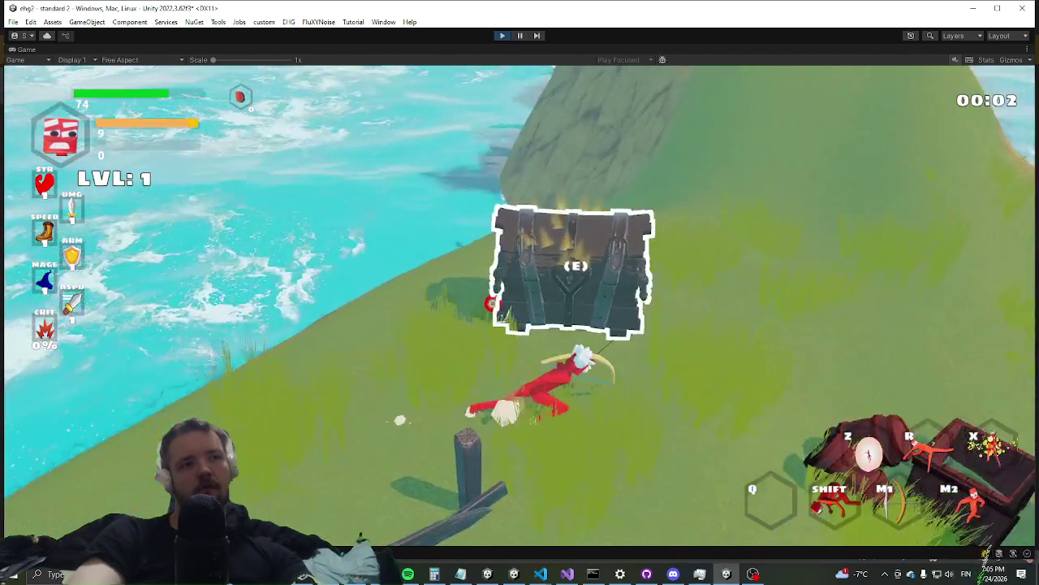
key(space)
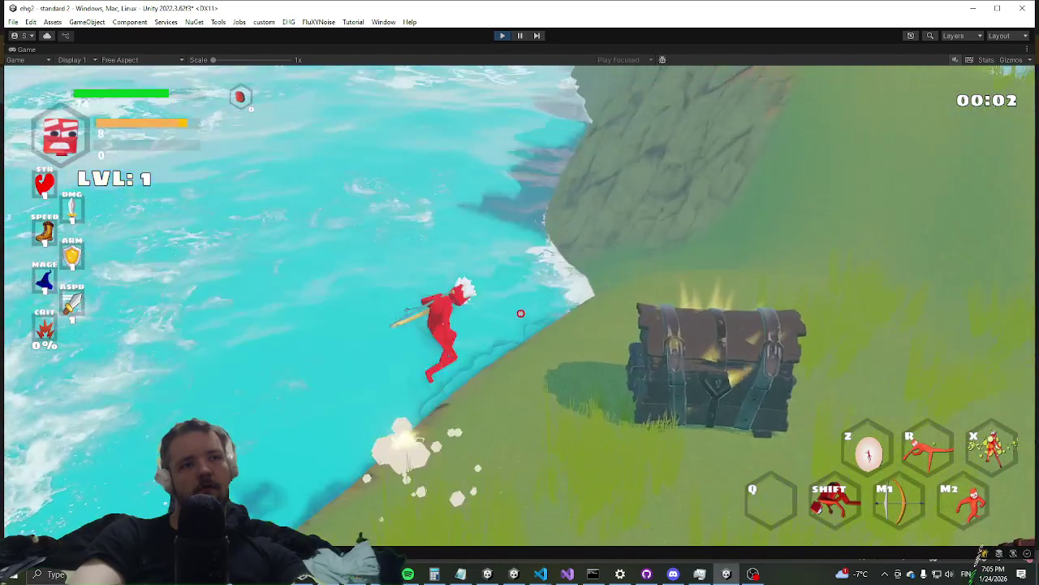
key(space)
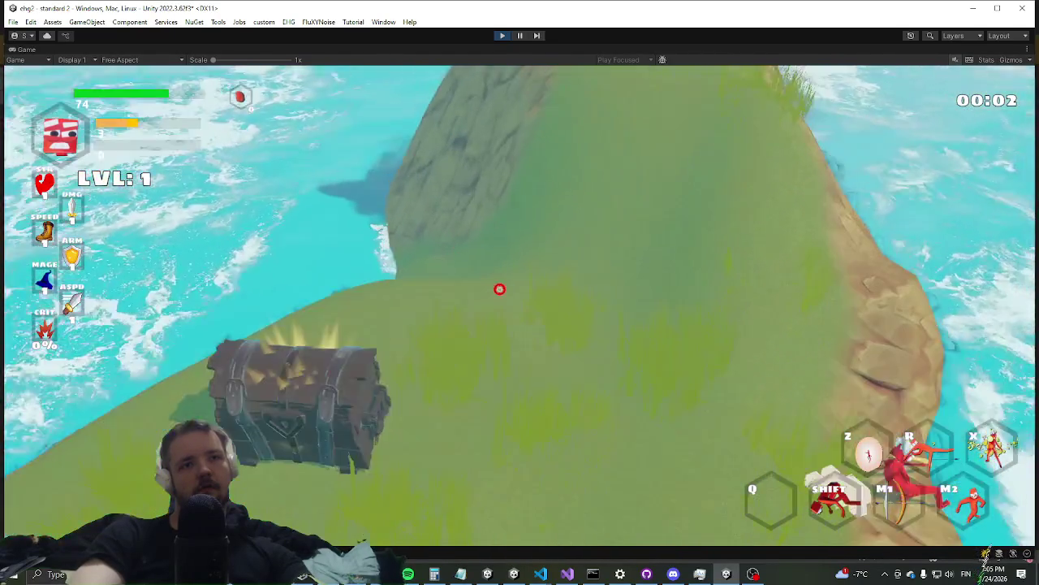
key(space)
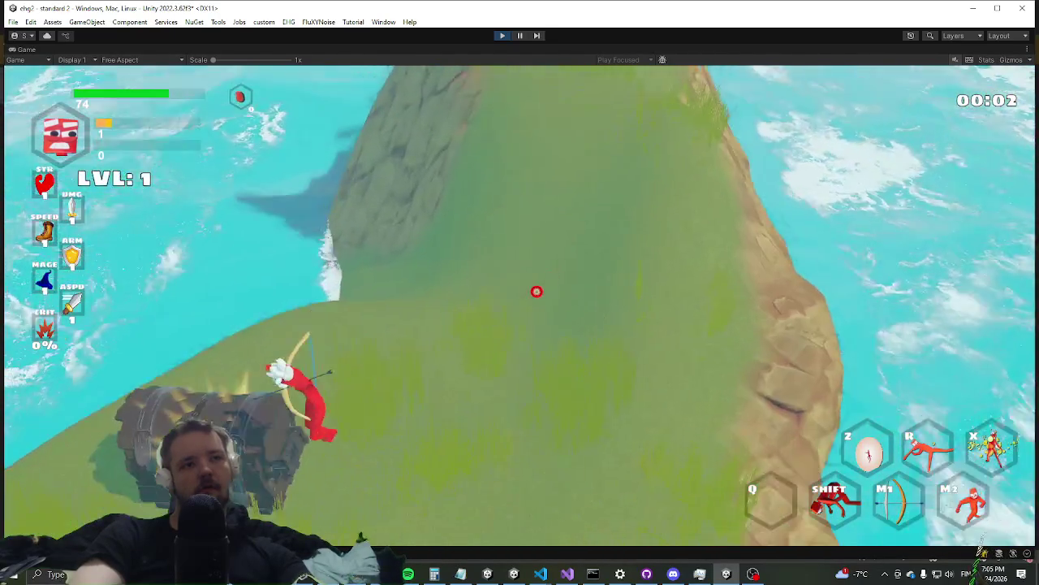
key(w)
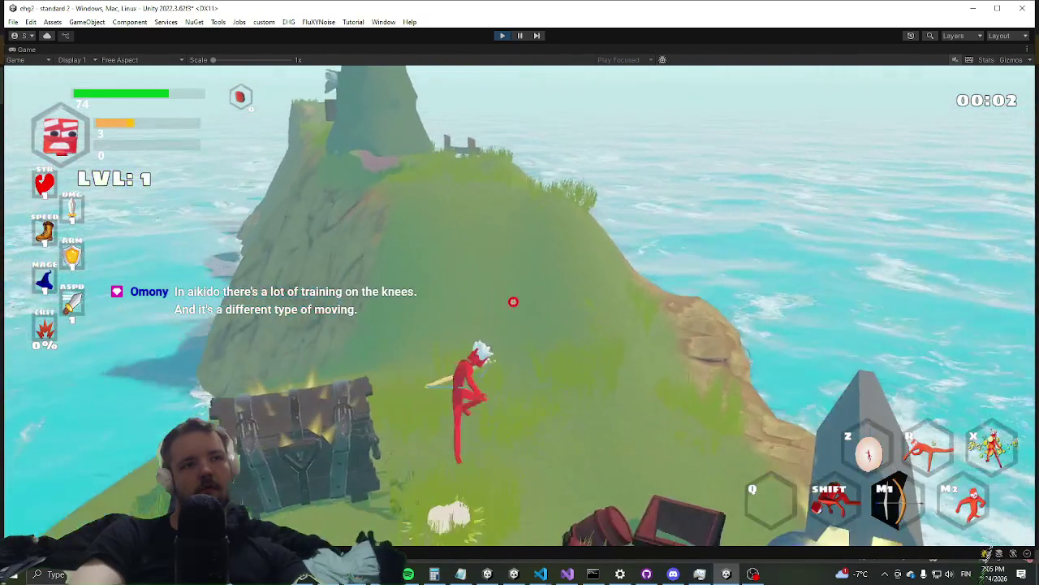
key(w)
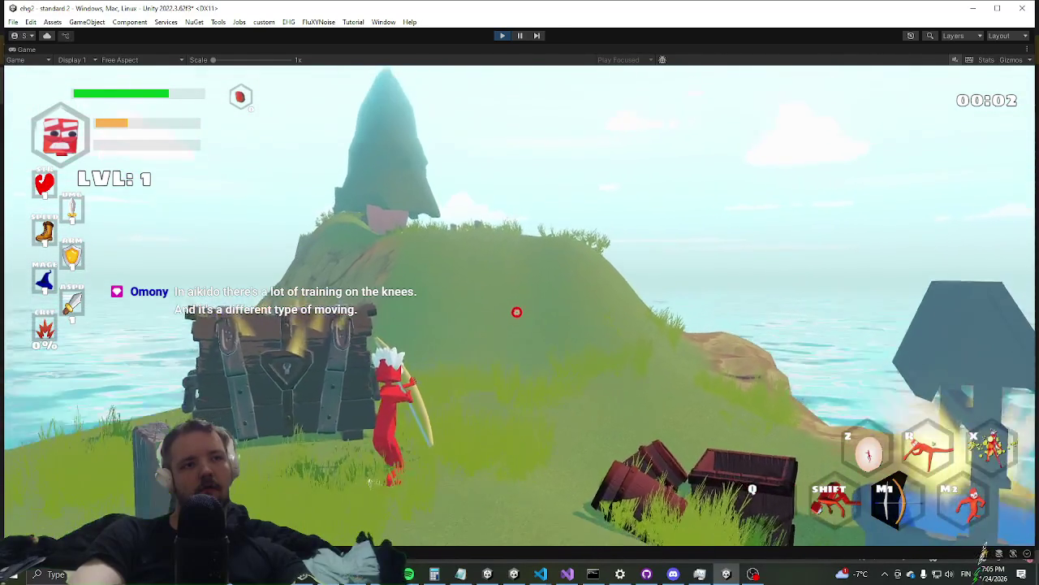
key(w)
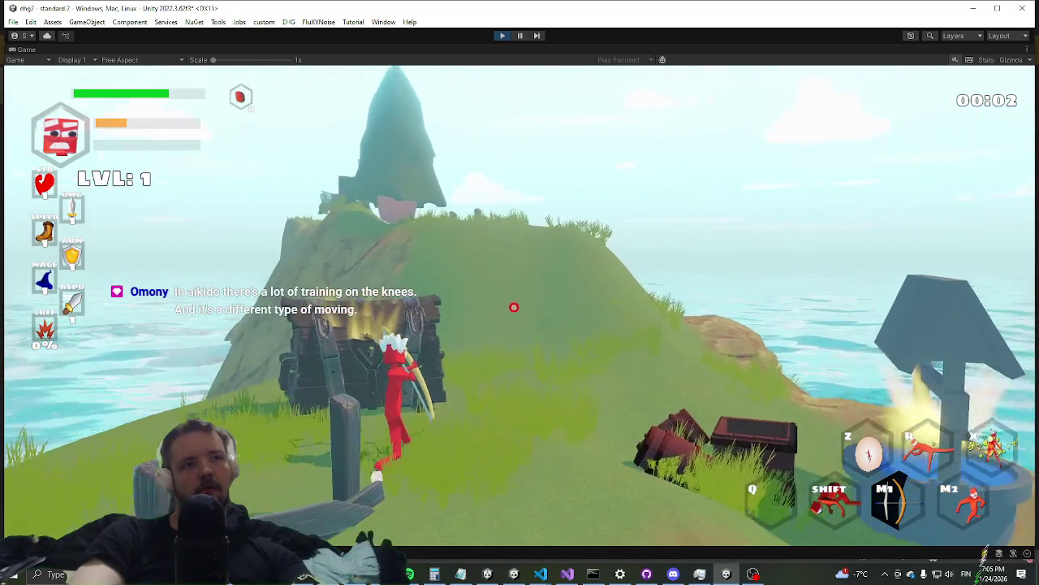
key(w)
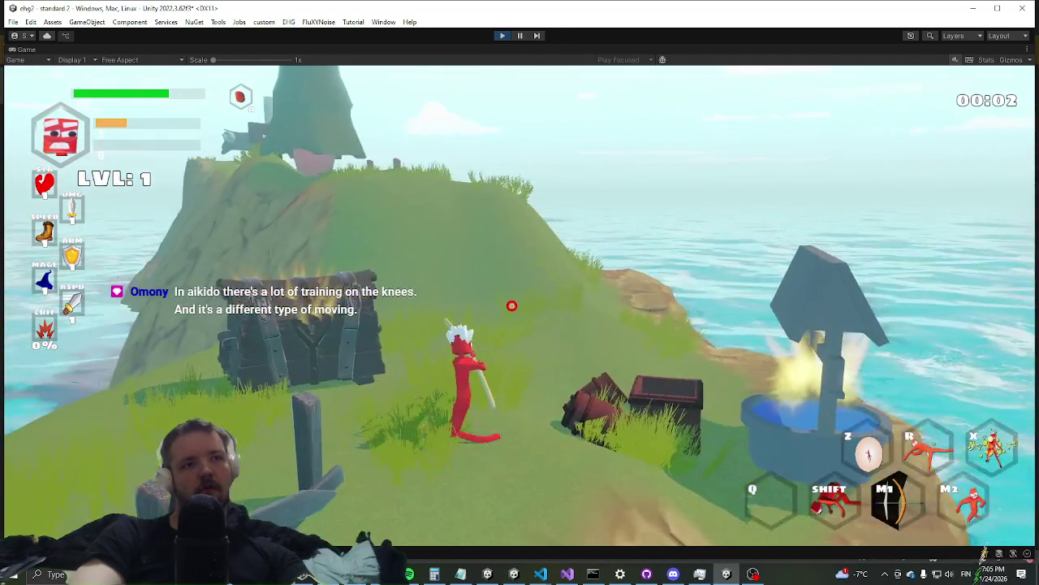
key(Escape)
scroll(618, 242, down, 3)
scroll(672, 341, down, 3)
scroll(672, 341, down, 3)
scroll(560, 365, down, 1)
scroll(573, 388, down, 1)
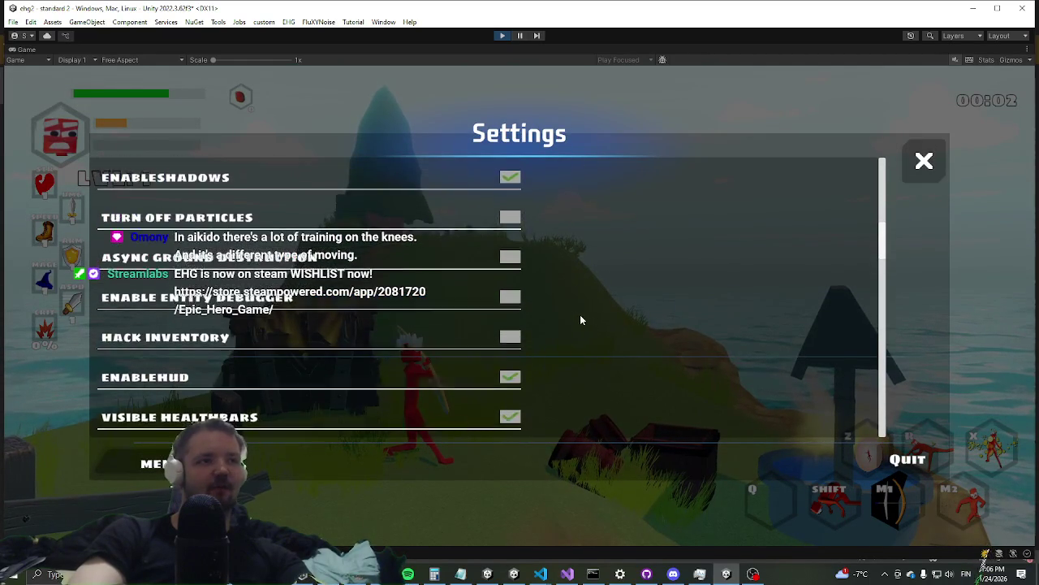
scroll(591, 351, down, 4)
scroll(557, 261, down, 1)
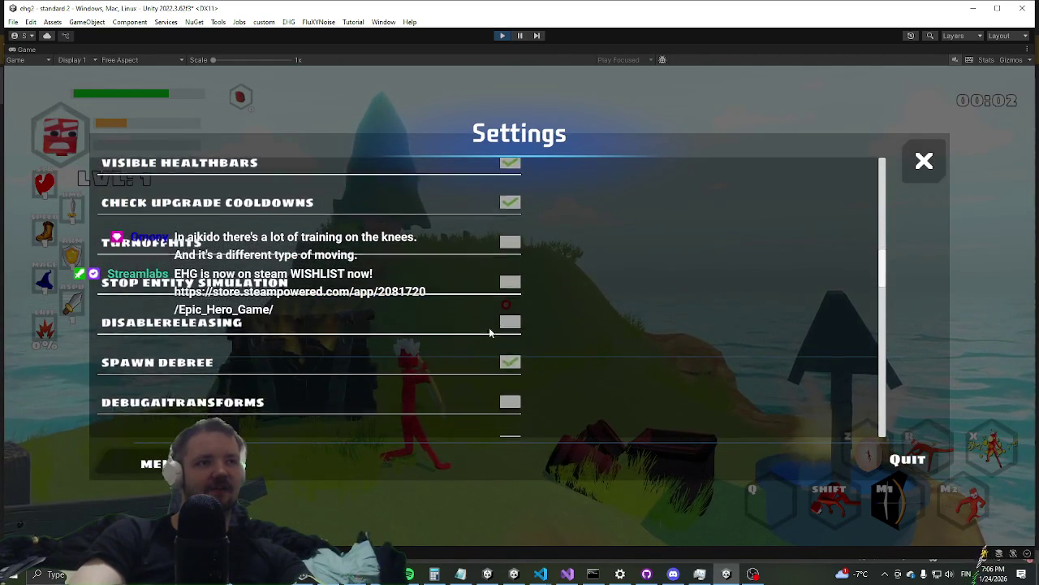
scroll(529, 359, down, 2)
scroll(574, 304, down, 2)
scroll(555, 315, down, 1)
scroll(540, 398, down, 1)
key(Escape)
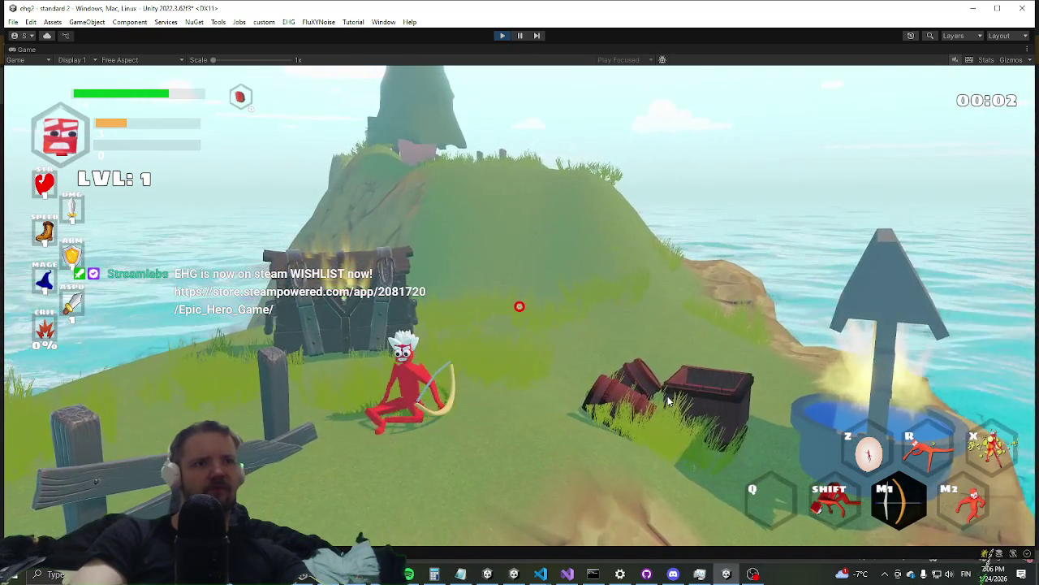
Run past the chest and down to the water, then stand beside it until the (E) prompt shows
key(w)
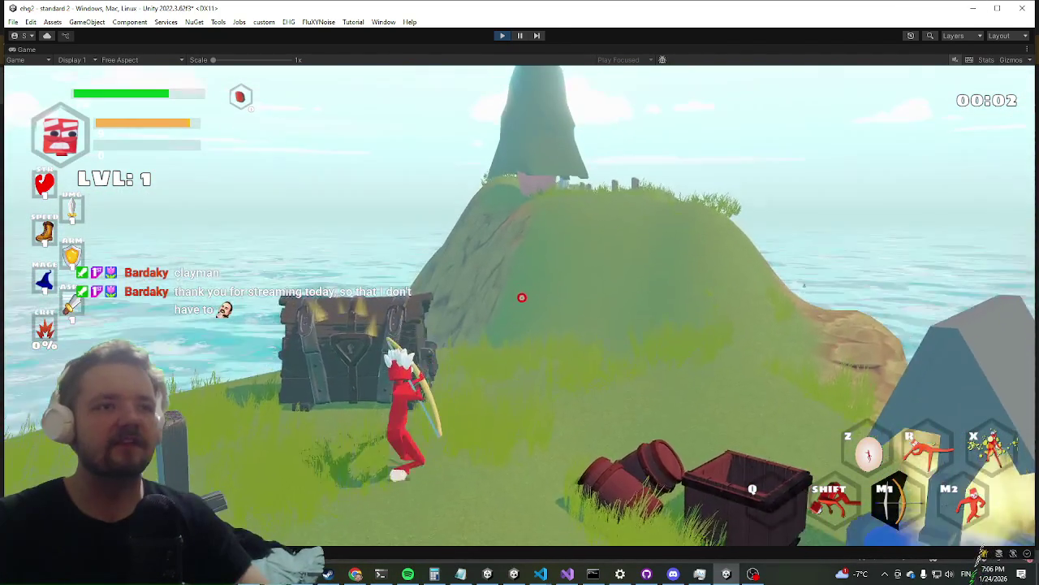
key(shift)
key(d)
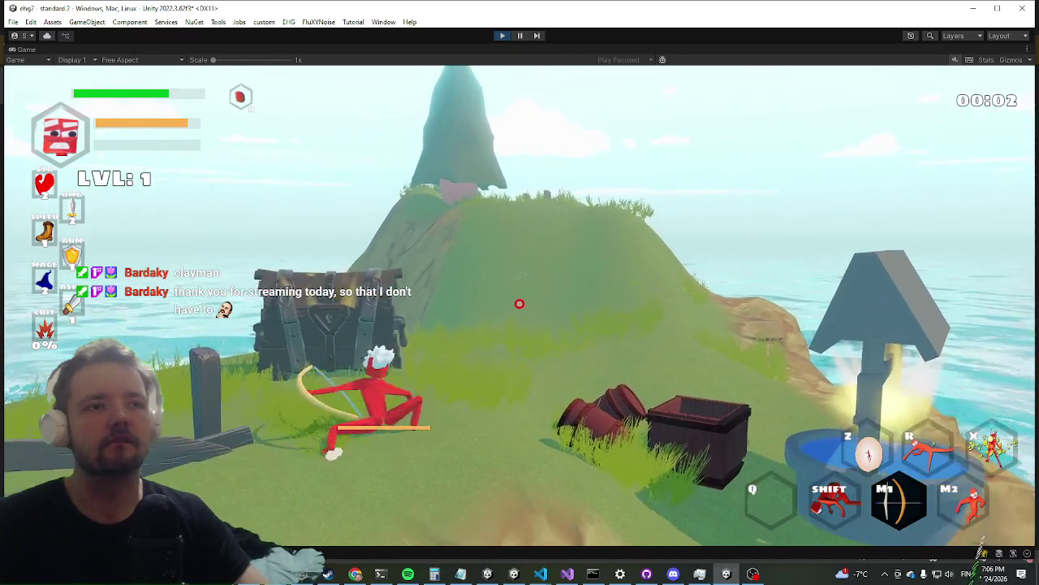
key(alt+Tab)
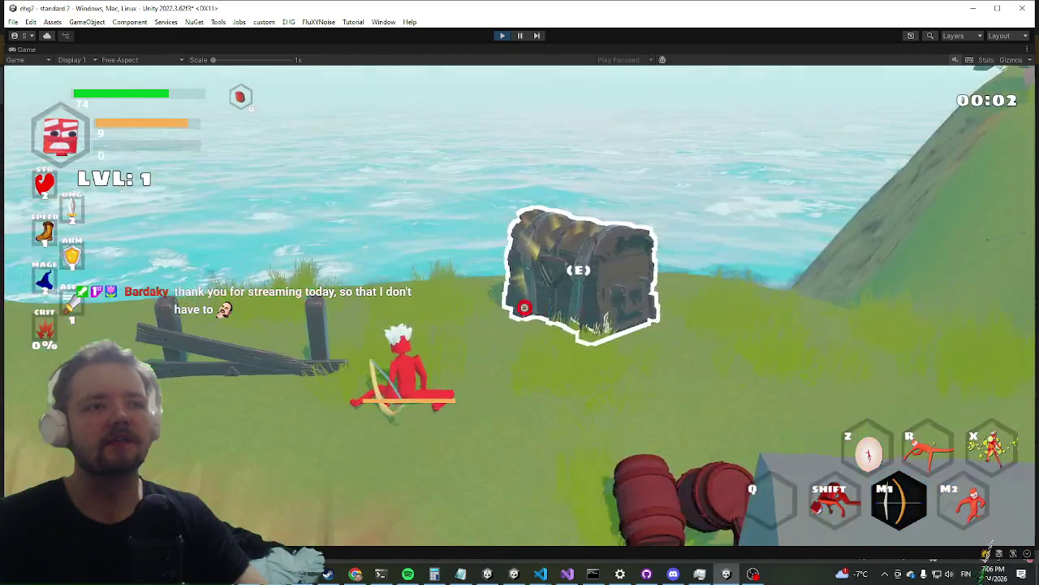
key(w)
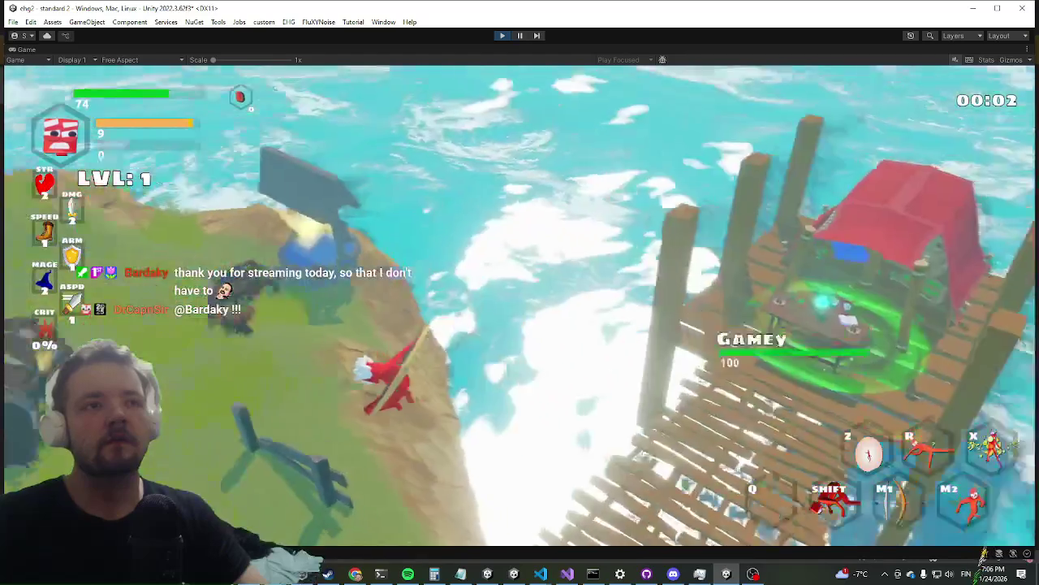
key(w)
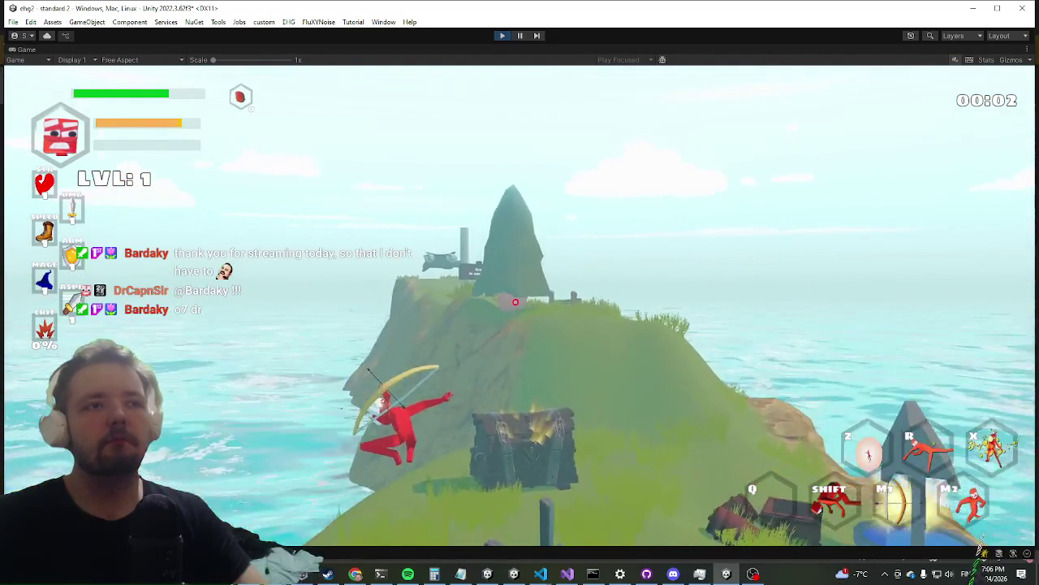
key(alt+Tab)
key(Escape)
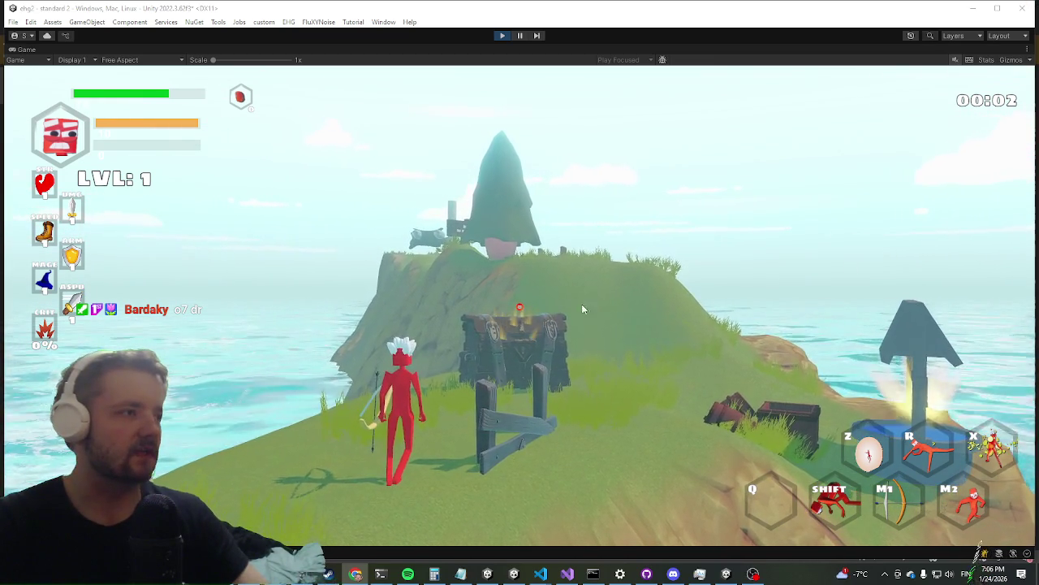
Dash and jump repeatedly around the chest and up the hillside to test movement
key(w)
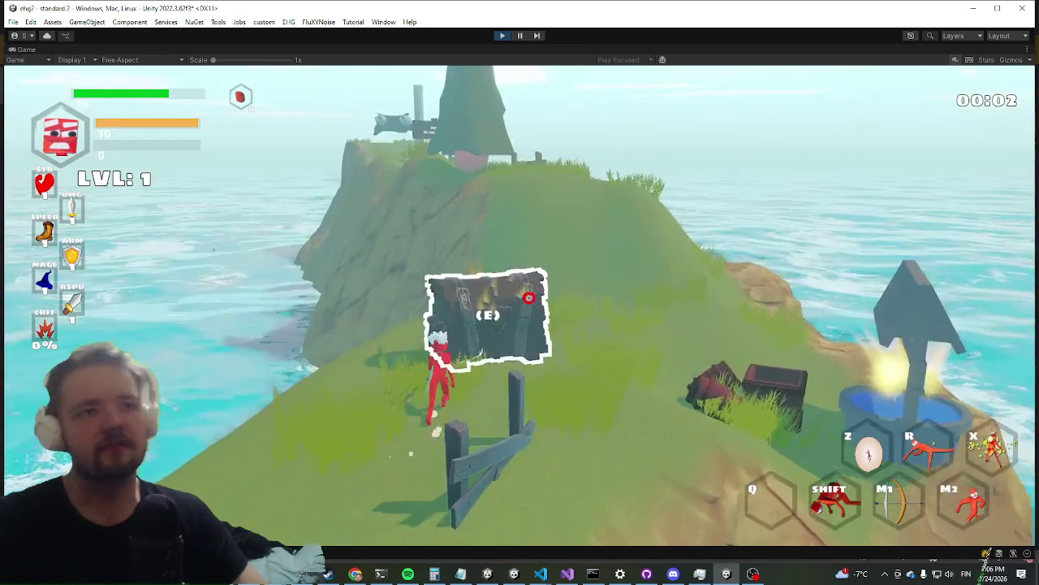
key(w)
key(shift)
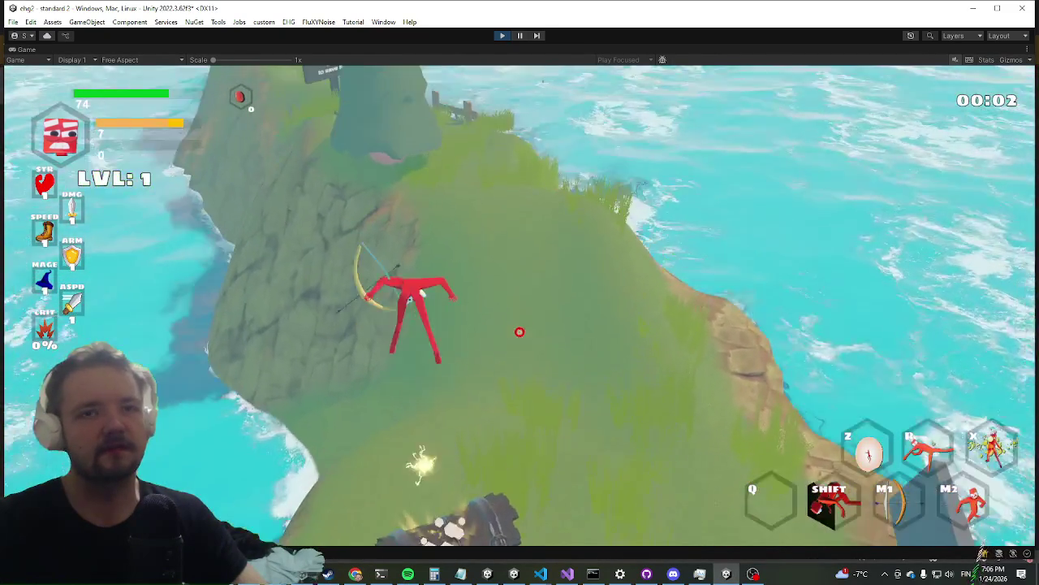
key(w)
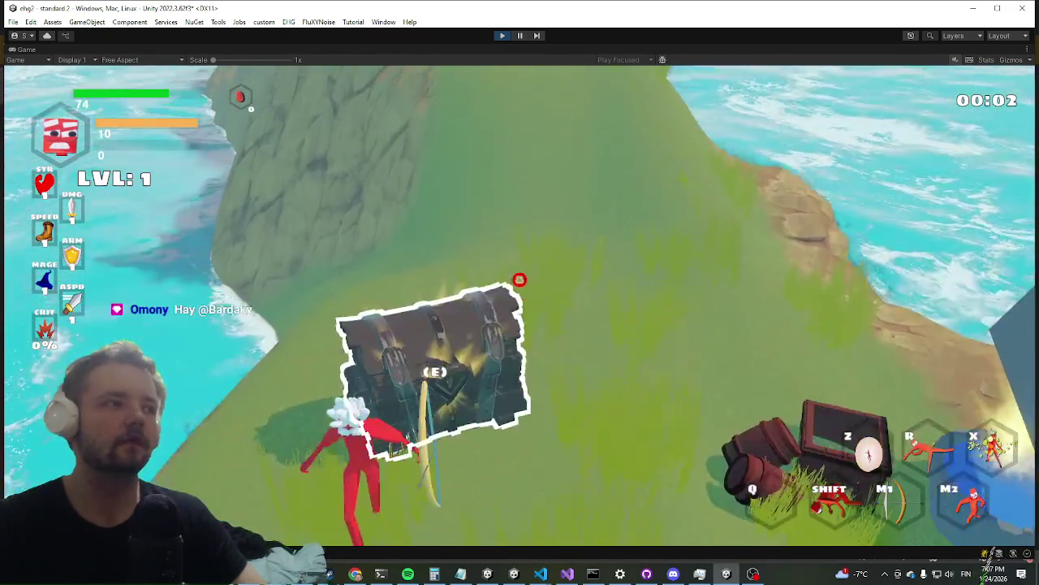
key(w)
key(space)
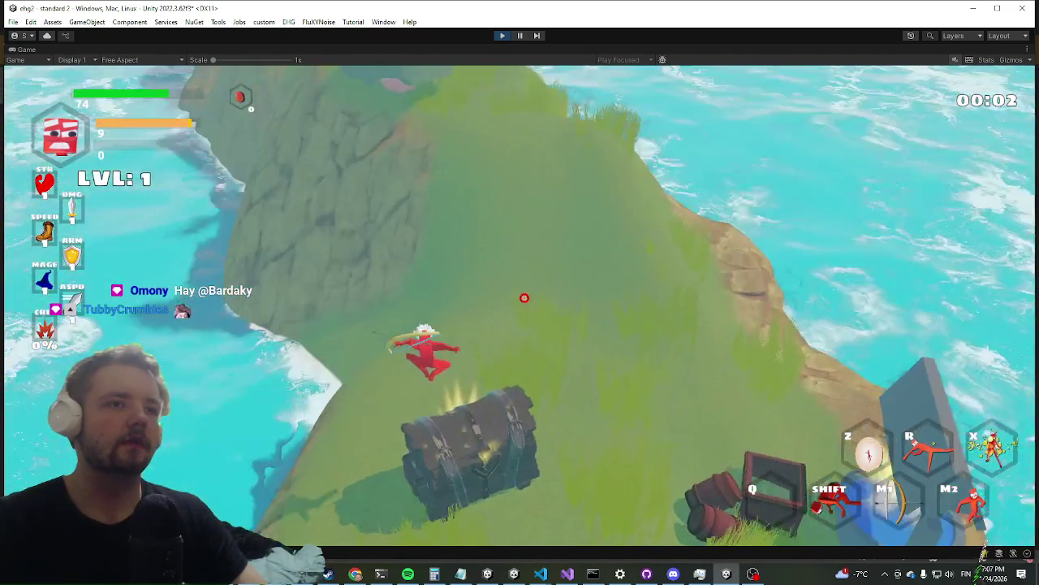
key(w)
key(space)
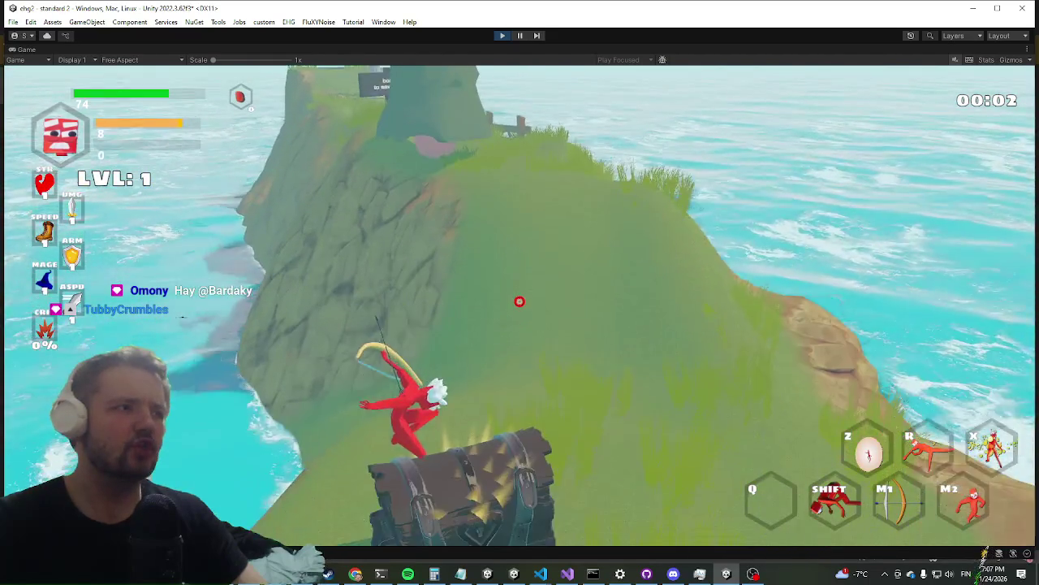
key(w)
key(space)
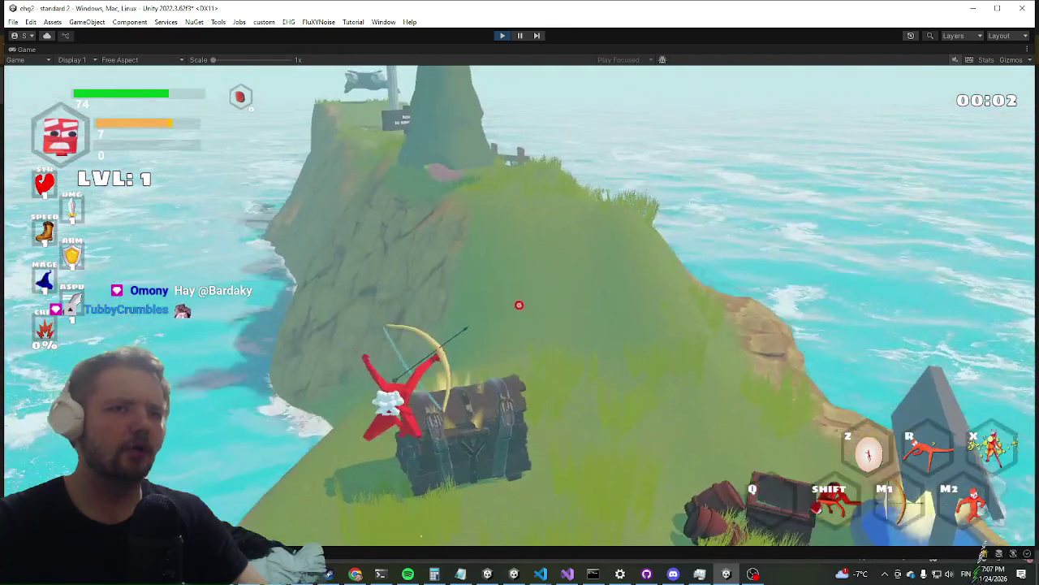
key(w)
key(space)
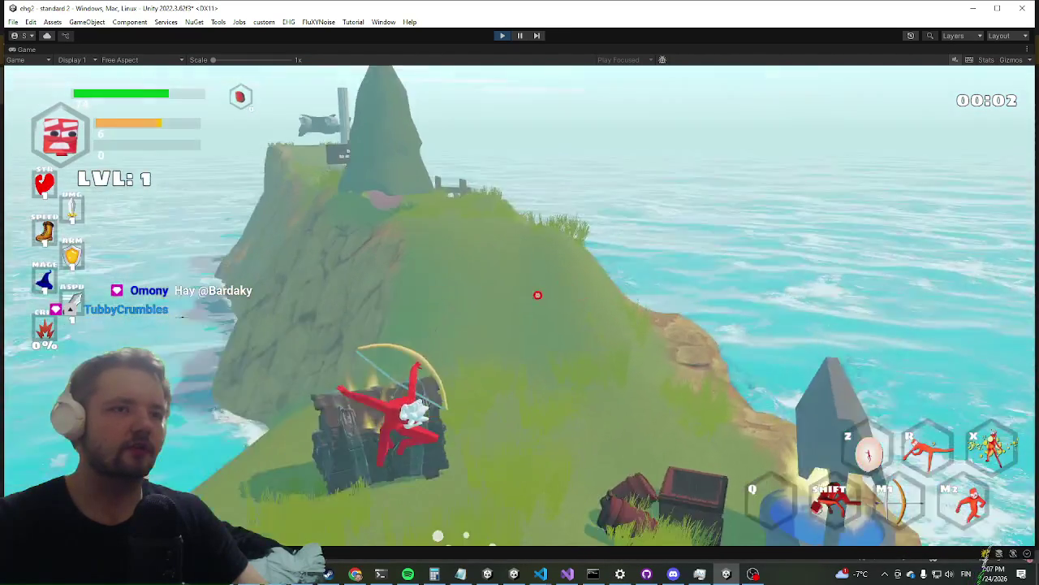
key(space)
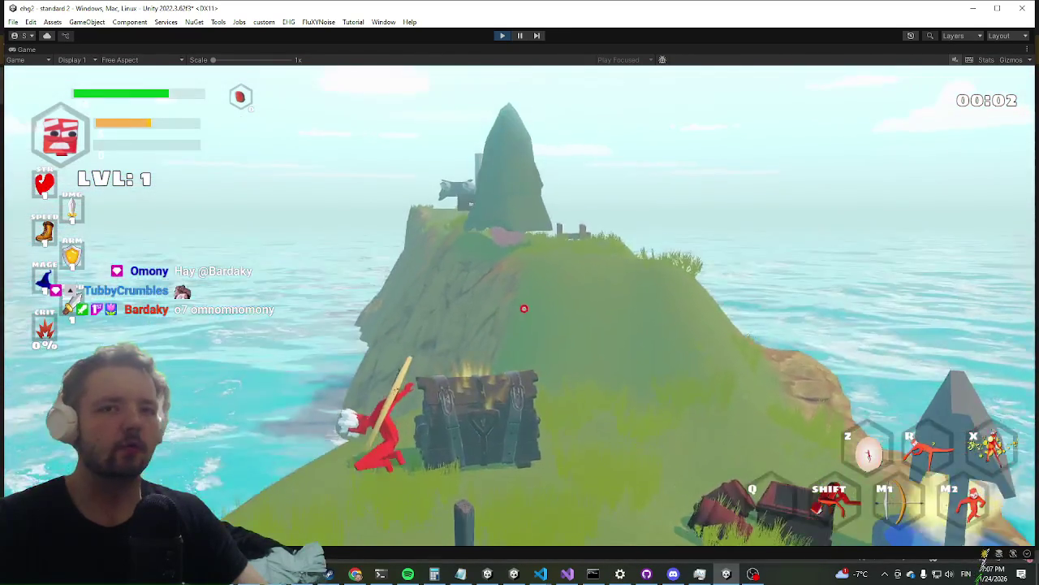
Leap onto the fence, run past the dock and well, and climb back to the burning chest
key(space)
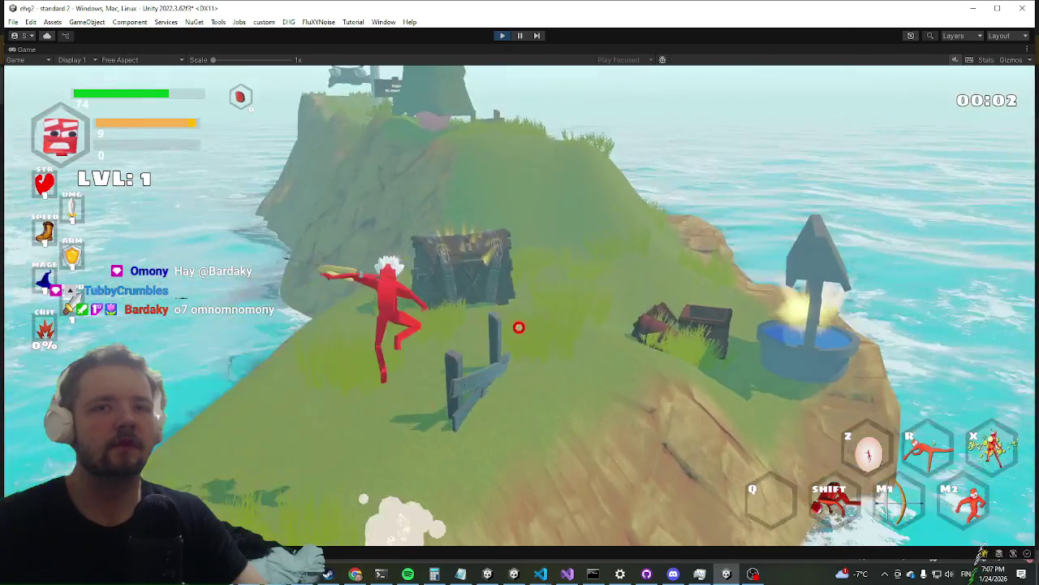
key(w)
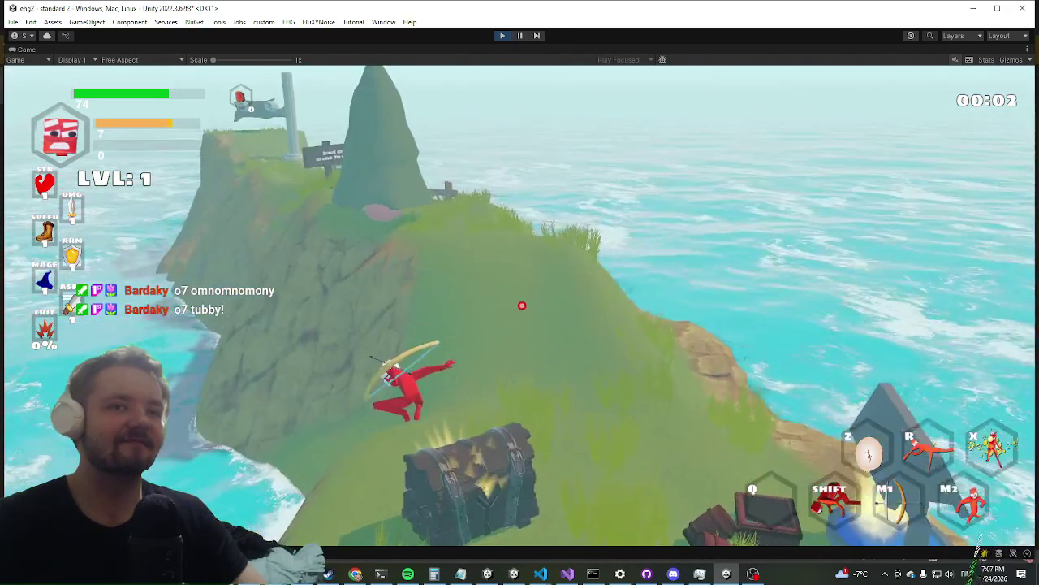
key(w)
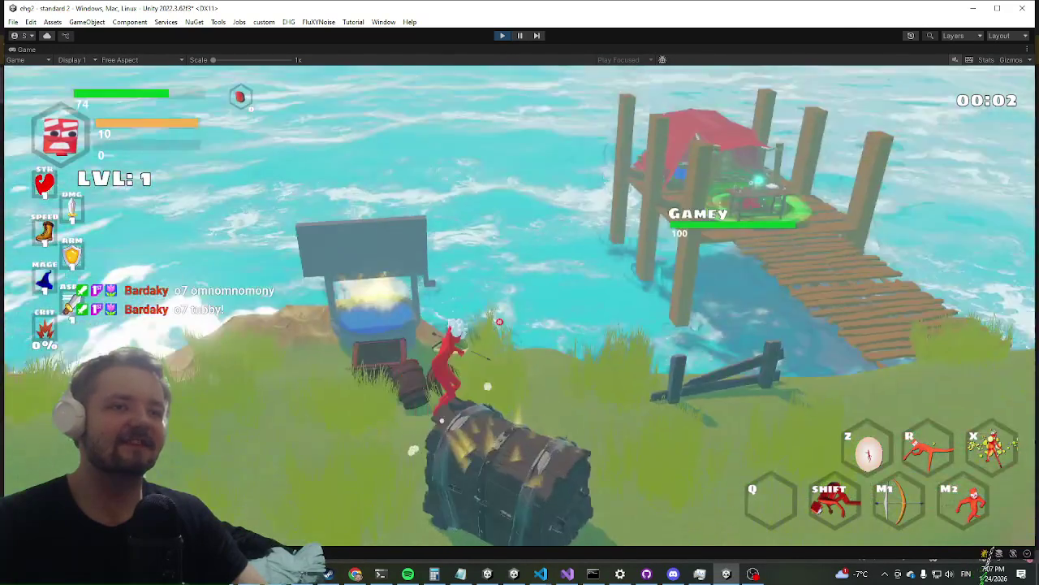
key(w)
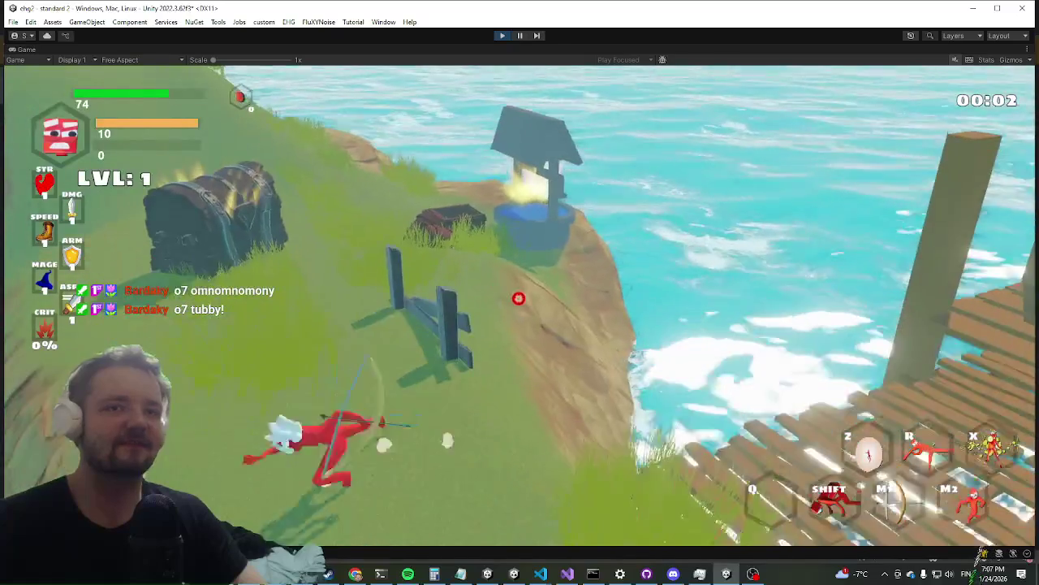
key(w)
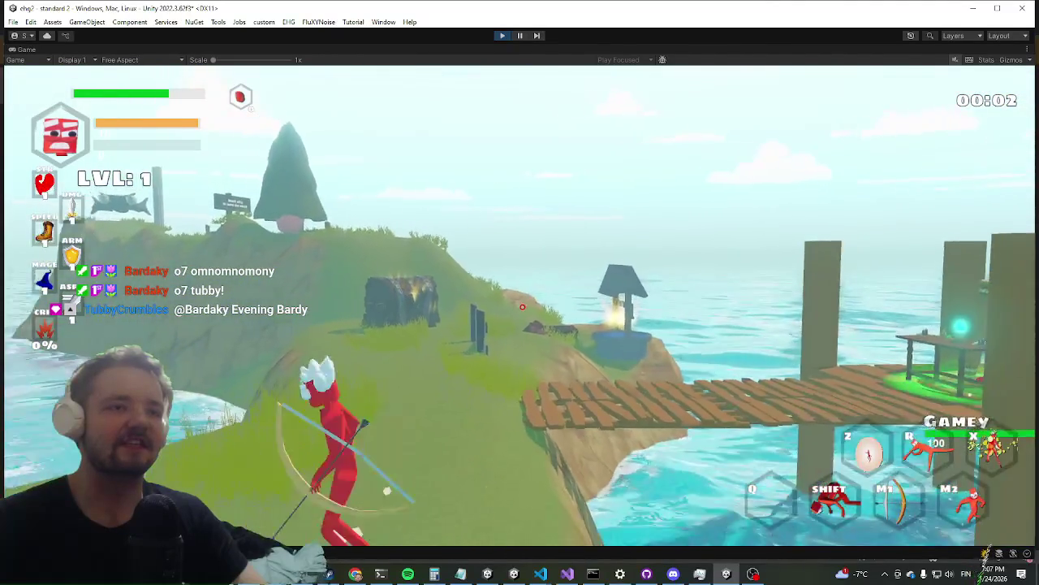
key(w)
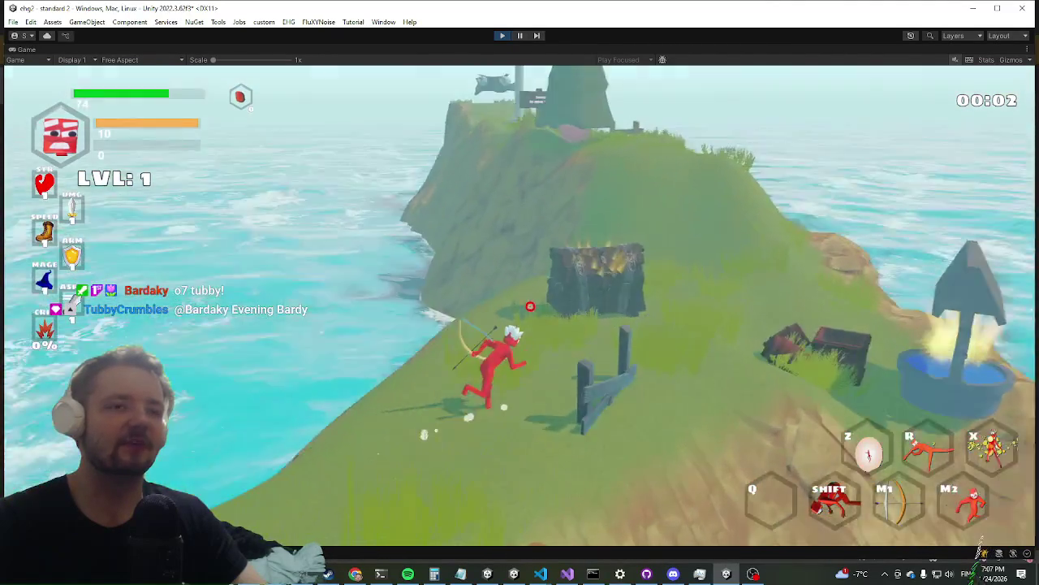
key(space)
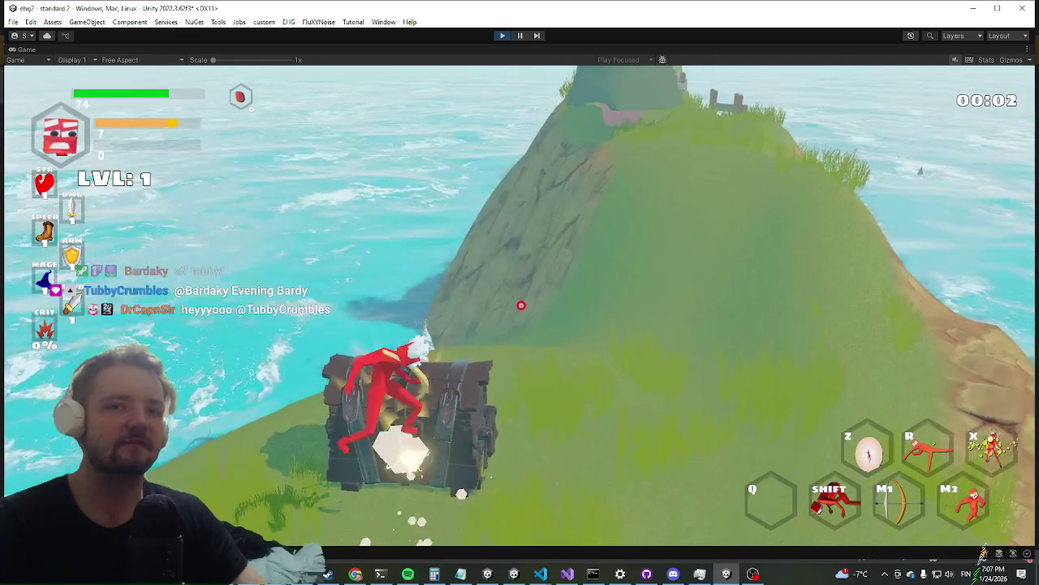
key(w)
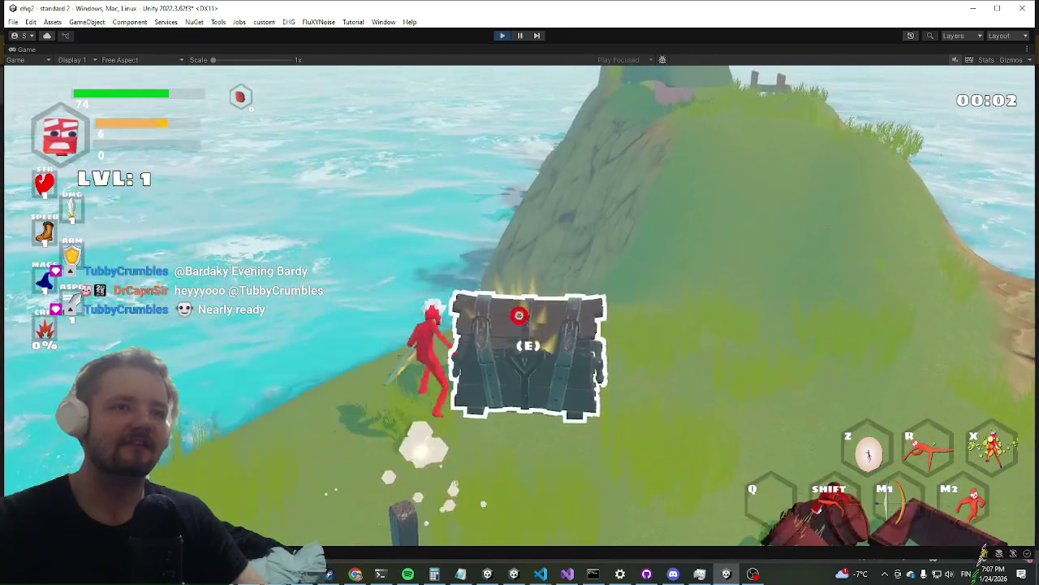
Open the chest with E, then dash off the cliff and dock out over the water
key(e)
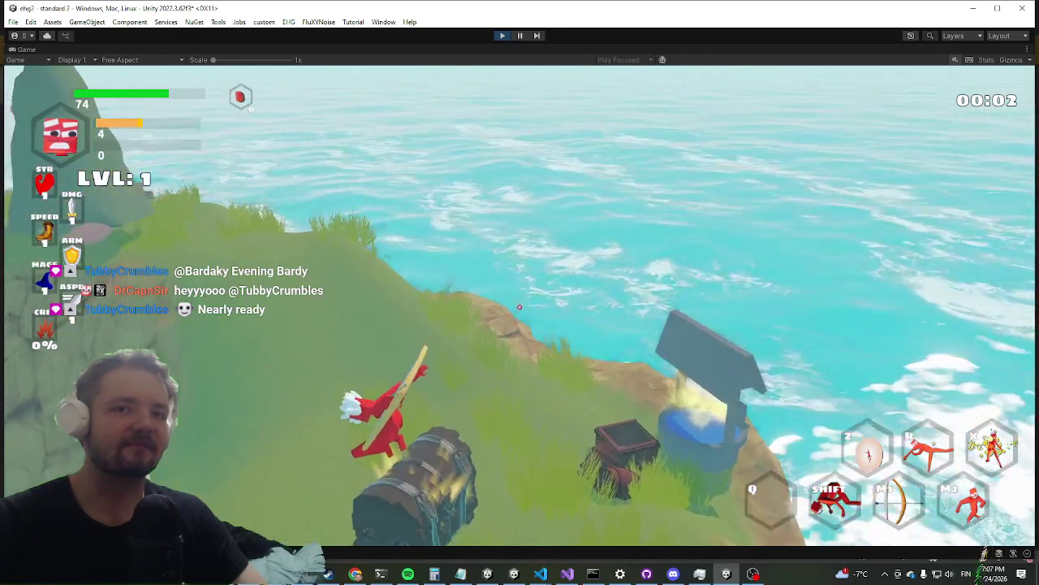
key(w)
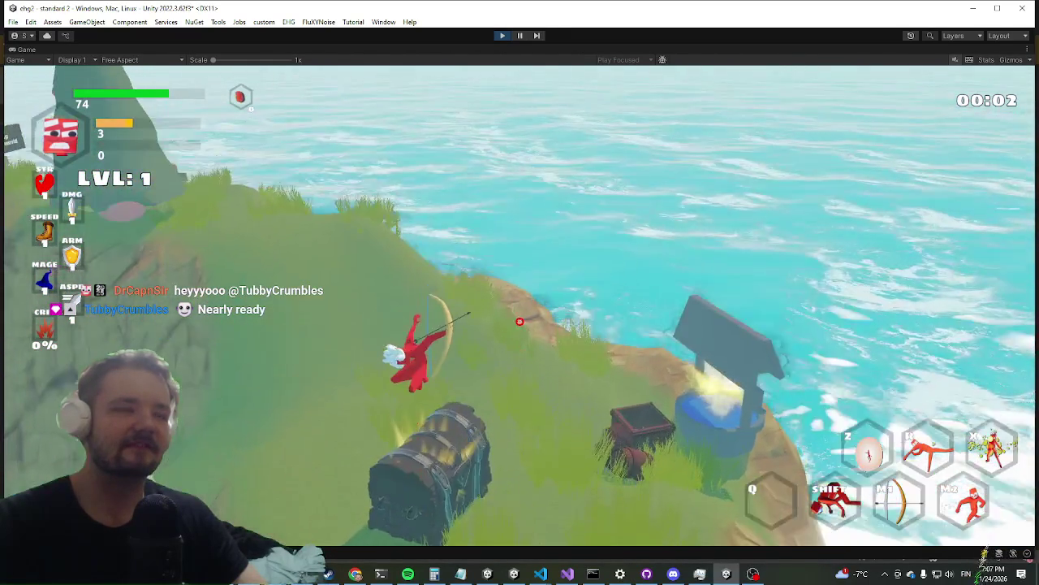
key(space)
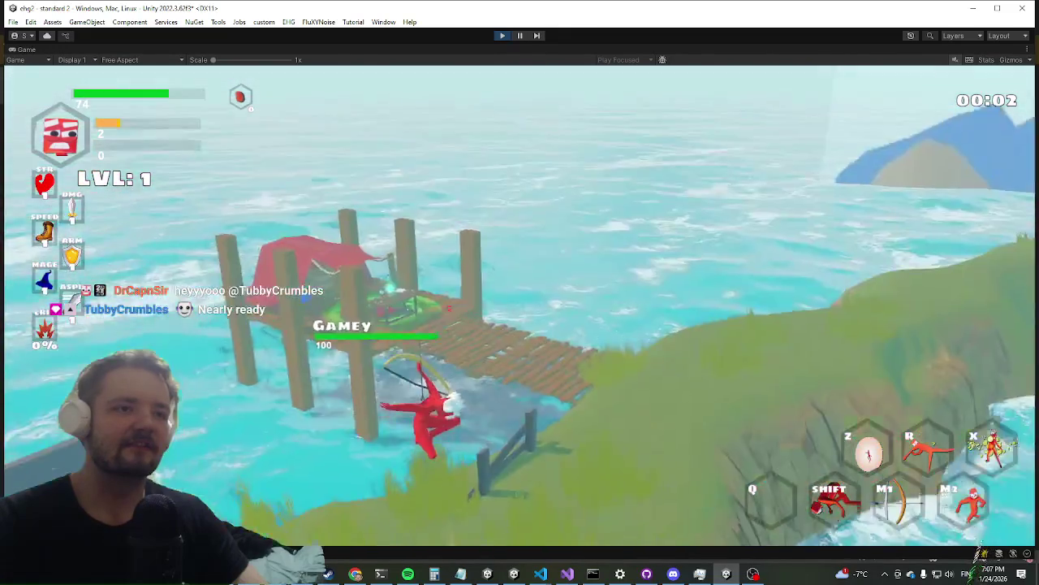
key(space)
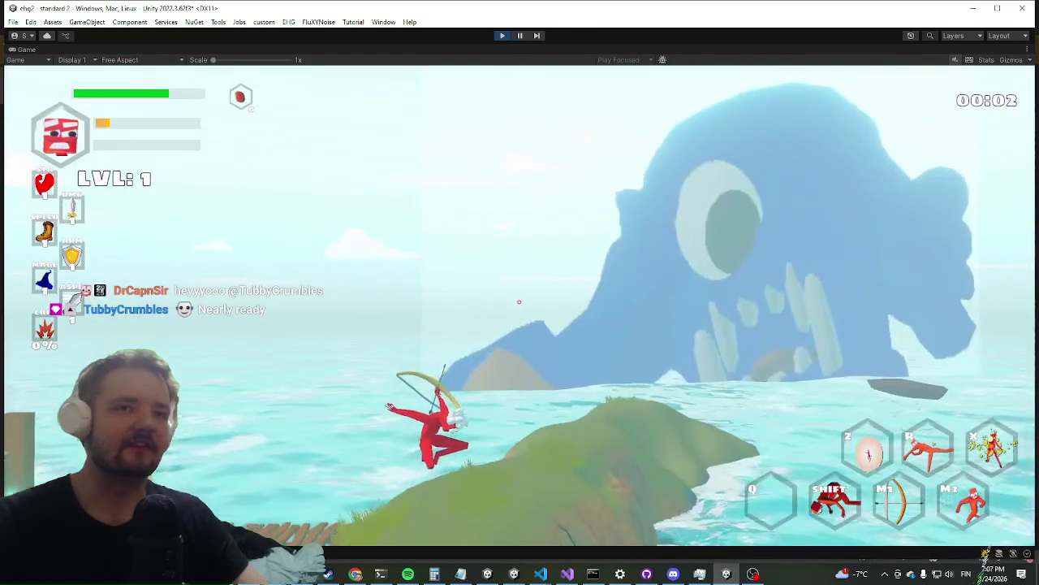
key(space)
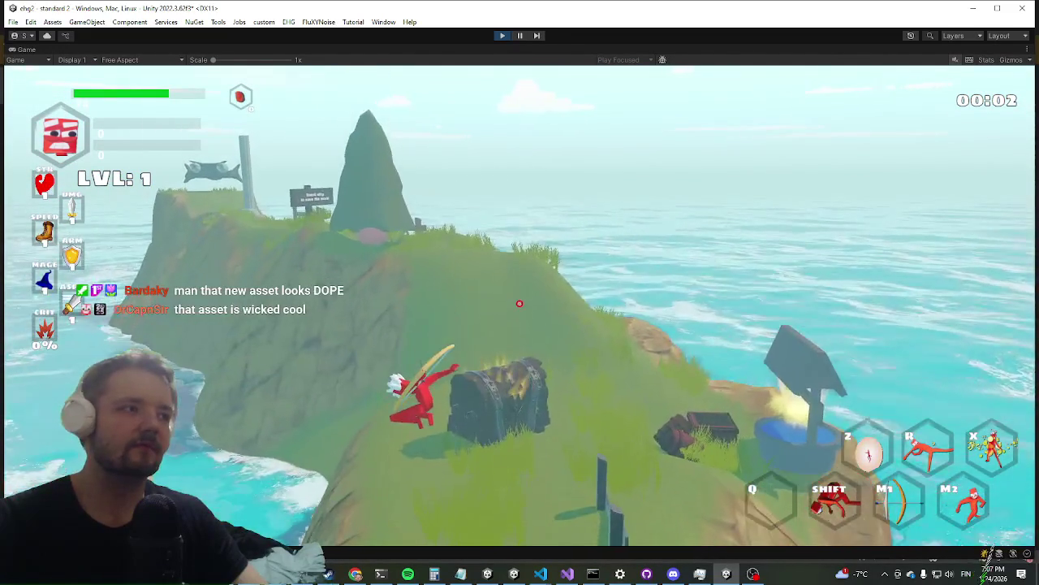
Jump onto the chest, flip behind it, and dash further up the hill
key(space)
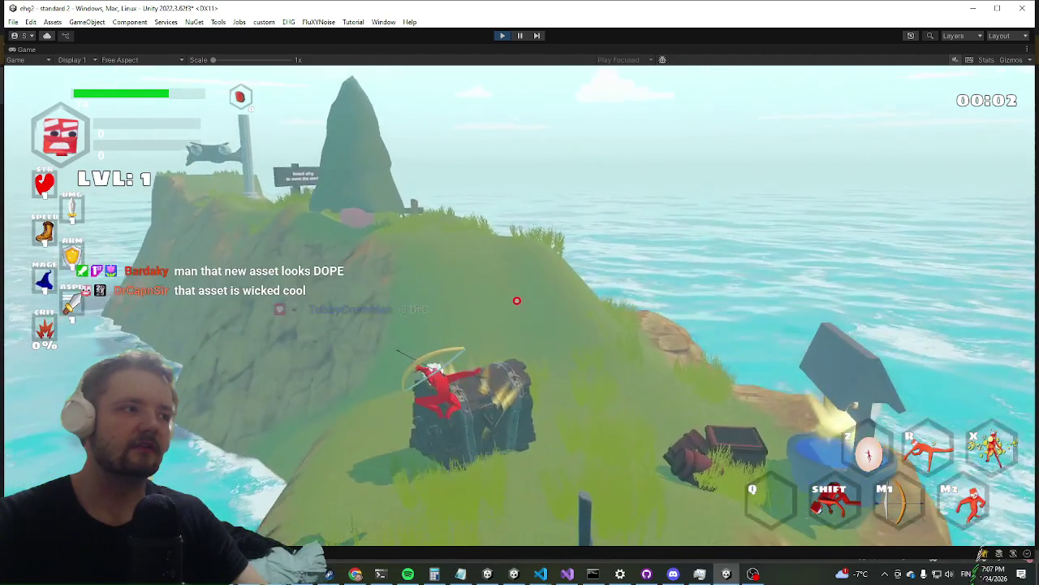
key(space)
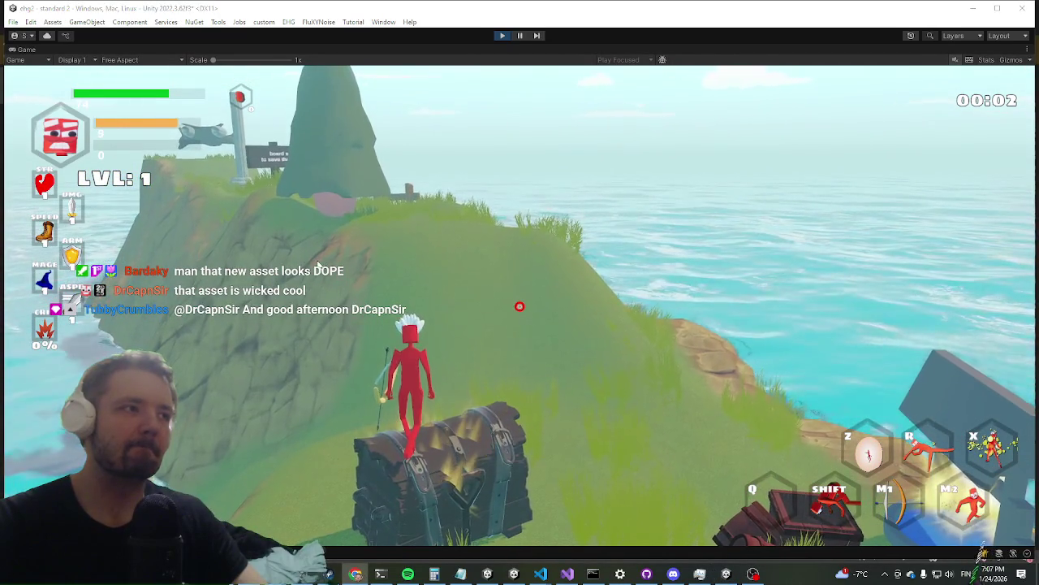
key(space)
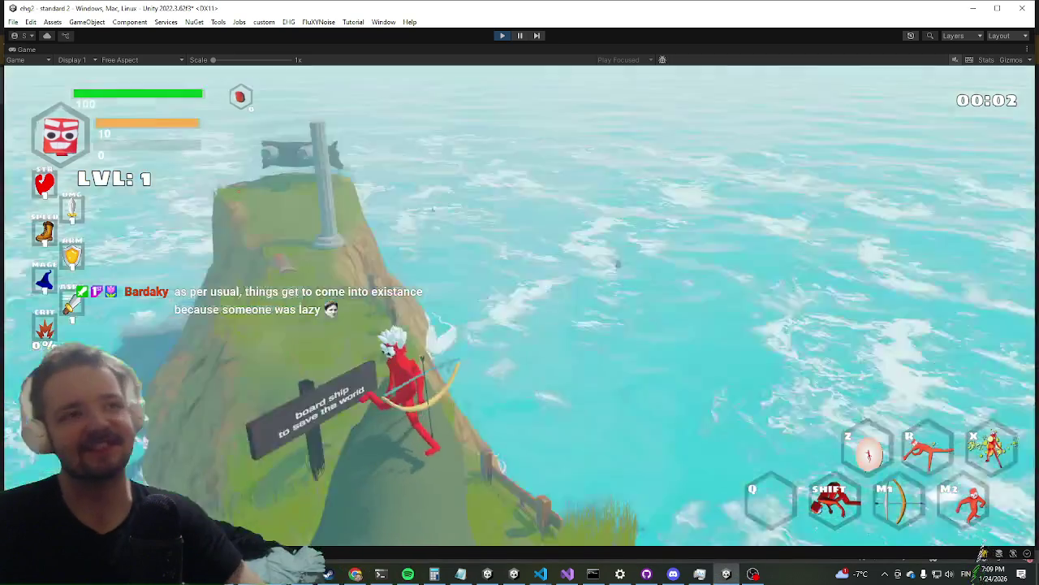
Dash past the signpost to the hilltop and hit the pillar twice with the M2 attack
key(shift)
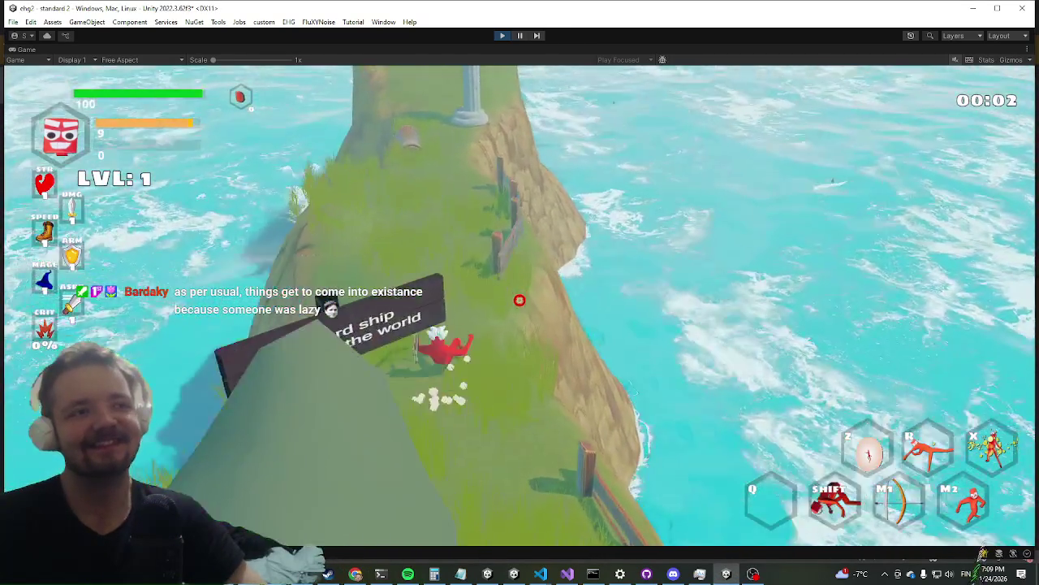
key(space)
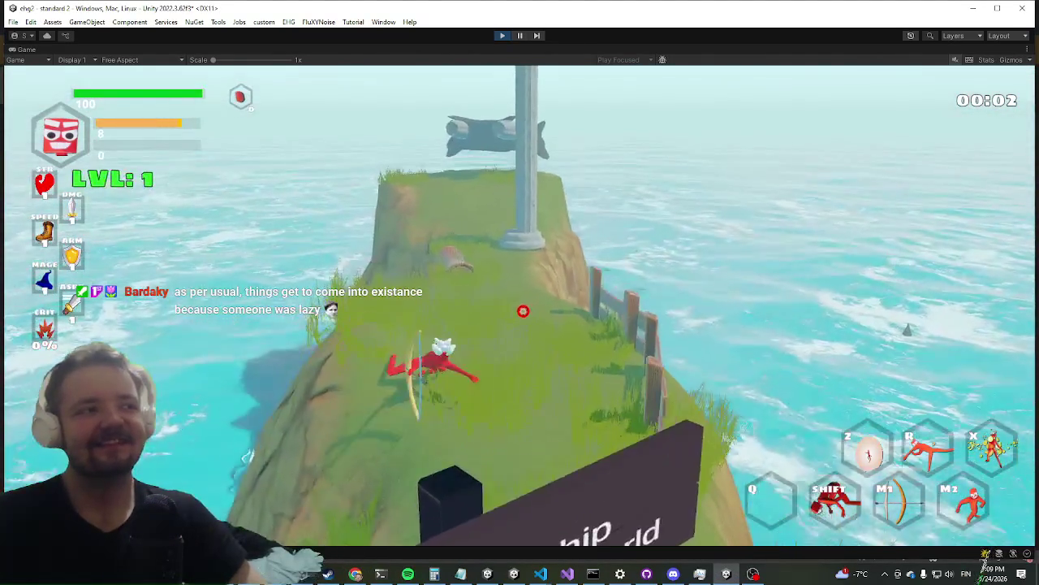
key(space)
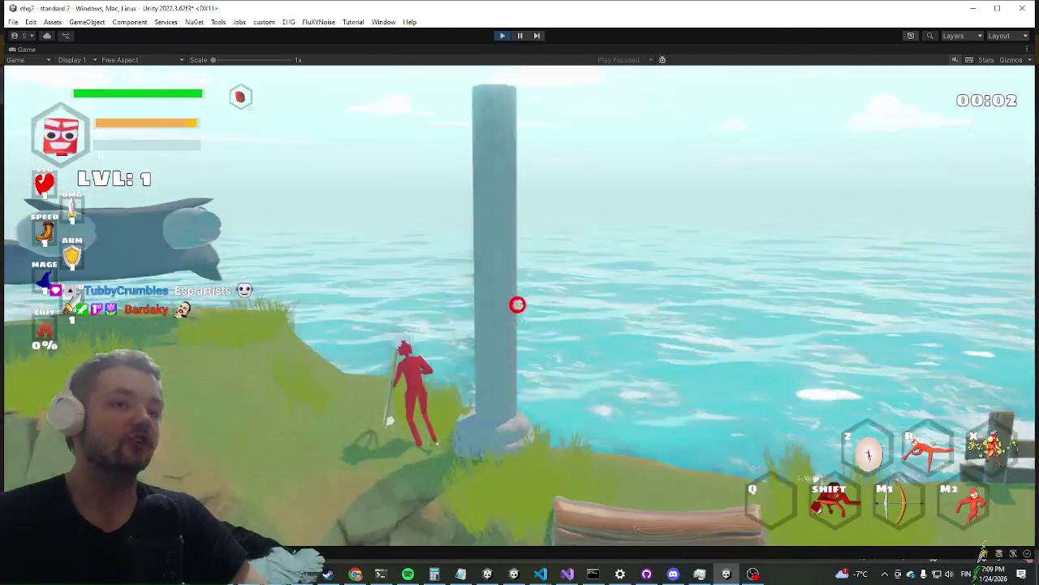
right_click(521, 302)
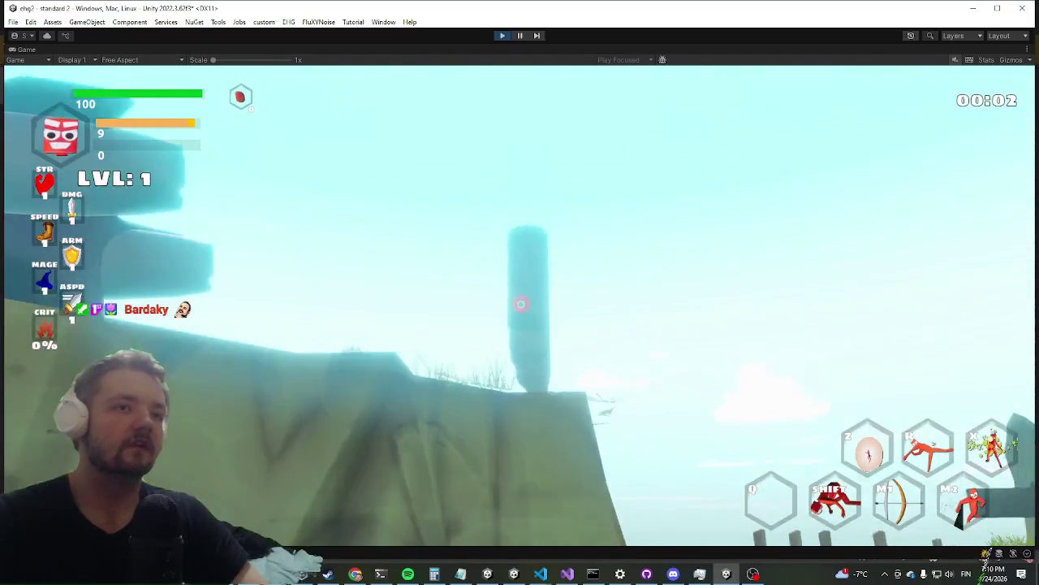
right_click(521, 303)
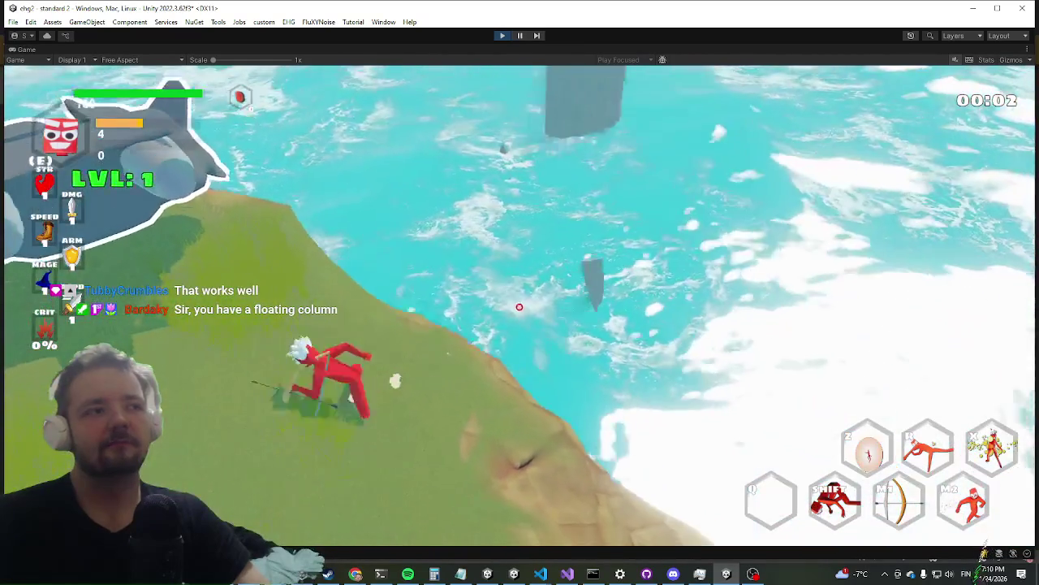
Run and dash up to the floating ship, then board it with E
click(499, 315)
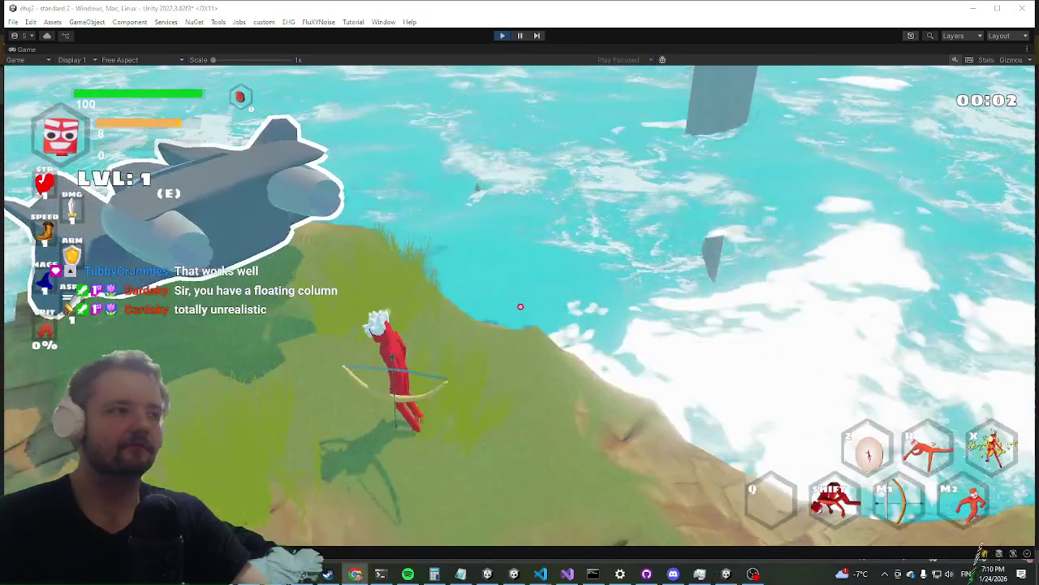
key(shift)
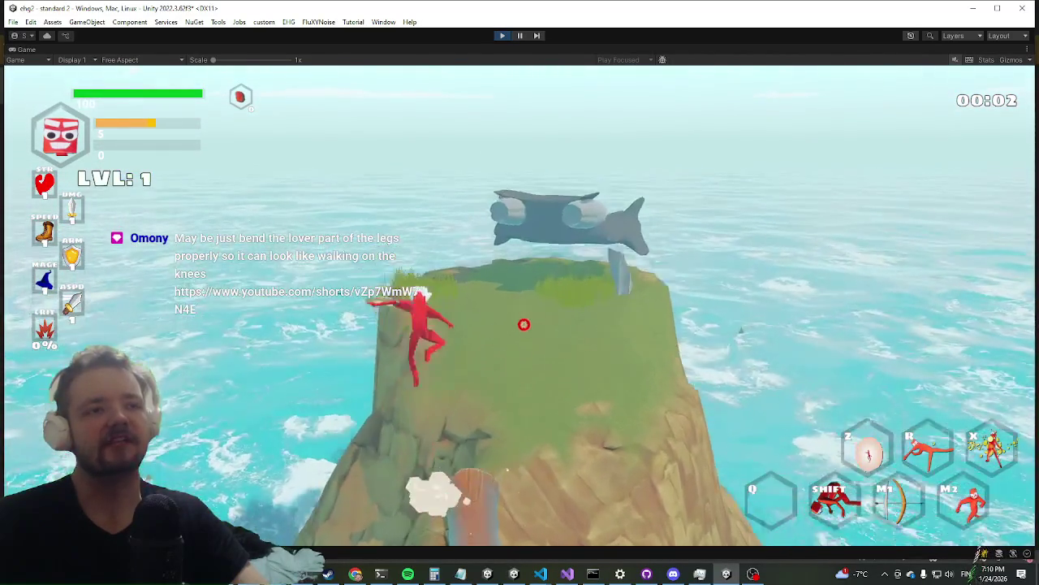
key(shift)
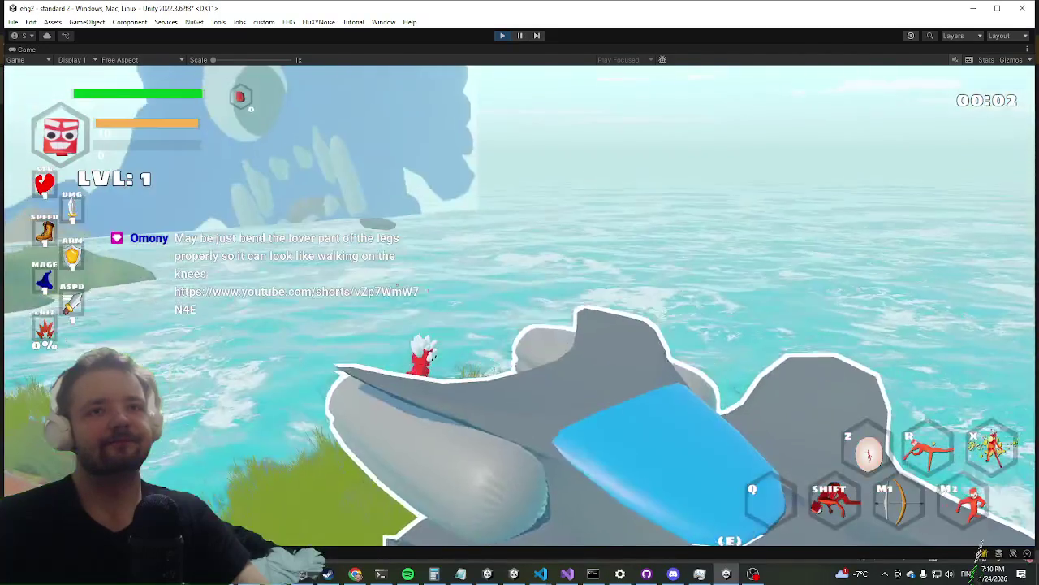
key(w)
key(w)
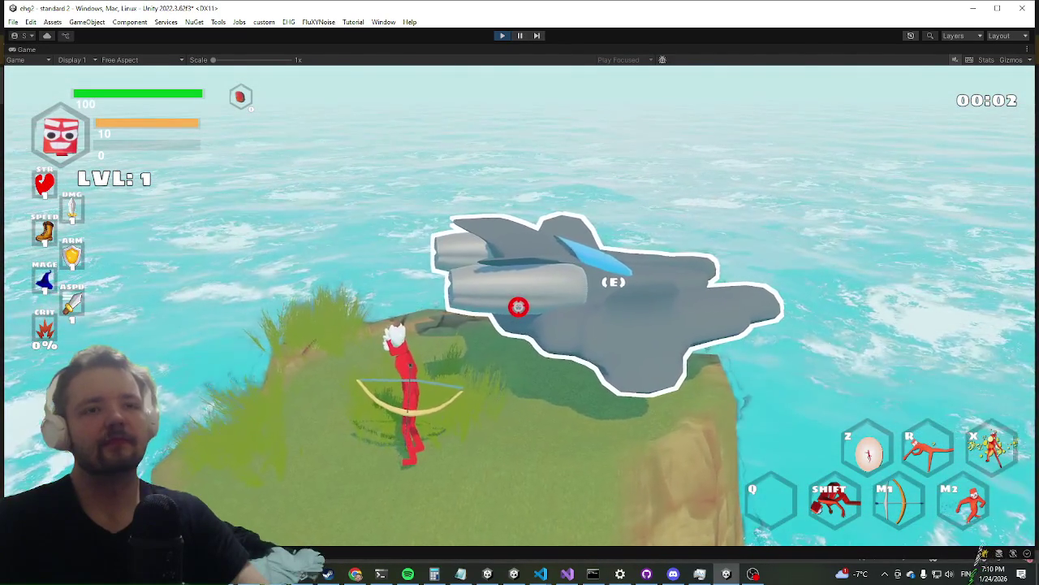
key(w)
key(w)
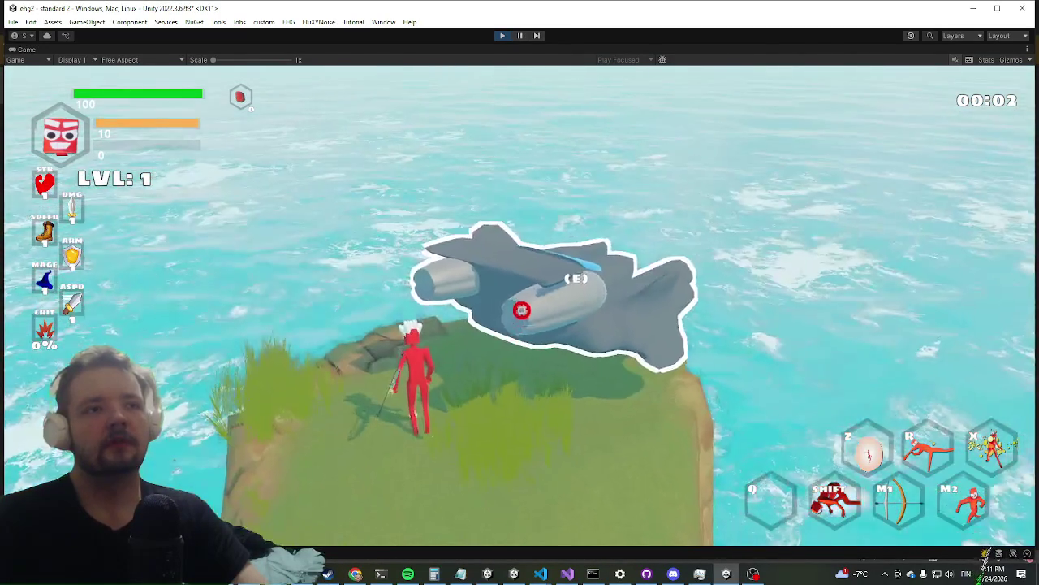
key(e)
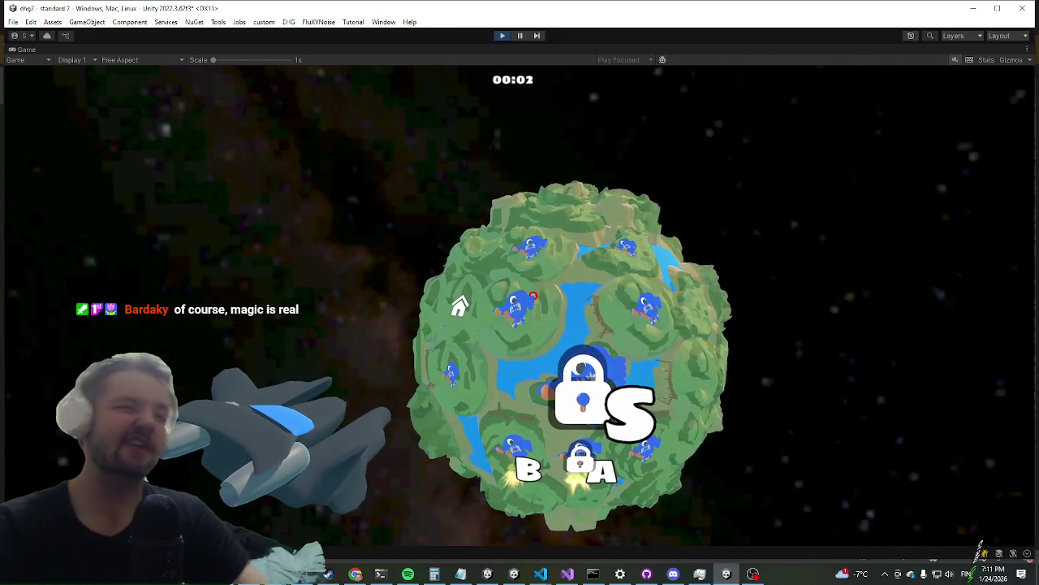
Select the danger level B icon on the planet map and confirm the mission
click(522, 470)
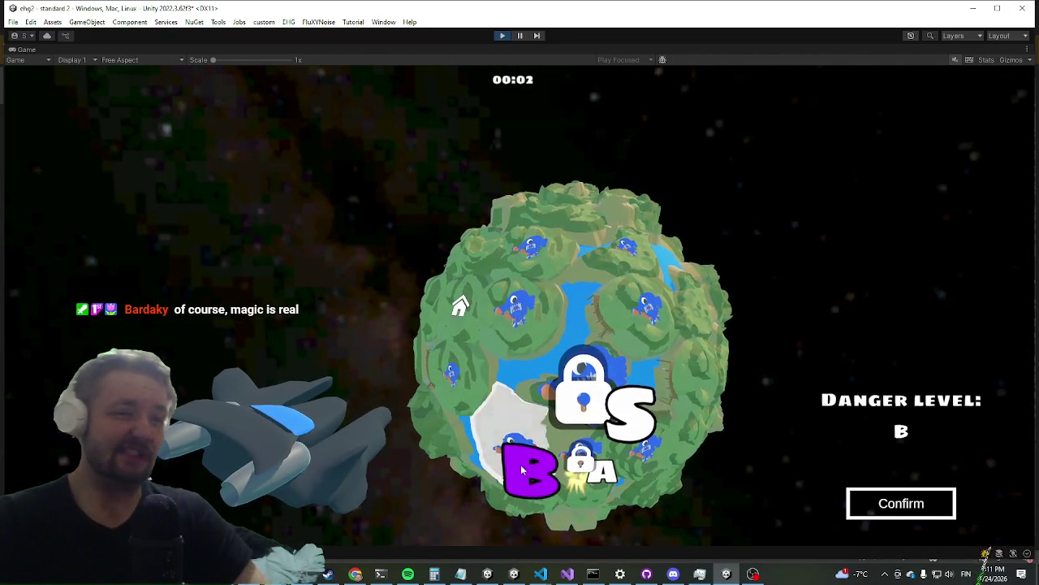
click(885, 502)
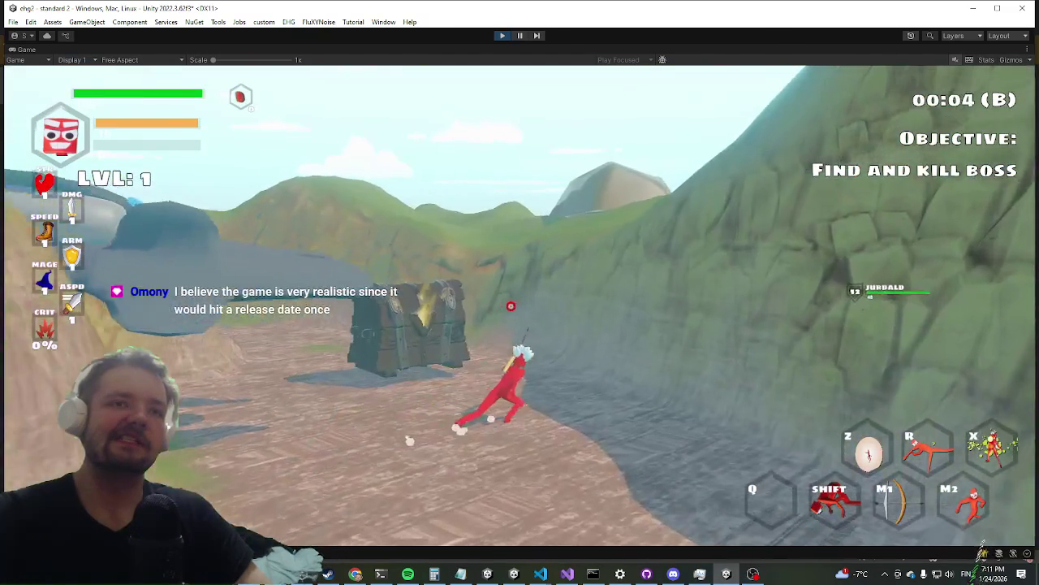
Dash up the grassy ridge and open the chest on the hill with E
key(shift)
key(w)
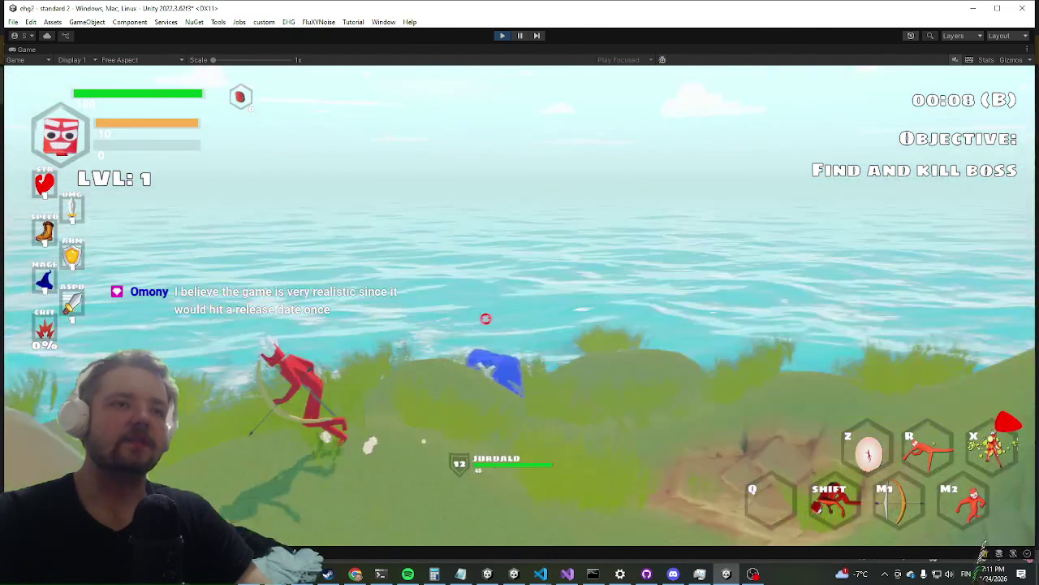
key(space)
key(w)
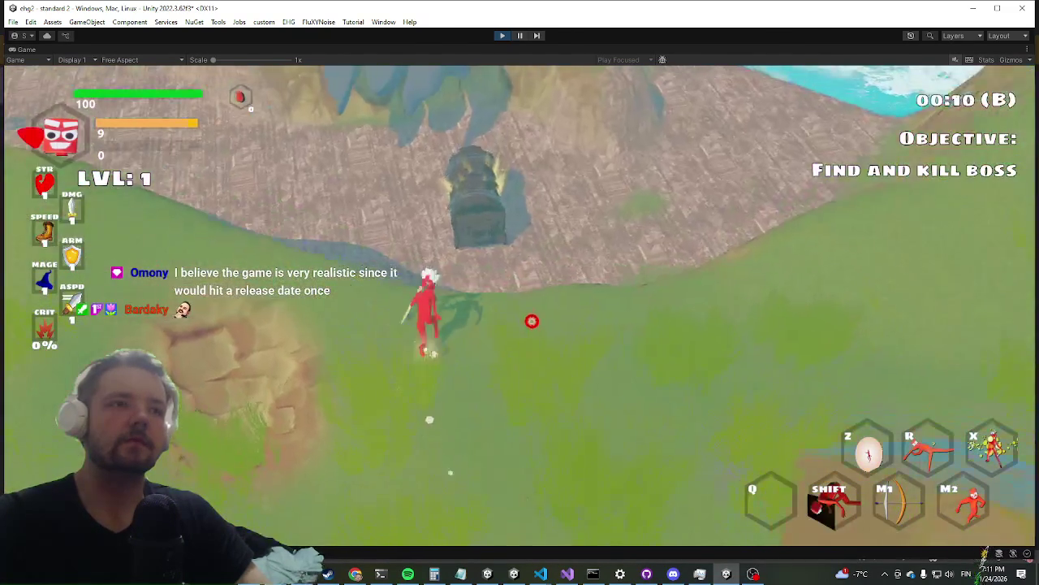
key(e)
Fight the blue enemies with bow shots and repeated secondary attacks, dashing along the hillside
key(w)
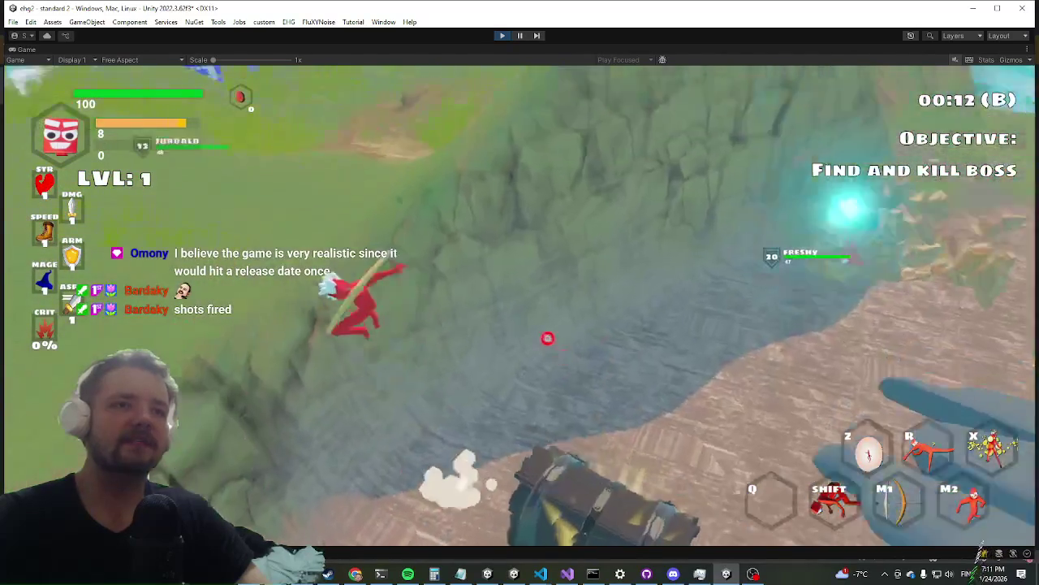
key(w)
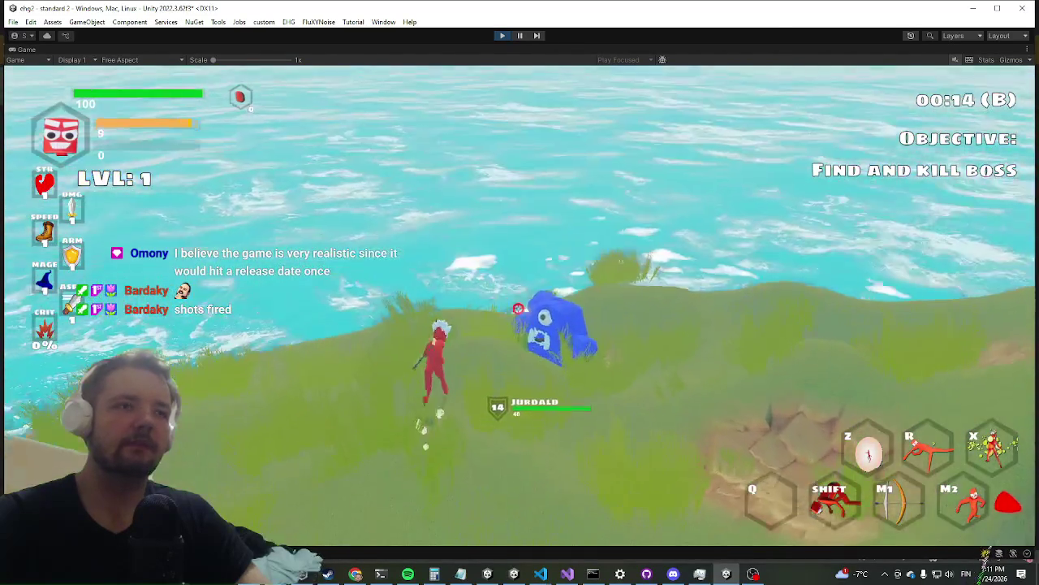
key(w)
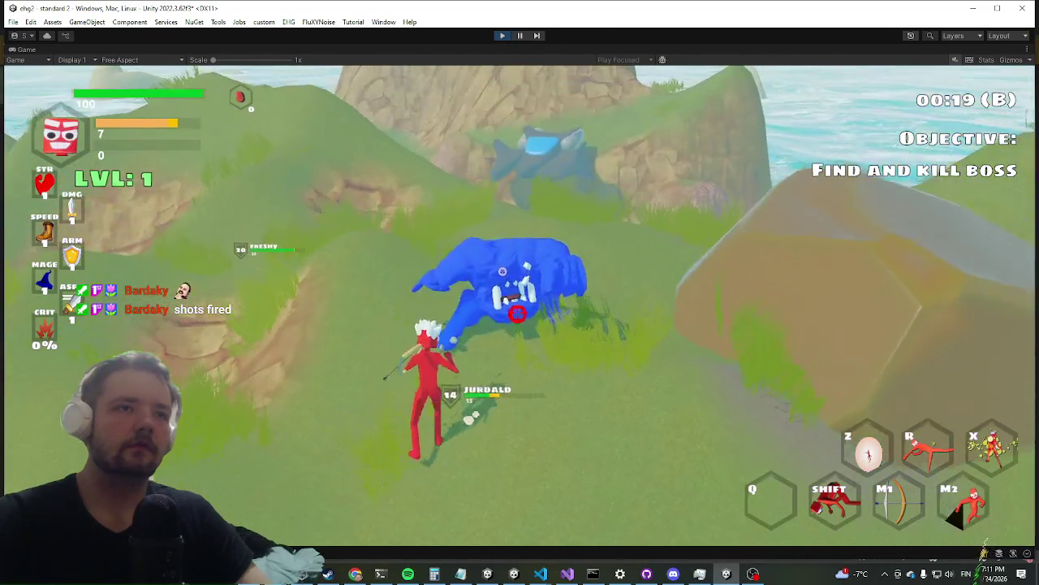
key(w)
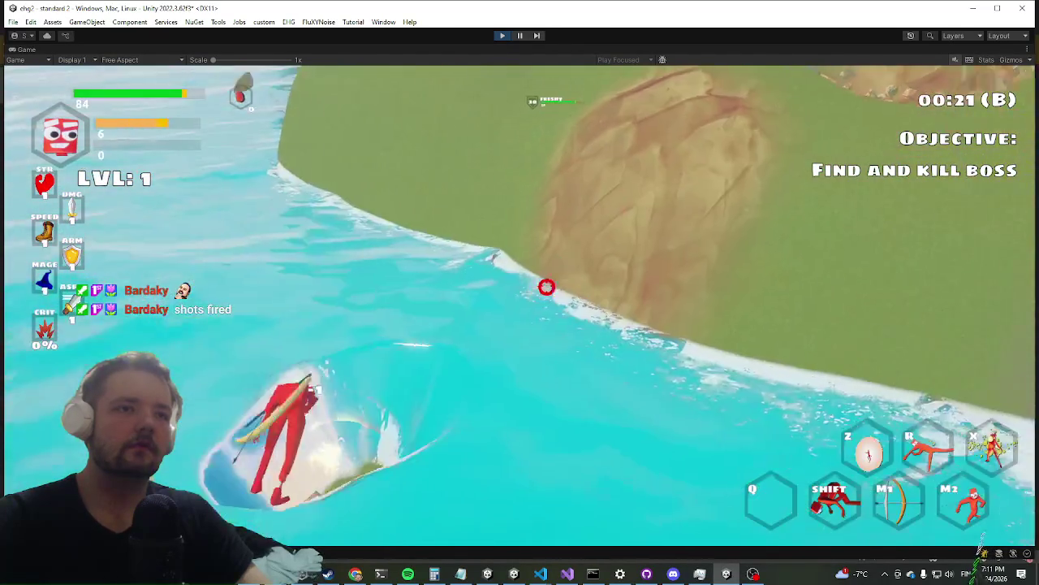
key(w)
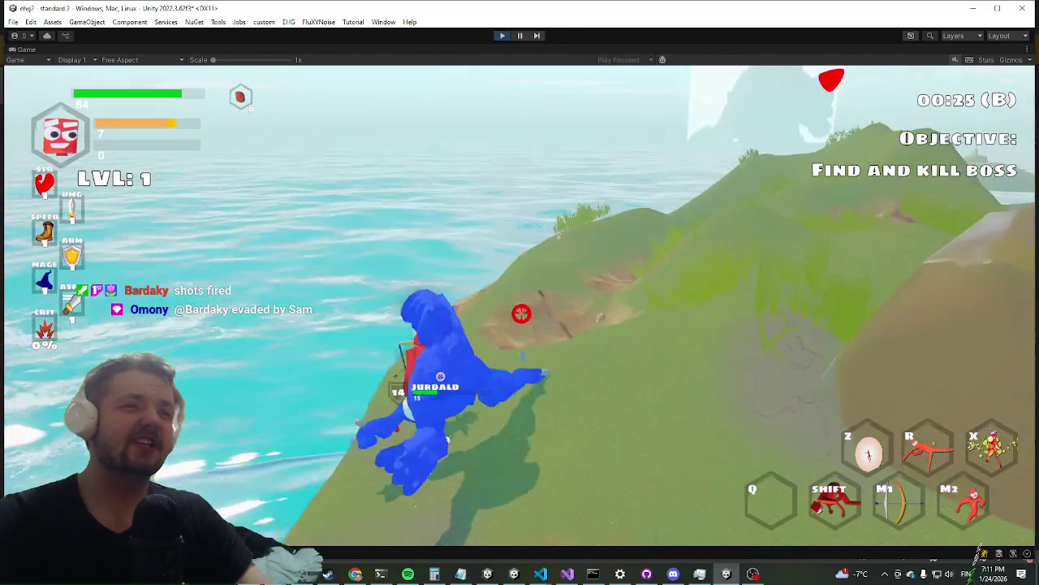
right_click(505, 314)
key(shift)
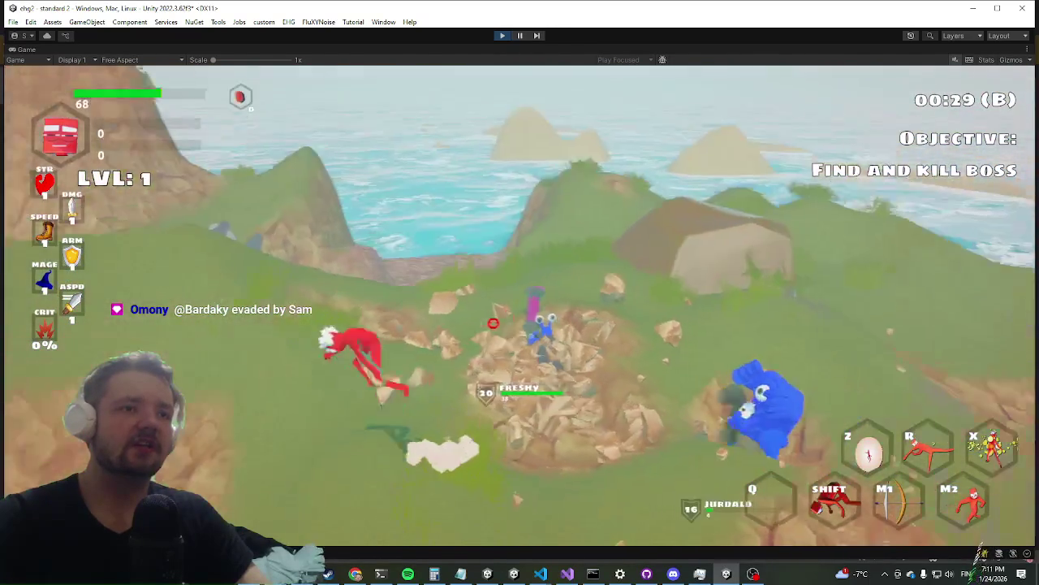
click(522, 315)
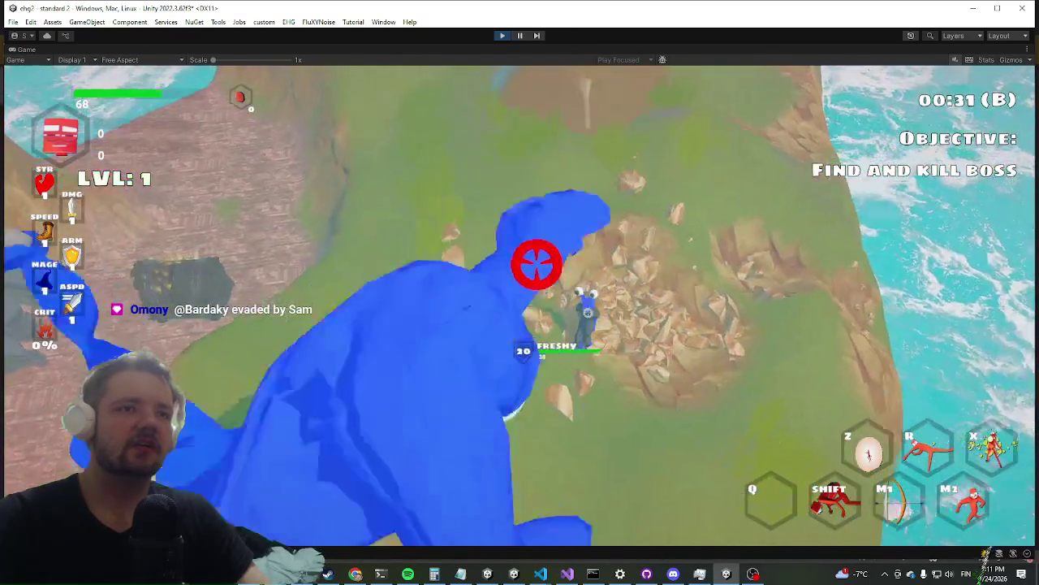
right_click(505, 305)
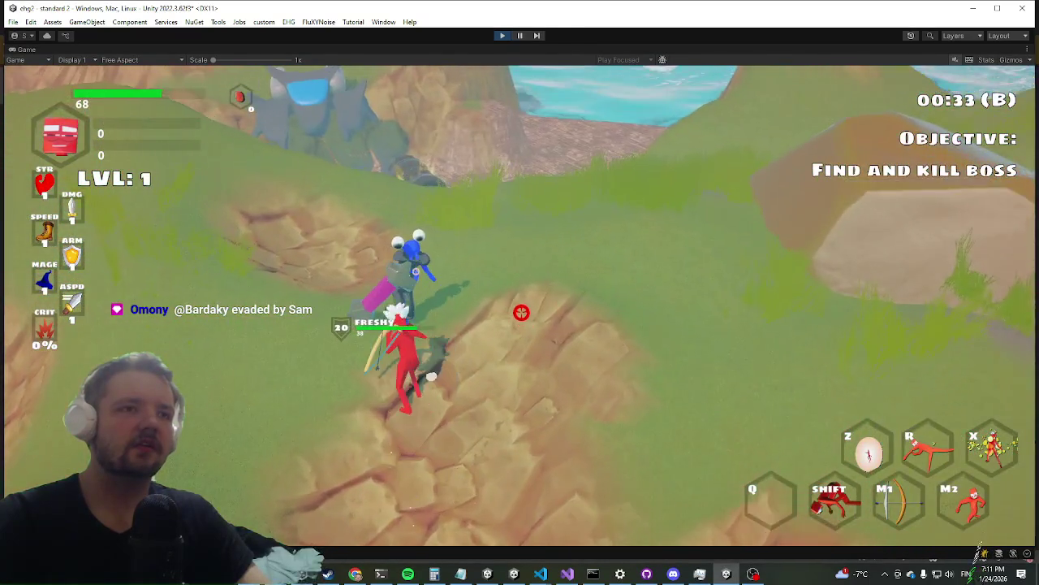
right_click(521, 312)
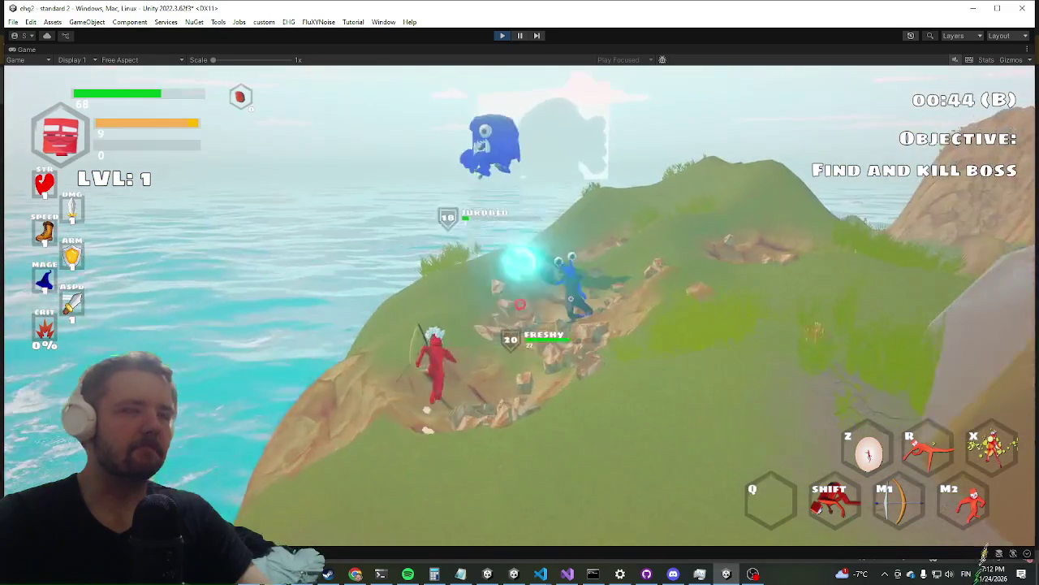
key(shift)
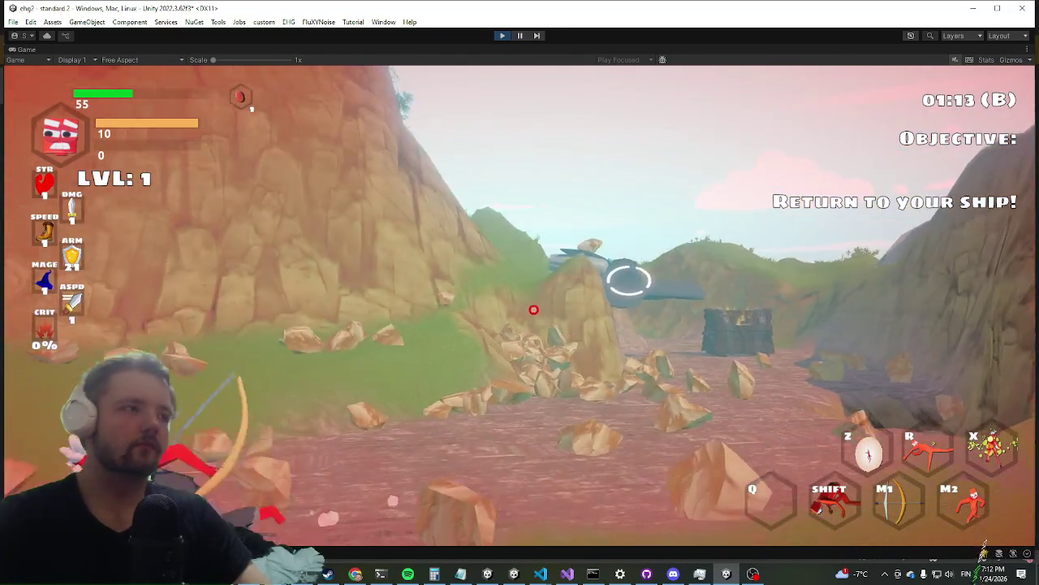
Alt+Tab out of the game to Visual Studio showing ThirdPersonController.cs
key(alt+Tab)
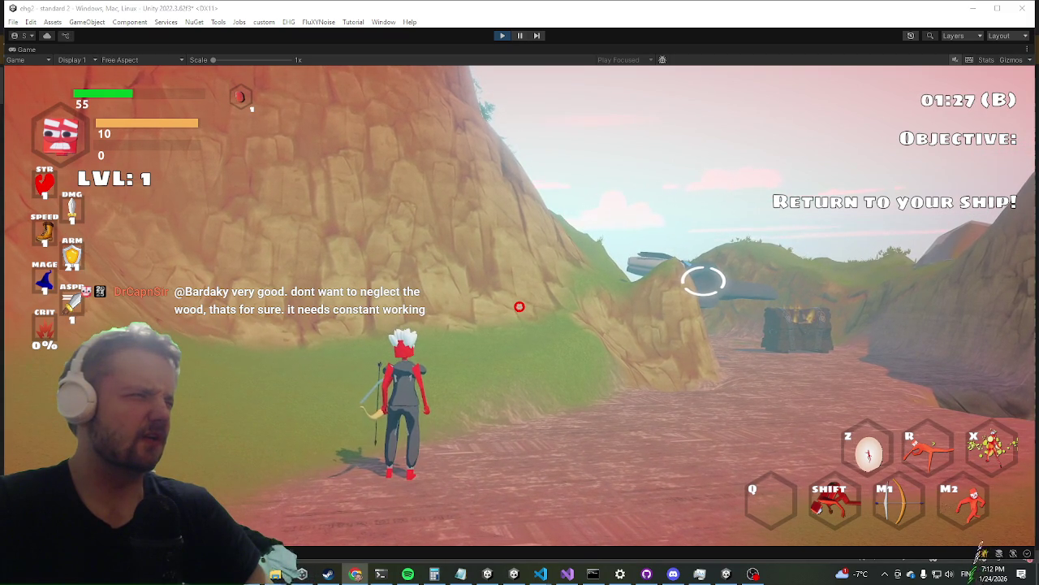
key(alt+Tab)
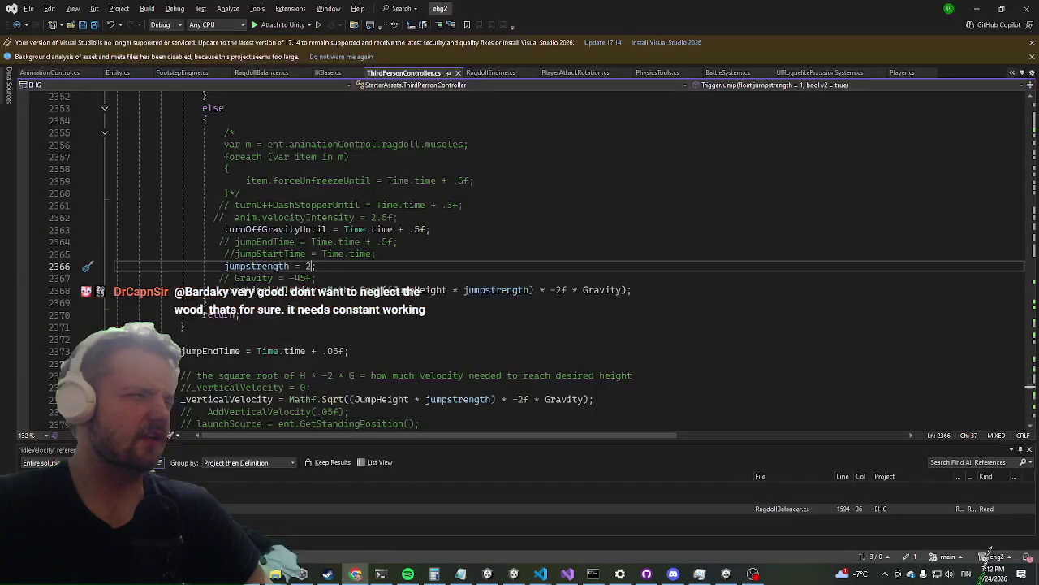
Open PlayerAttackRotation.cs via Ctrl+T search and find the AddHorizontalVelocity call
click(388, 272)
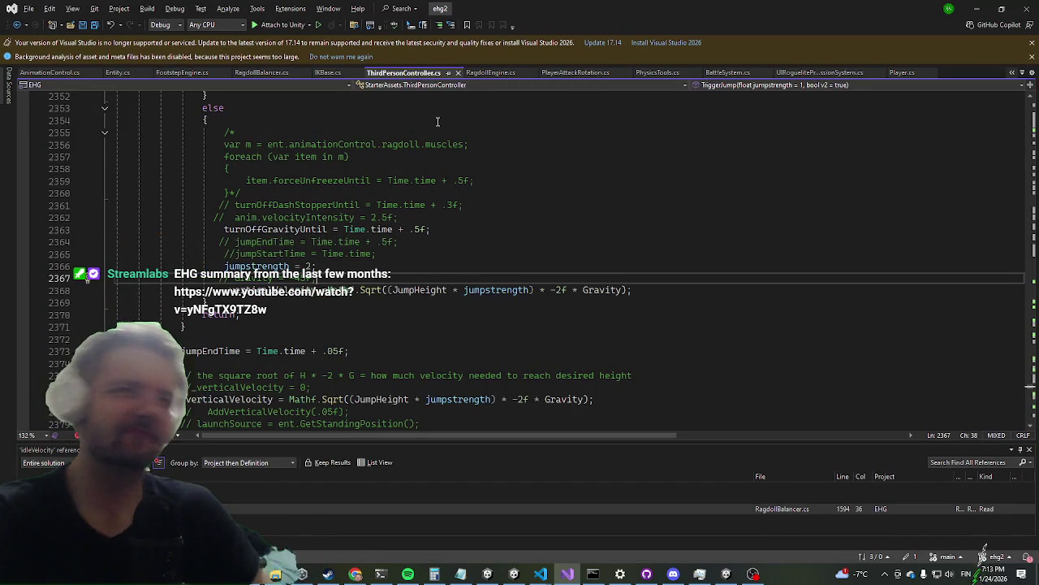
key(ctrl+t)
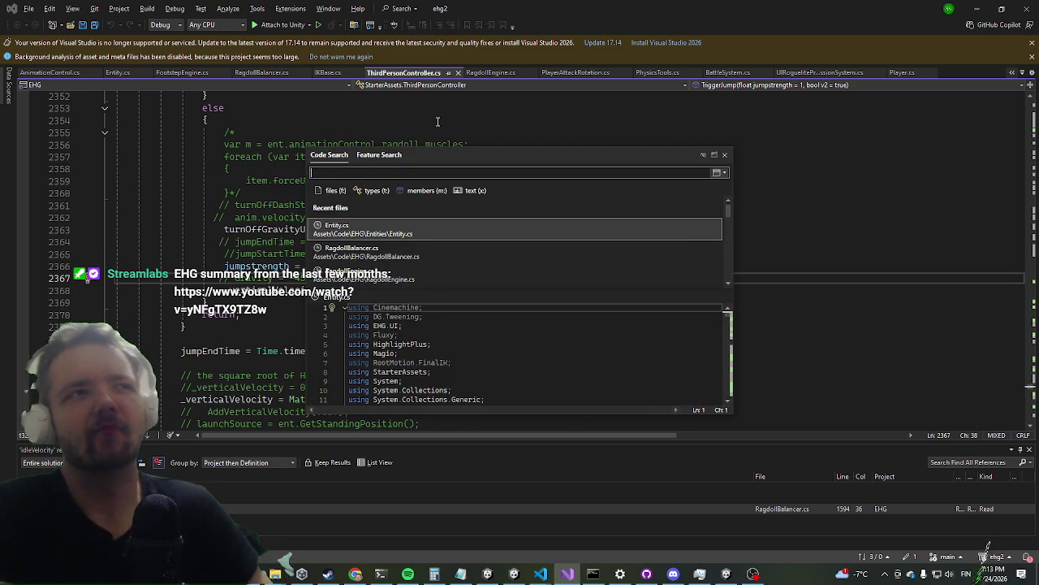
text(playeratta)
key(Return)
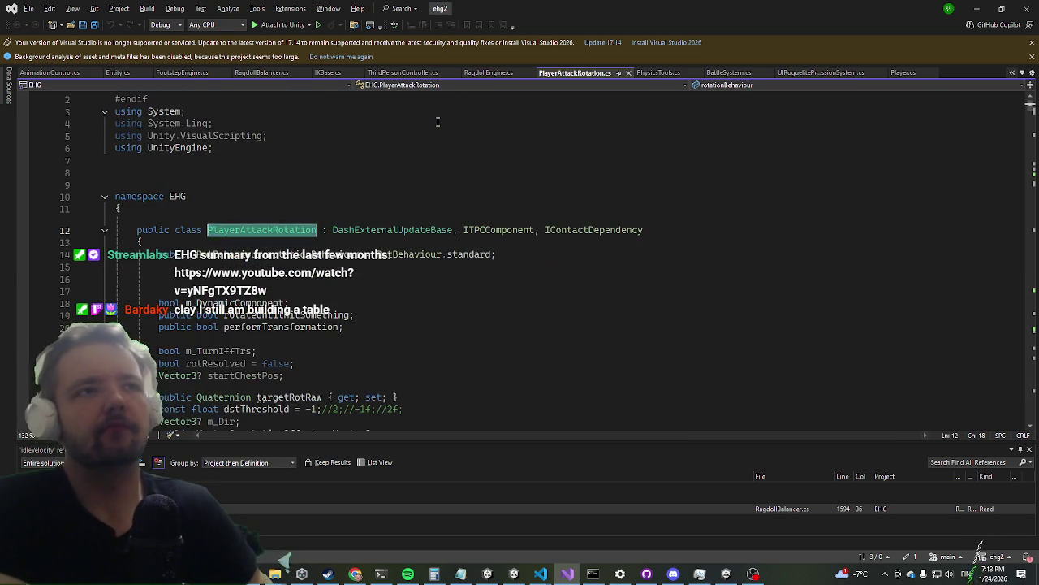
key(ctrl+f)
text(addhori)
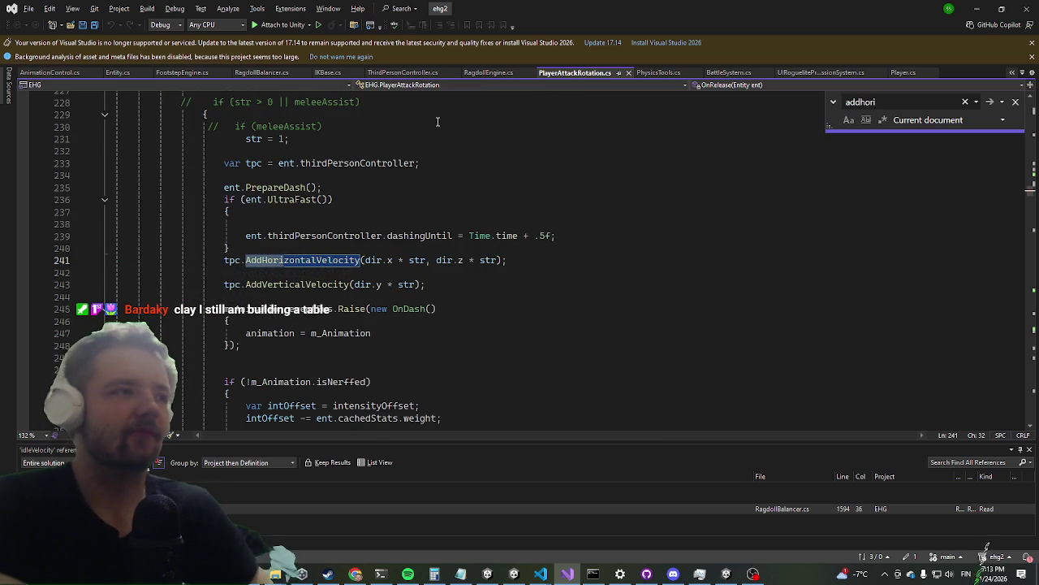
key(Escape)
Move through the dash code and insert blank lines above the AddHorizontalVelocity call
key(Down)
key(Down)
key(Down)
key(Down)
key(Down)
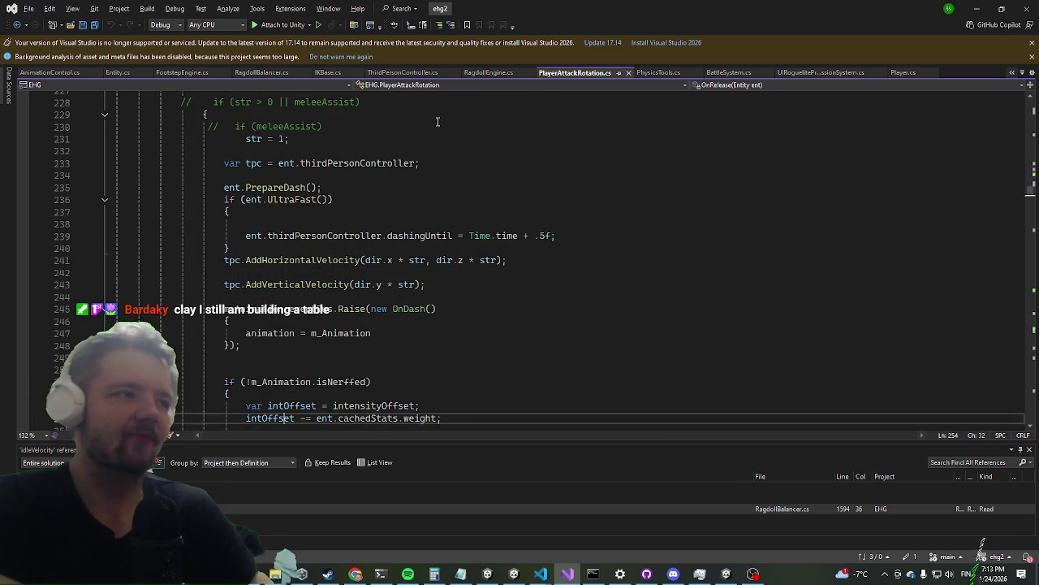
key(Down)
key(Down)
key(Down)
key(Down)
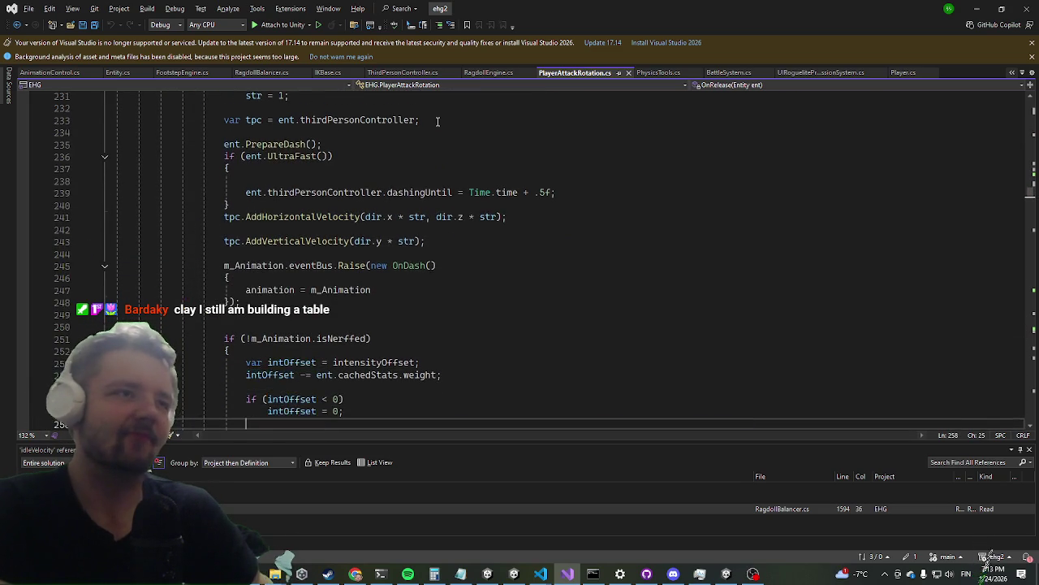
key(Down)
key(Down)
key(Down)
key(Down)
key(Up)
key(Up)
key(Up)
key(Up)
key(Up)
key(Up)
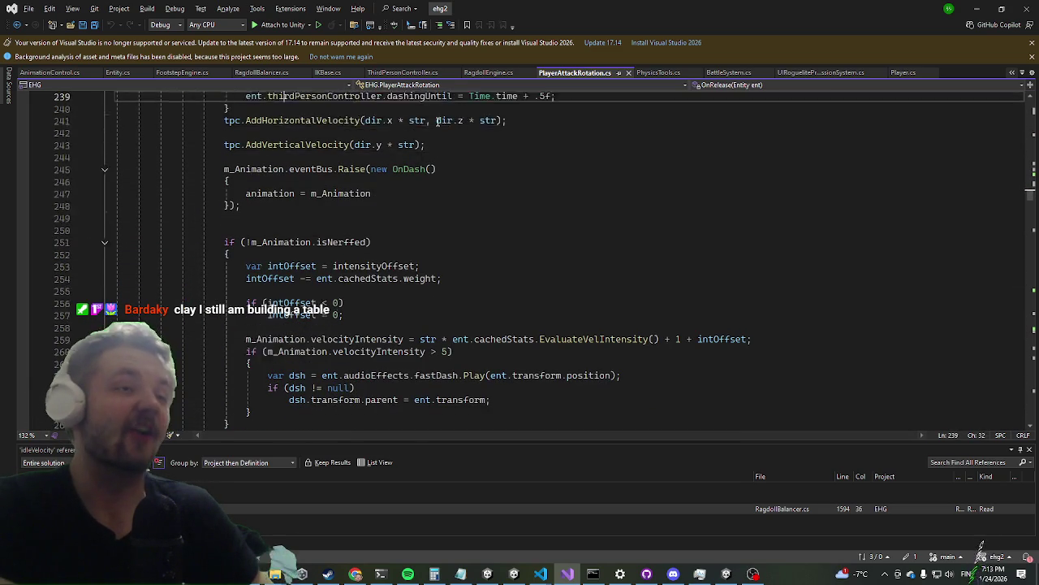
key(Up)
key(Up)
key(Up)
key(Down)
key(Down)
key(Down)
key(Down)
key(Down)
key(Down)
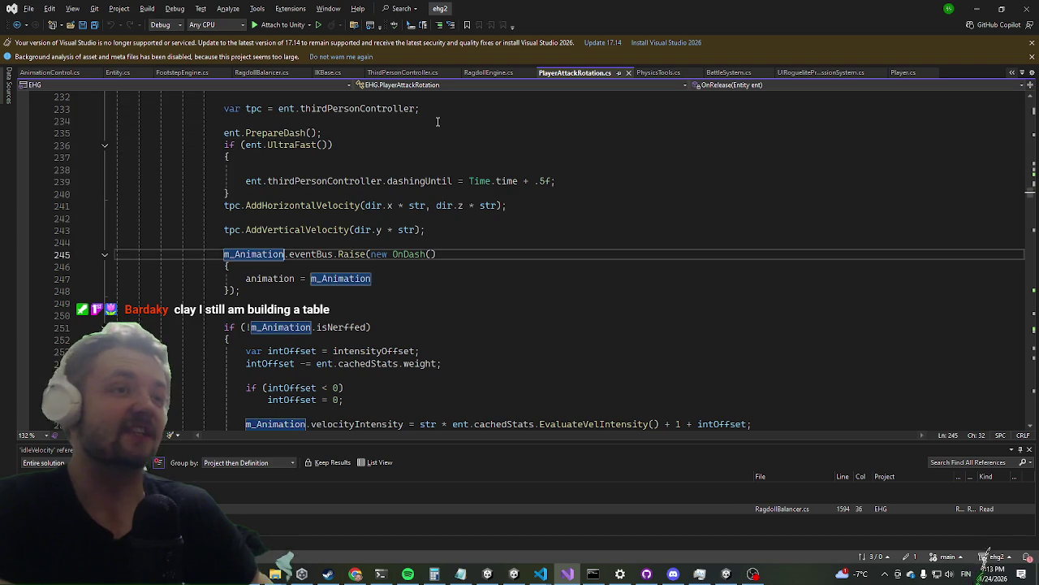
key(Up)
key(Up)
key(Return)
key(Up)
key(Up)
key(Up)
key(Return)
key(Down)
key(Down)
key(Up)
key(Up)
key(Down)
key(Down)
key(Down)
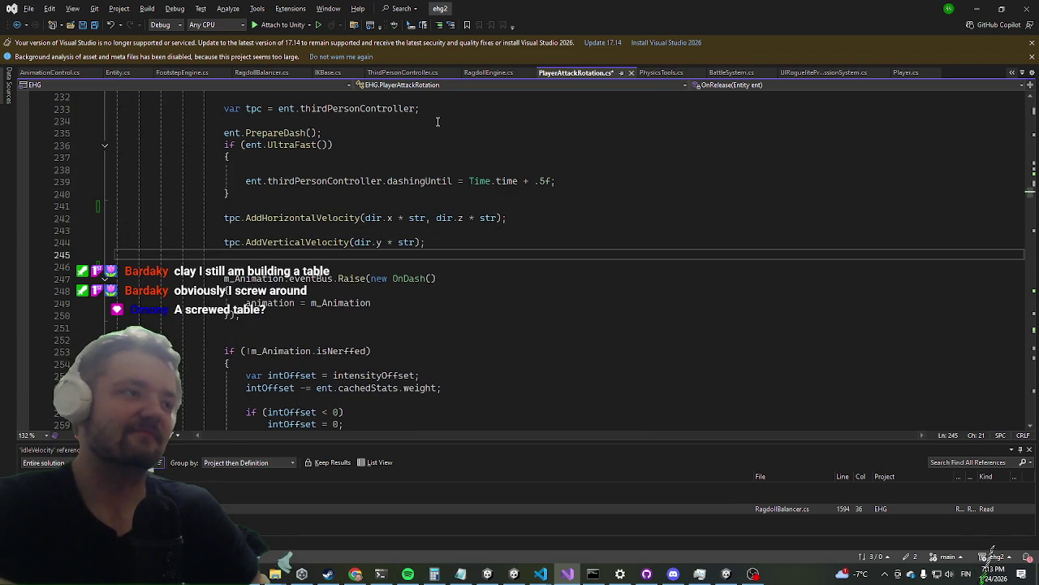
key(Up)
key(Up)
key(Up)
key(Up)
key(Up)
key(Up)
key(Up)
key(Up)
key(Down)
key(Down)
key(Down)
key(Down)
key(Down)
key(Down)
key(Down)
key(Down)
key(Up)
key(Up)
key(Up)
key(Up)
key(Up)
key(Up)
key(Up)
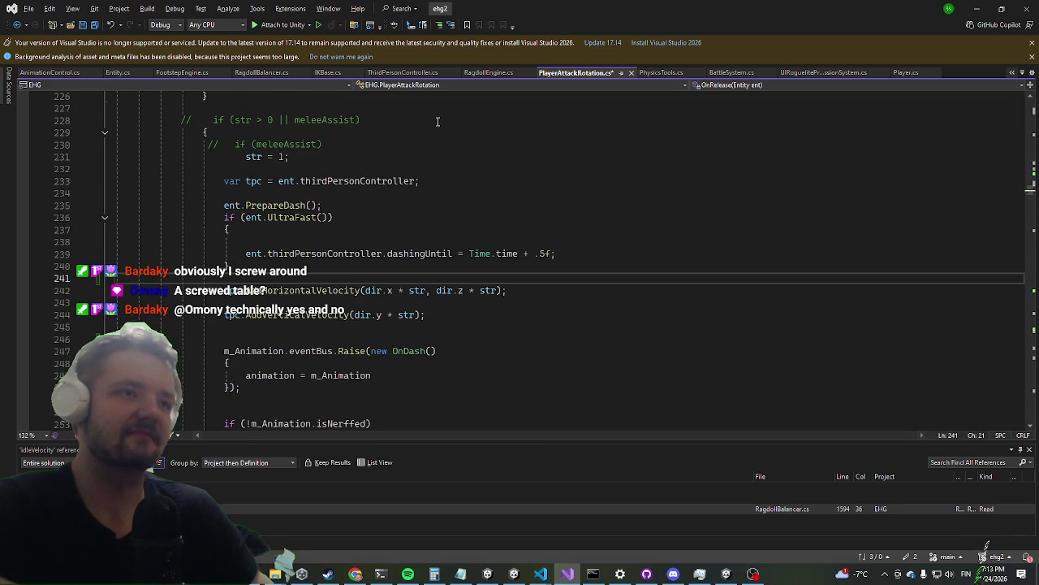
Add dir = Vector3.ClampMagnitude(dir, 3); on line 242 and return to the Unity game
key(Return)
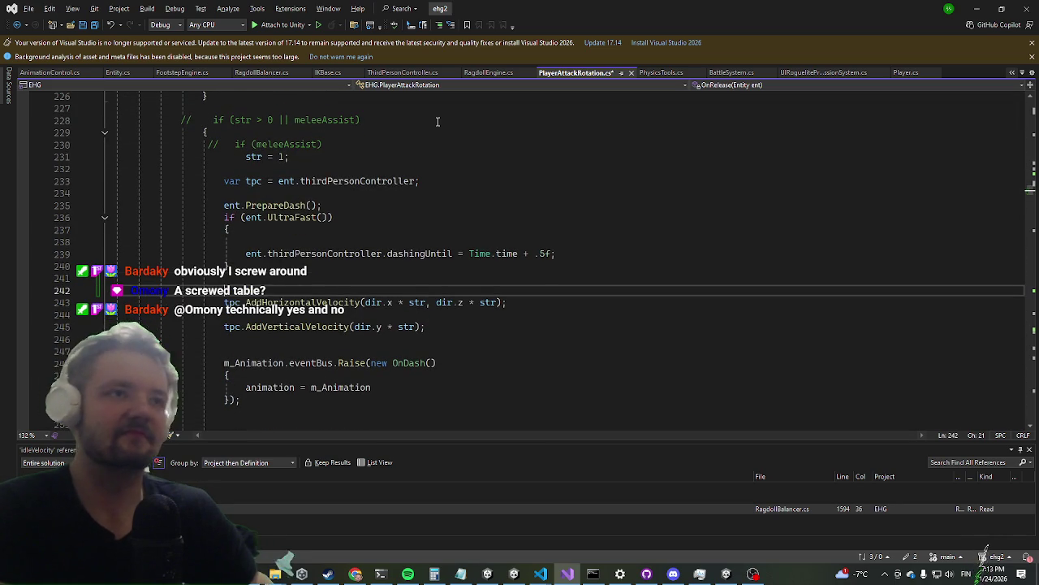
text(tpc.)
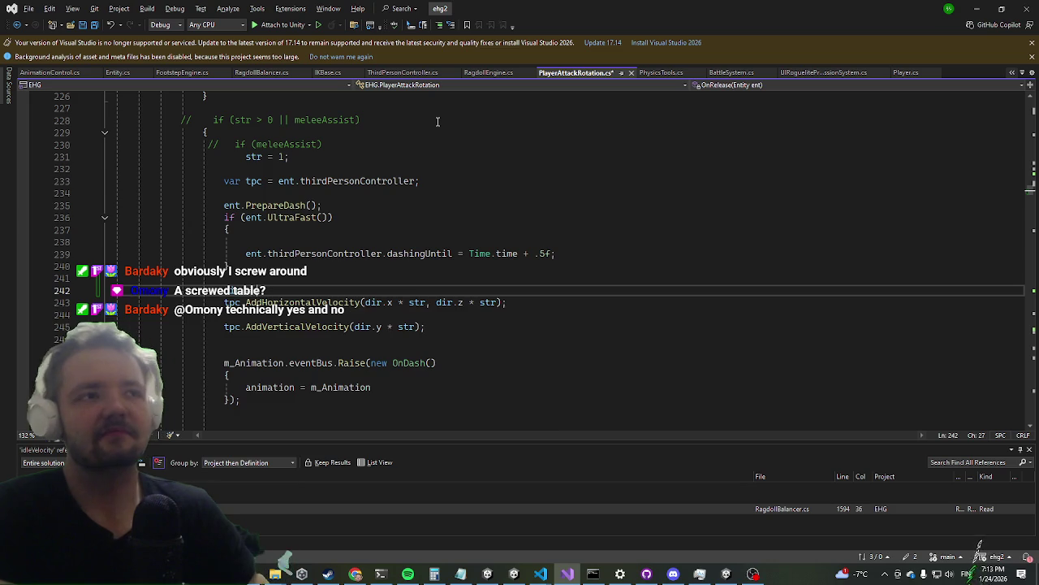
text(Vector3.ClampMagnitude)
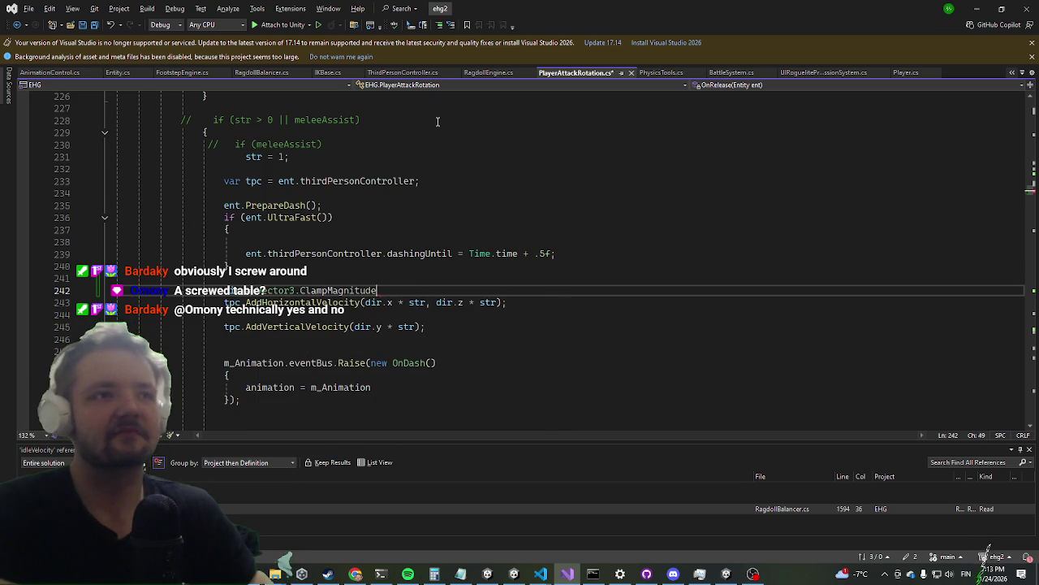
text((,)
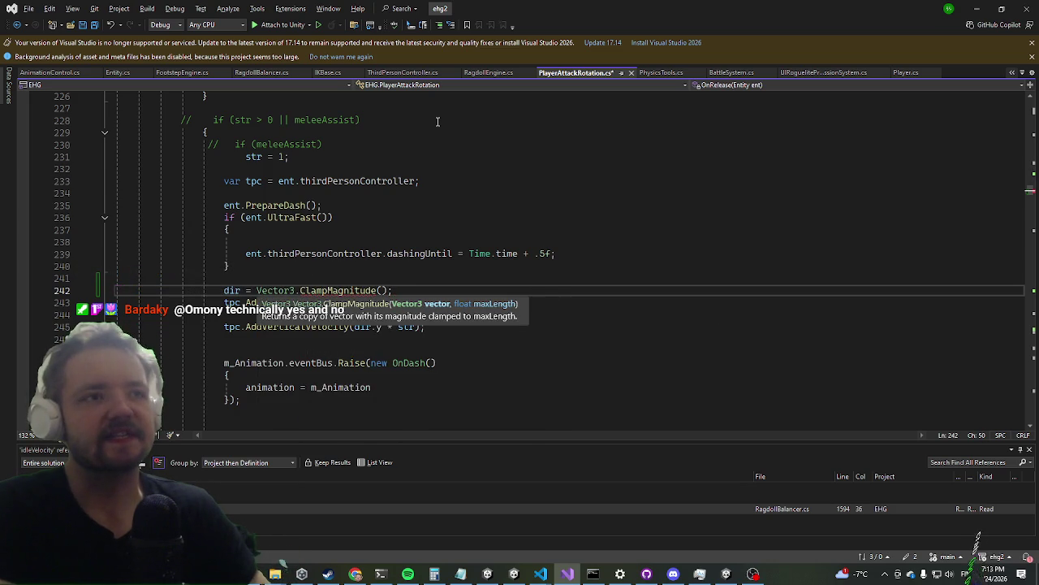
text(ir, )
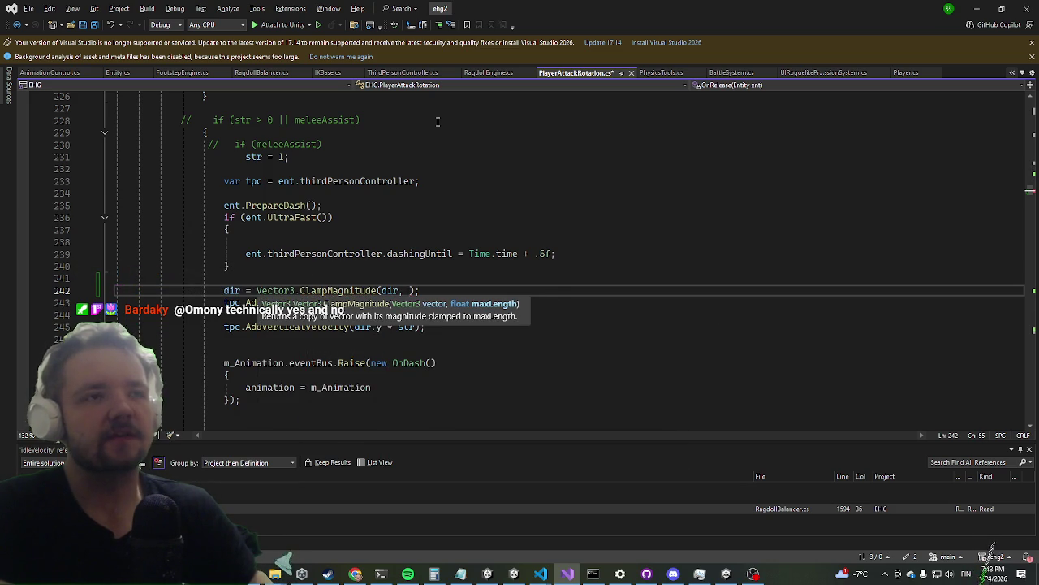
text())
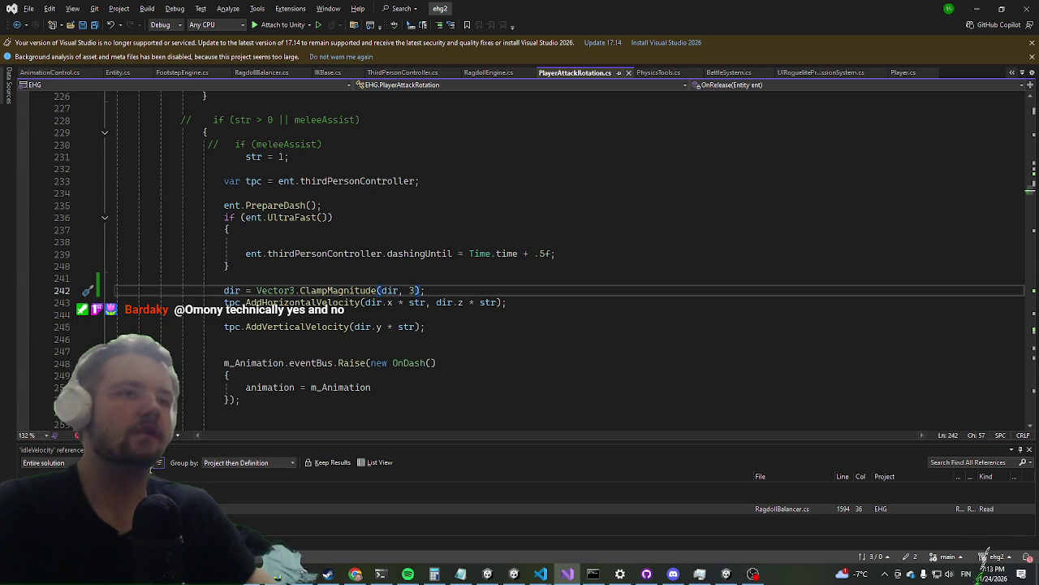
key(alt+Tab)
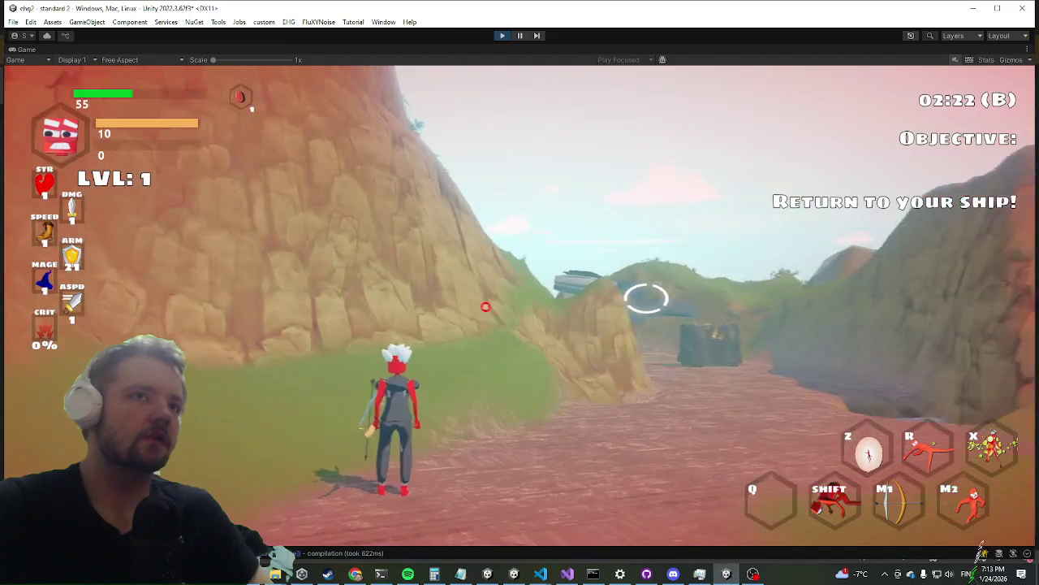
Smash boulders with the secondary ability and bow while climbing the slope to the rocky cliff
right_click(521, 297)
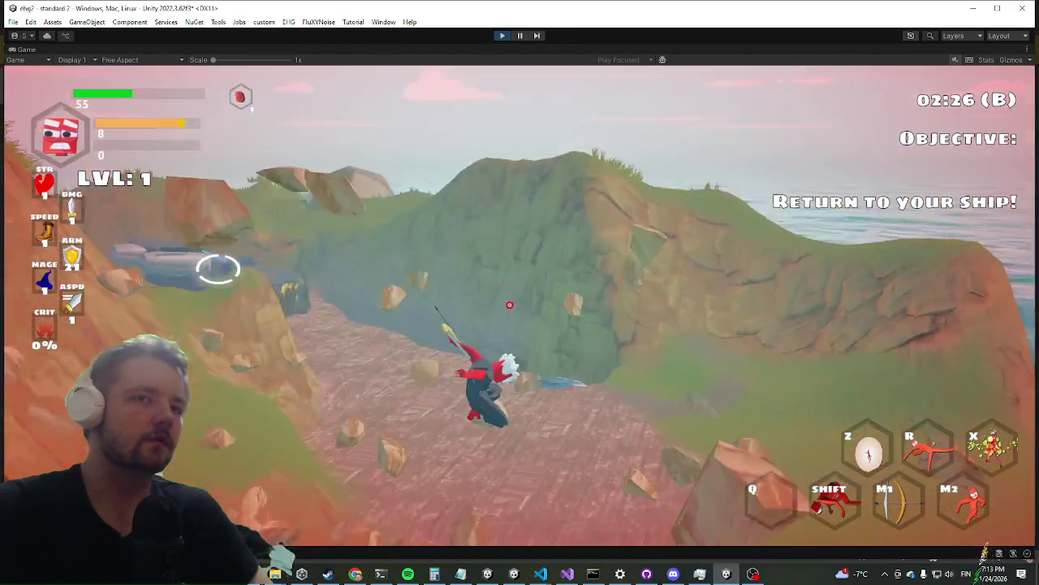
click(539, 301)
right_click(520, 300)
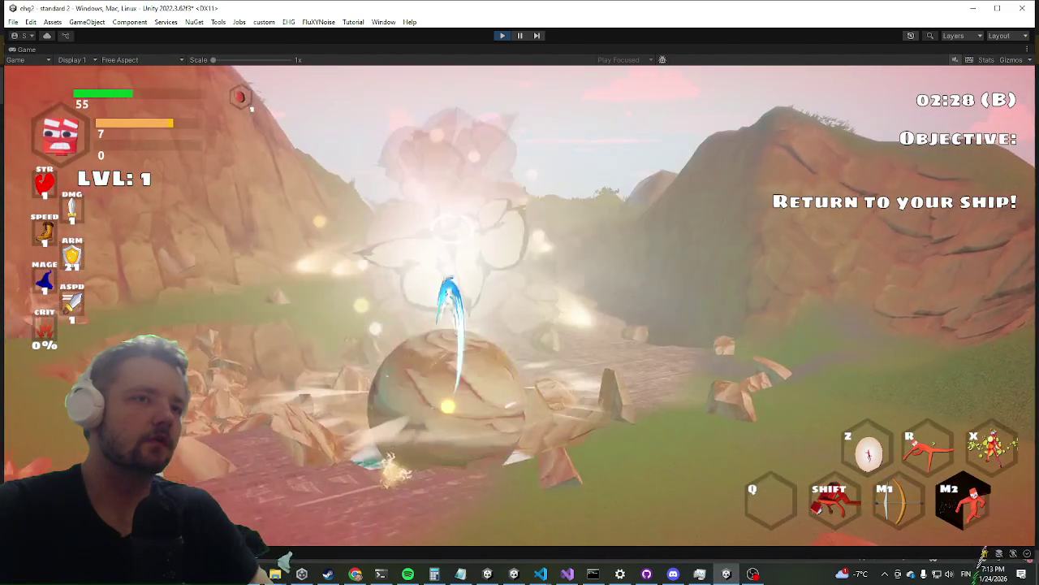
key(w)
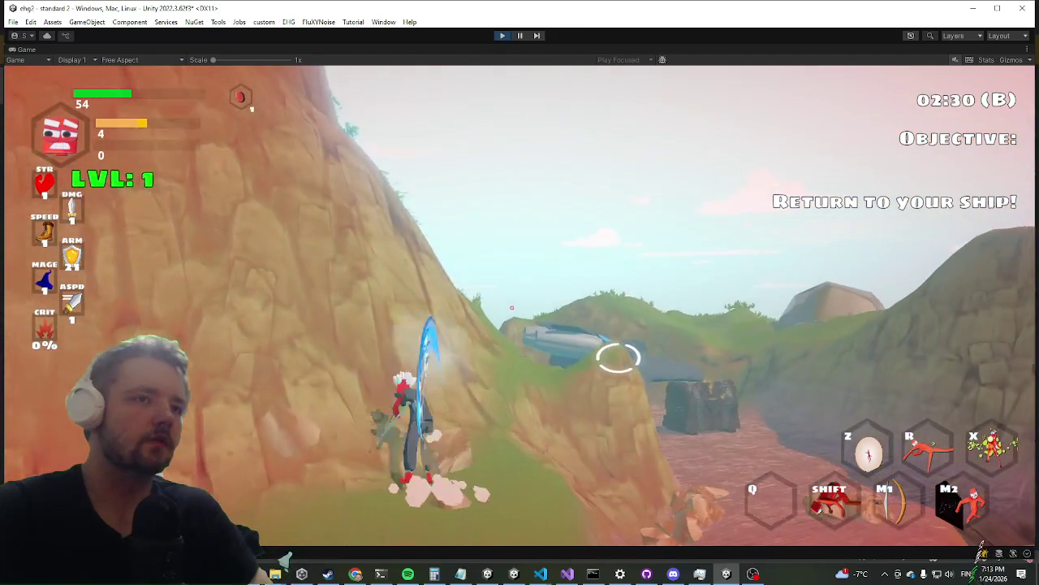
click(512, 307)
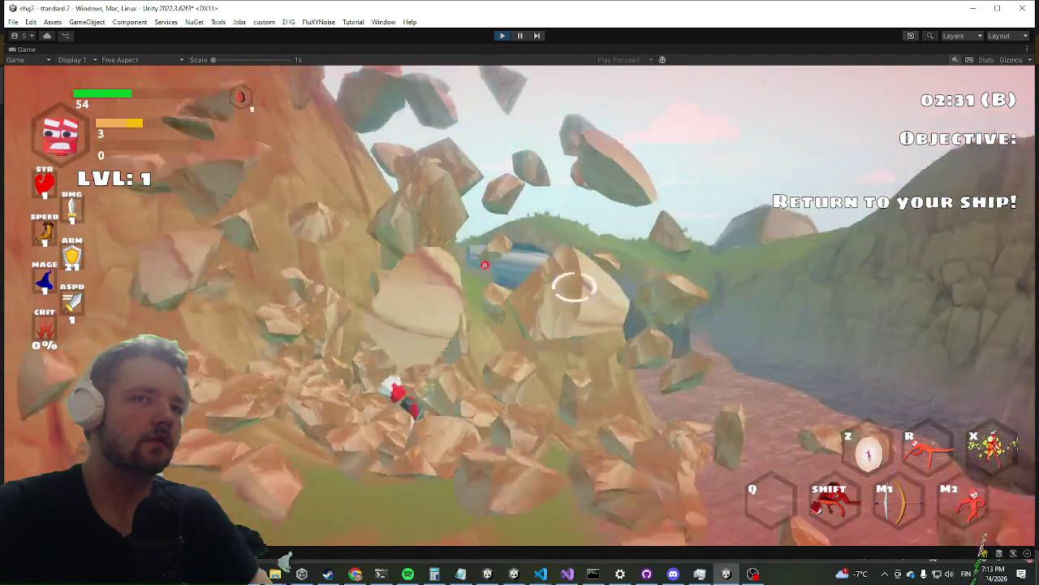
key(w)
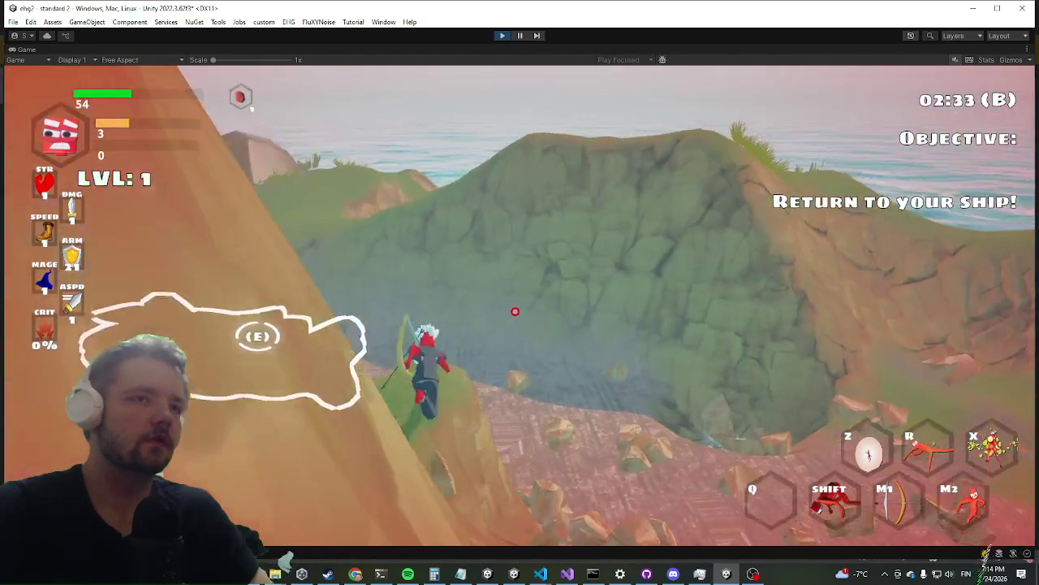
key(w)
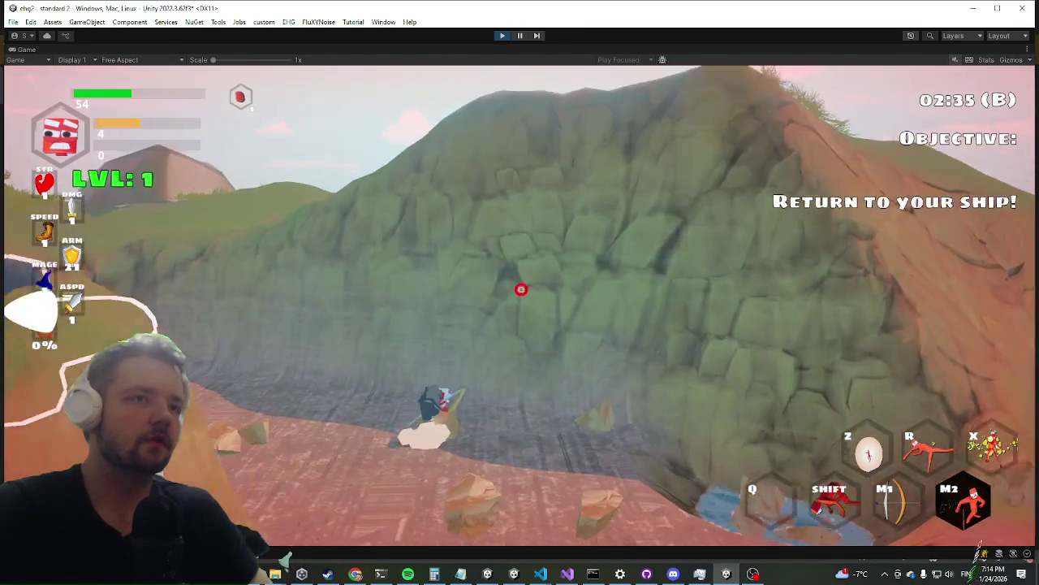
key(w)
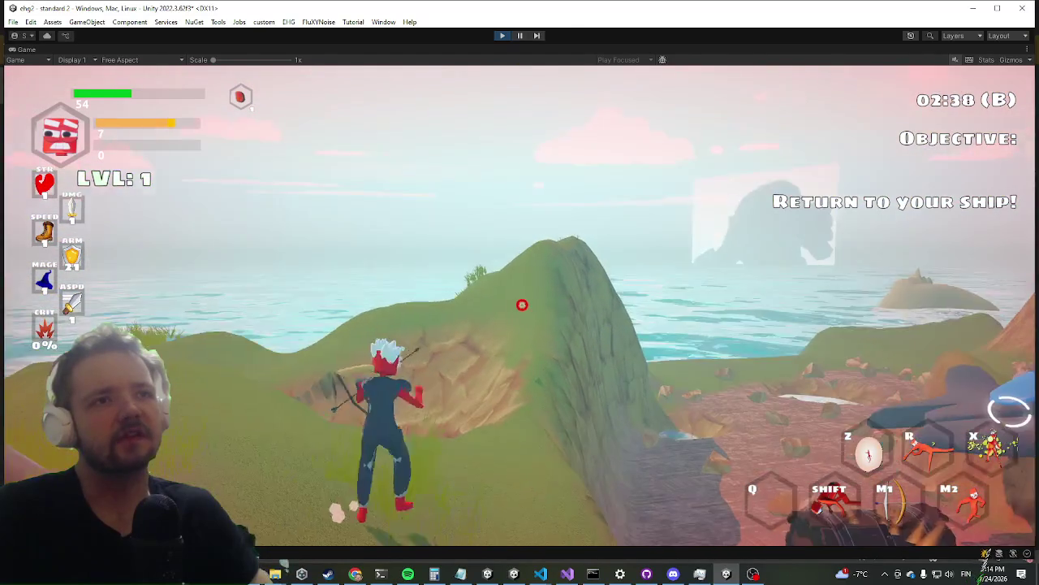
Test the clamped dash up the hill and along the ridge to the ship, then Alt+Tab to Visual Studio
right_click(522, 309)
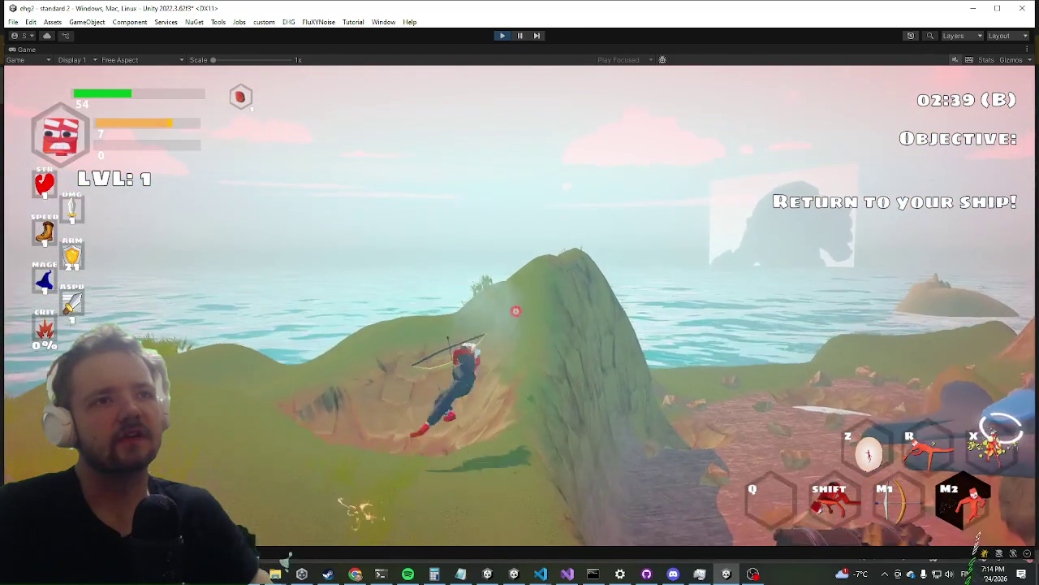
key(space)
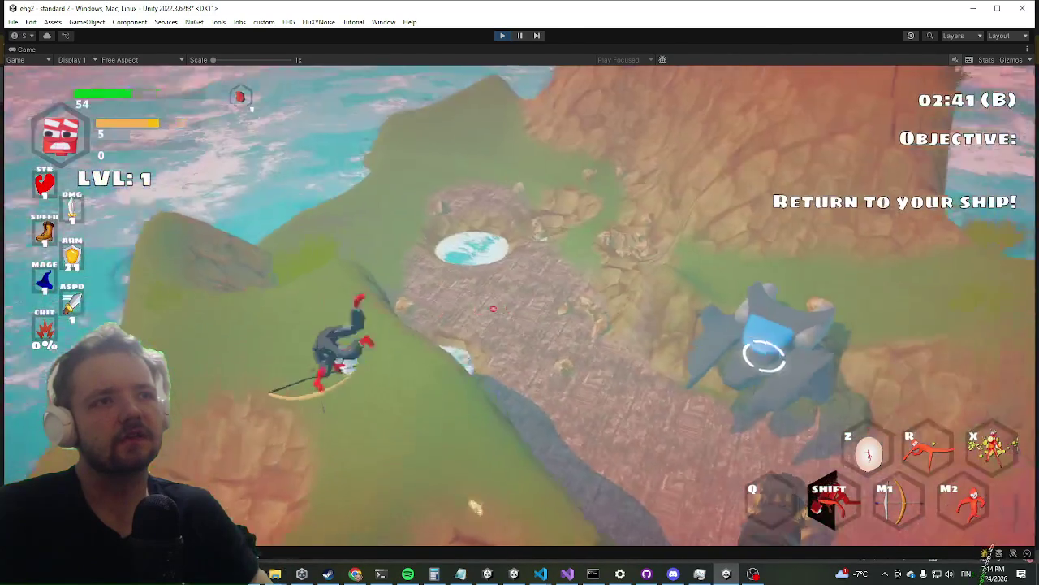
key(shift)
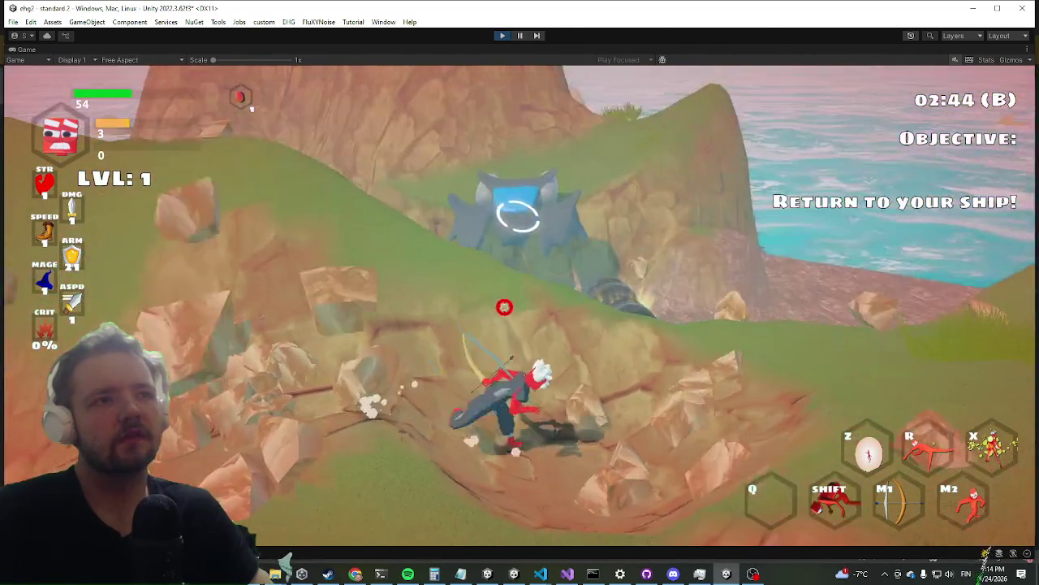
key(shift)
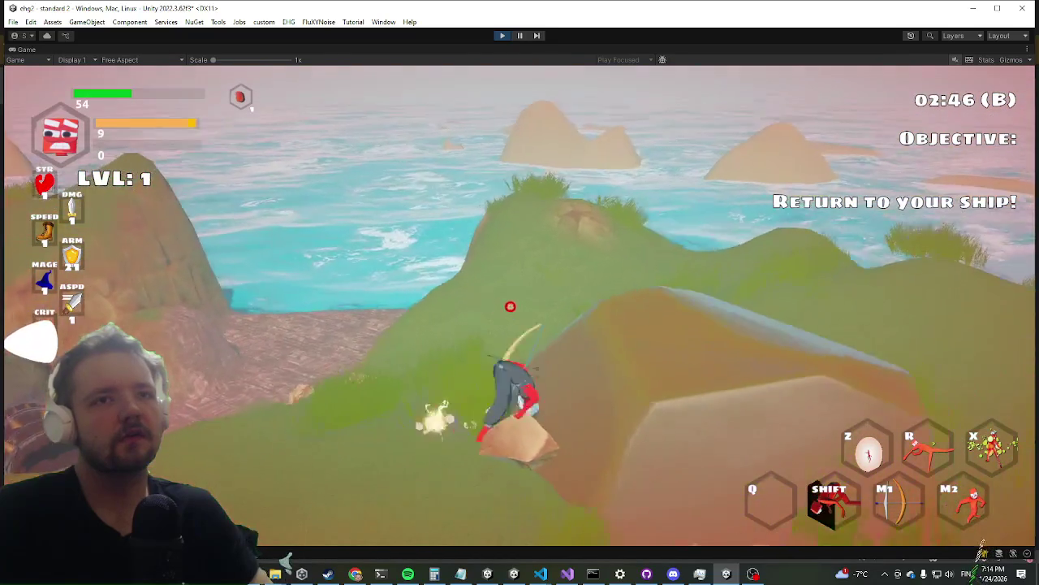
key(w)
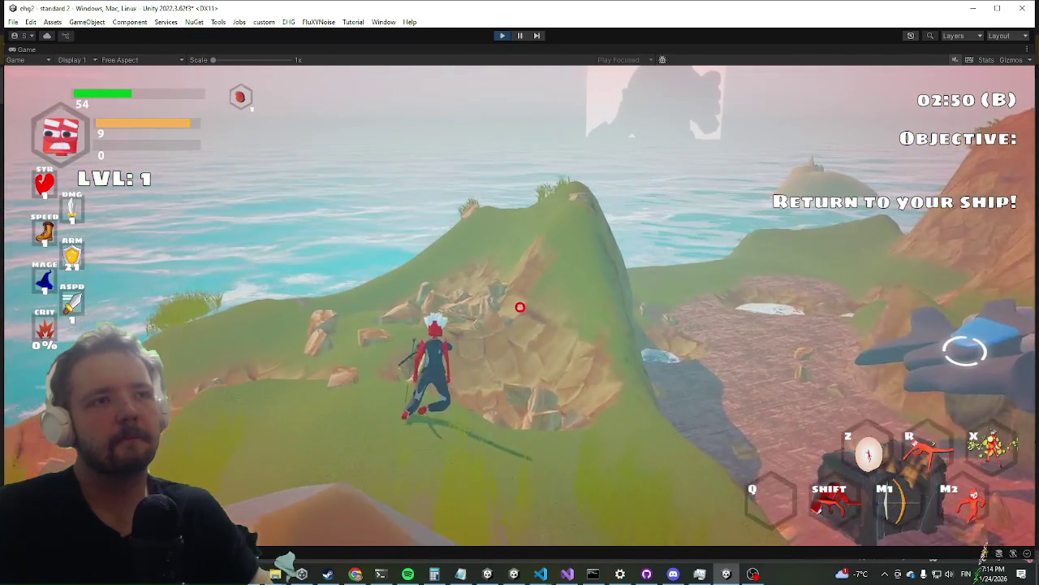
key(q)
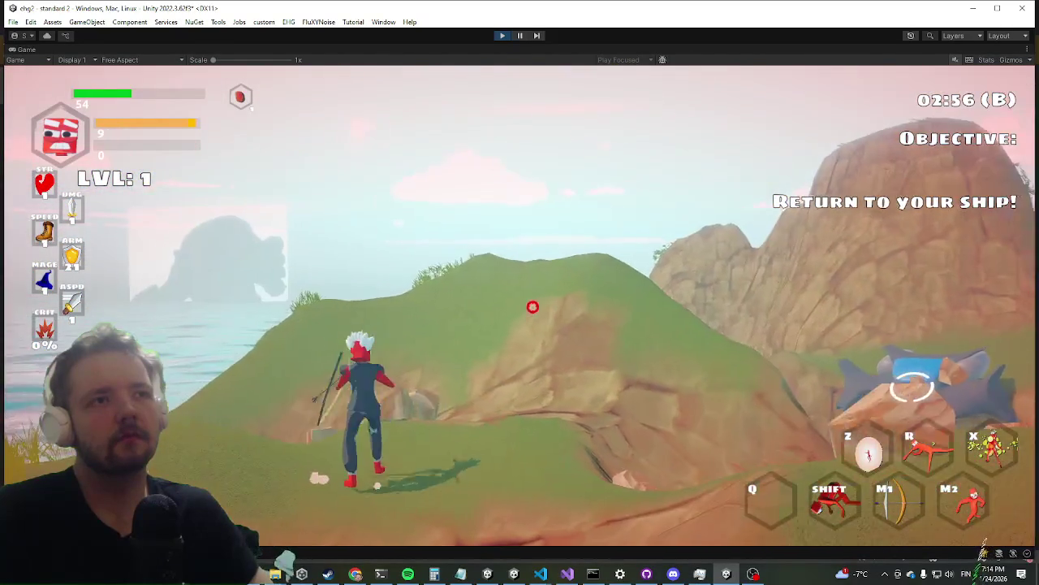
right_click(518, 321)
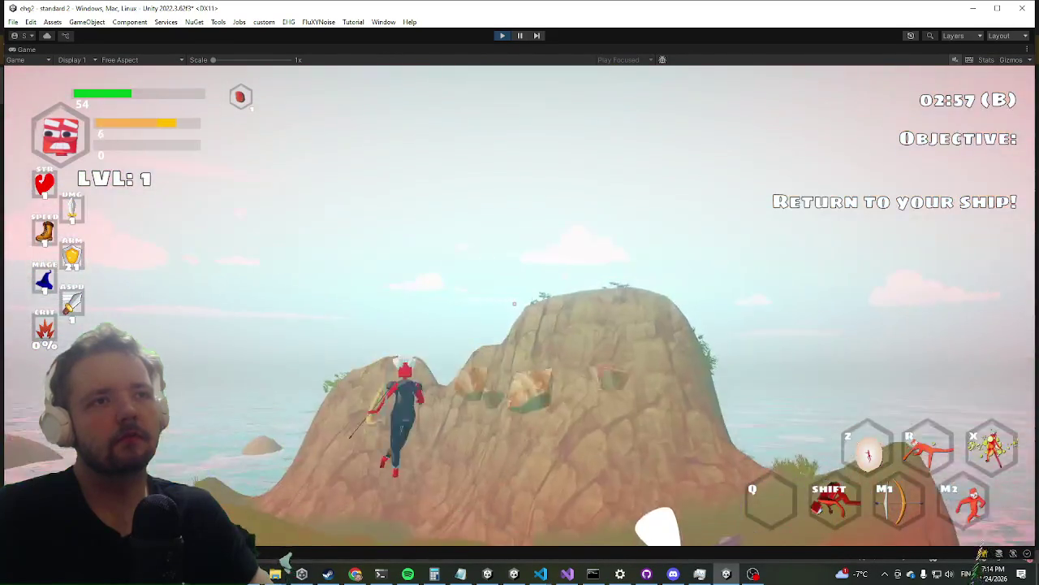
click(526, 288)
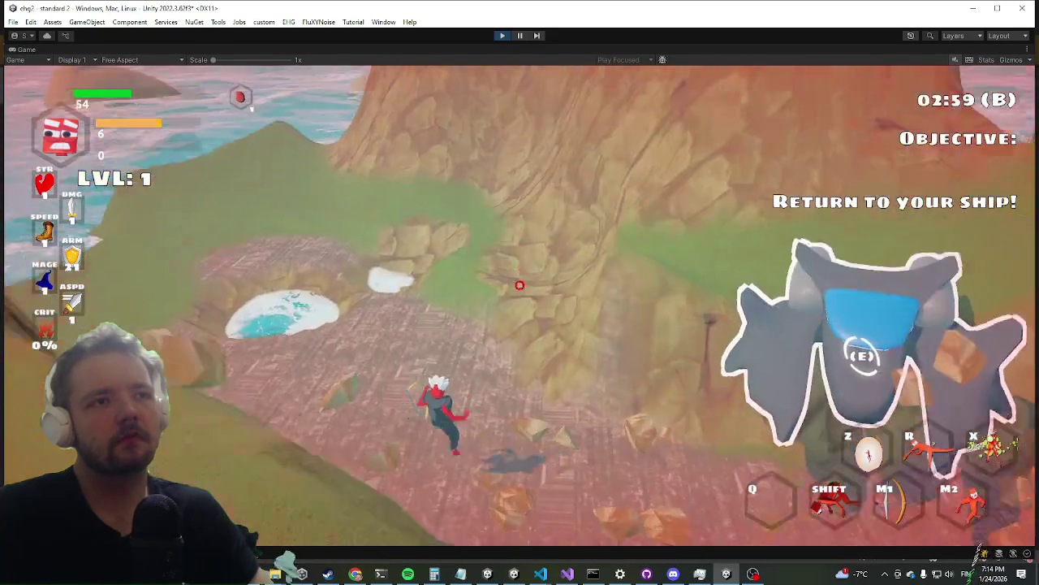
key(shift)
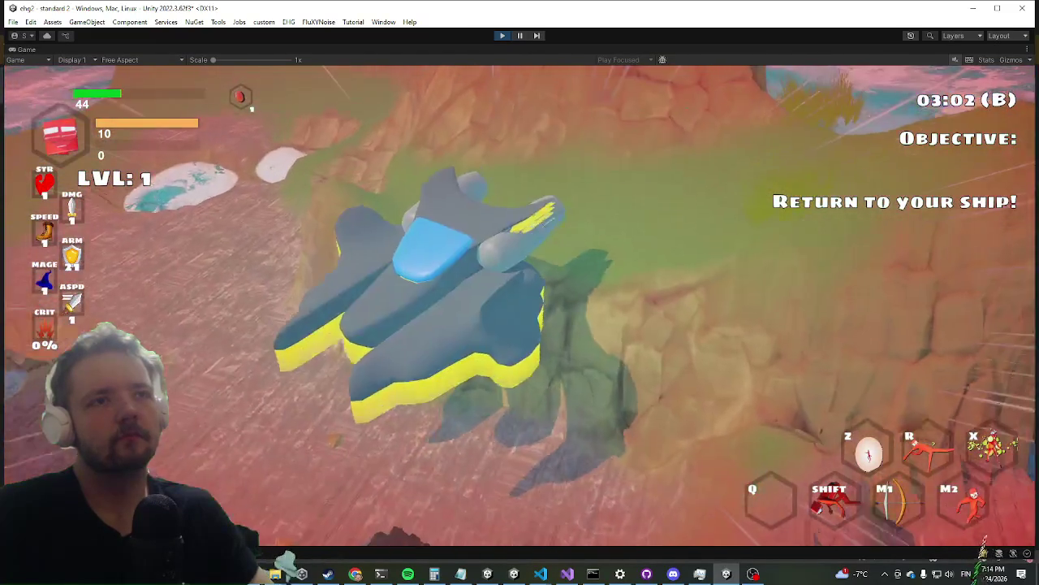
key(alt+Tab)
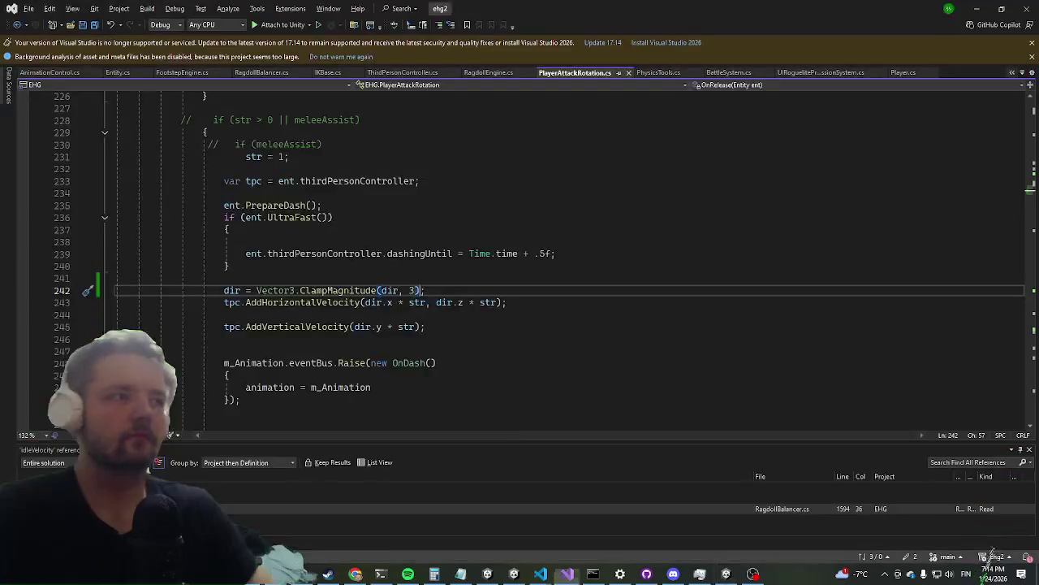
Search the code for 'terrain' with Ctrl+T and open TerrainLoader.cs
click(596, 266)
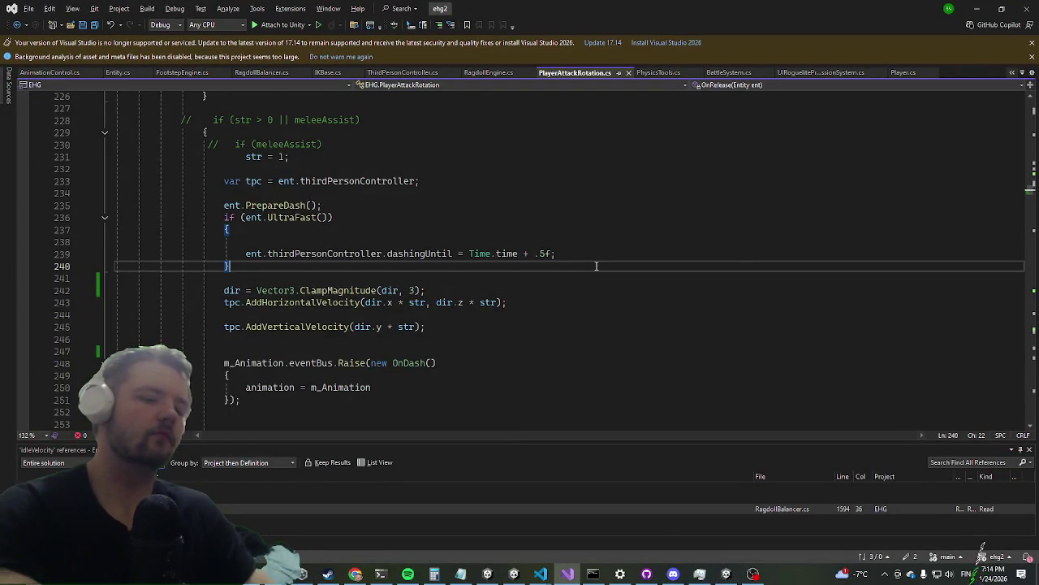
key(ctrl+t)
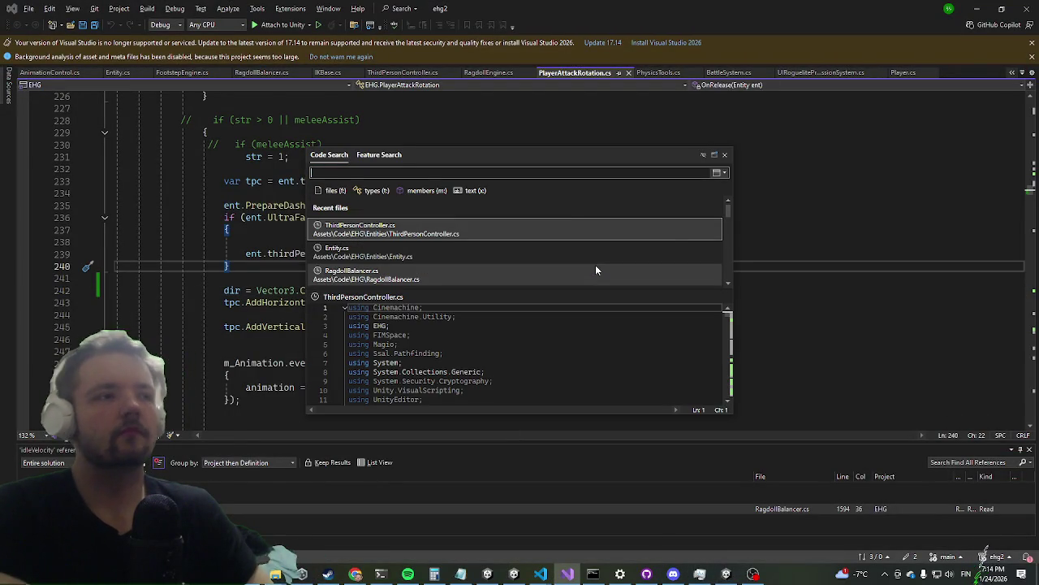
text(levelloa)
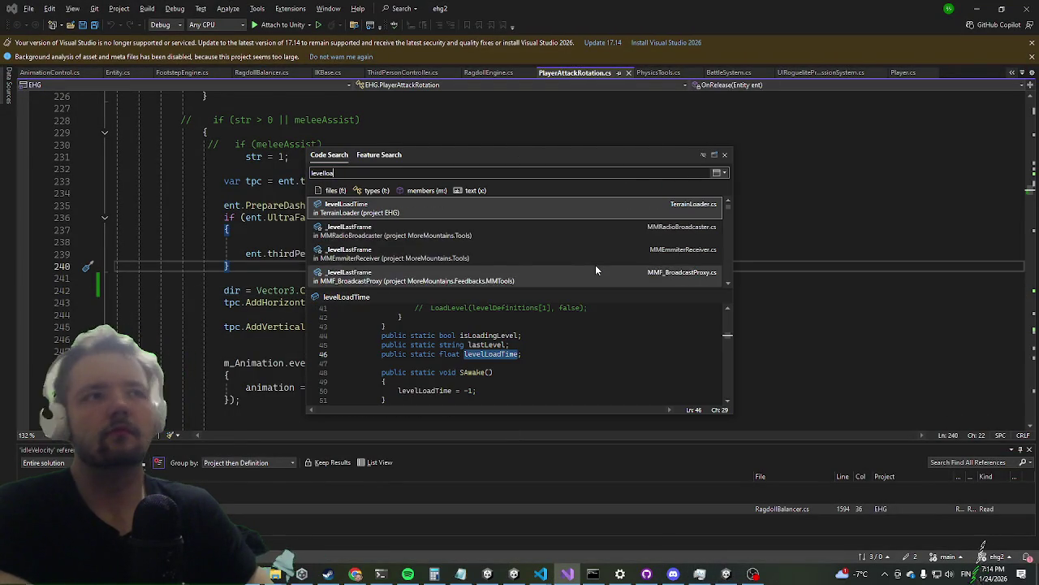
text(d)
key(ctrl+a)
key(BackSpace)
text(terrain)
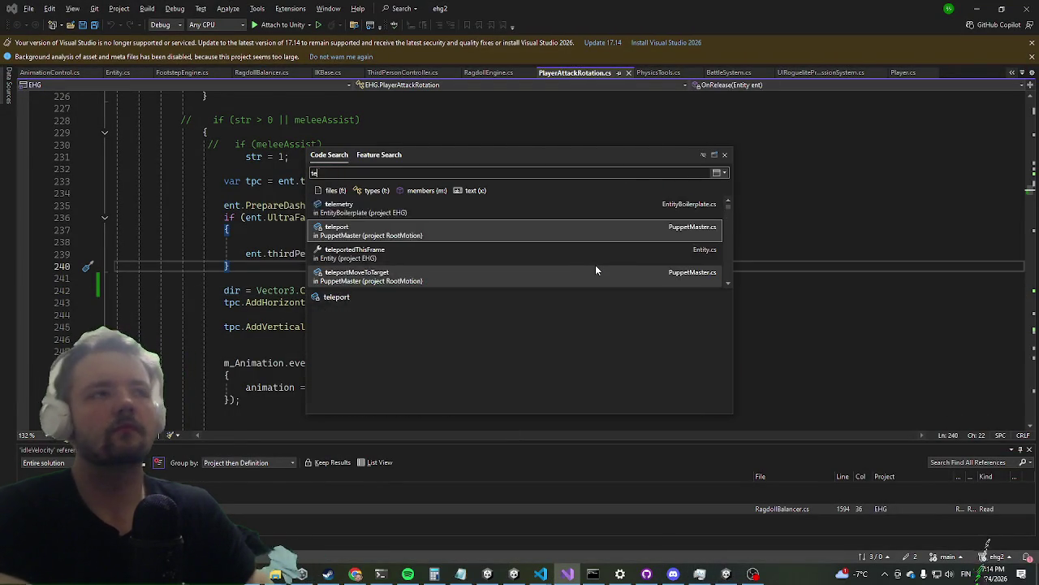
key(Return)
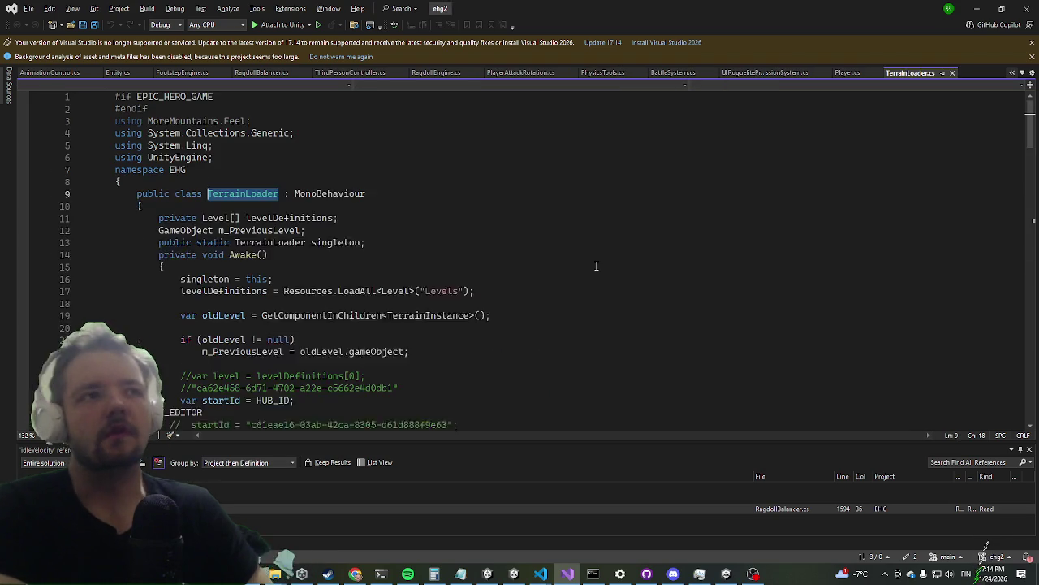
Scroll to the LoadLevel method and run Find All References on it
scroll(329, 211, down, 7)
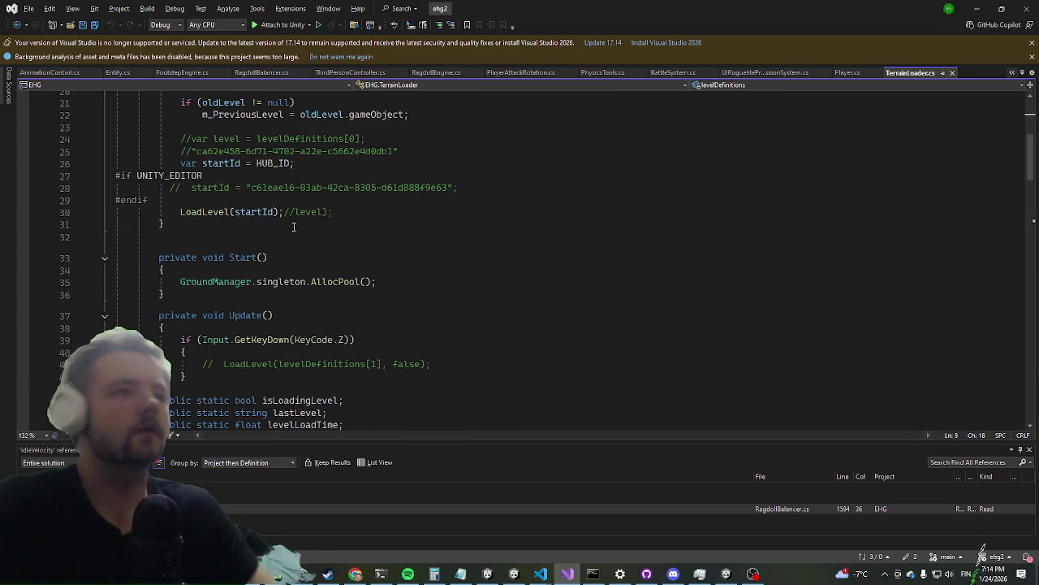
scroll(294, 227, down, 6)
scroll(268, 216, down, 6)
scroll(242, 201, up, 4)
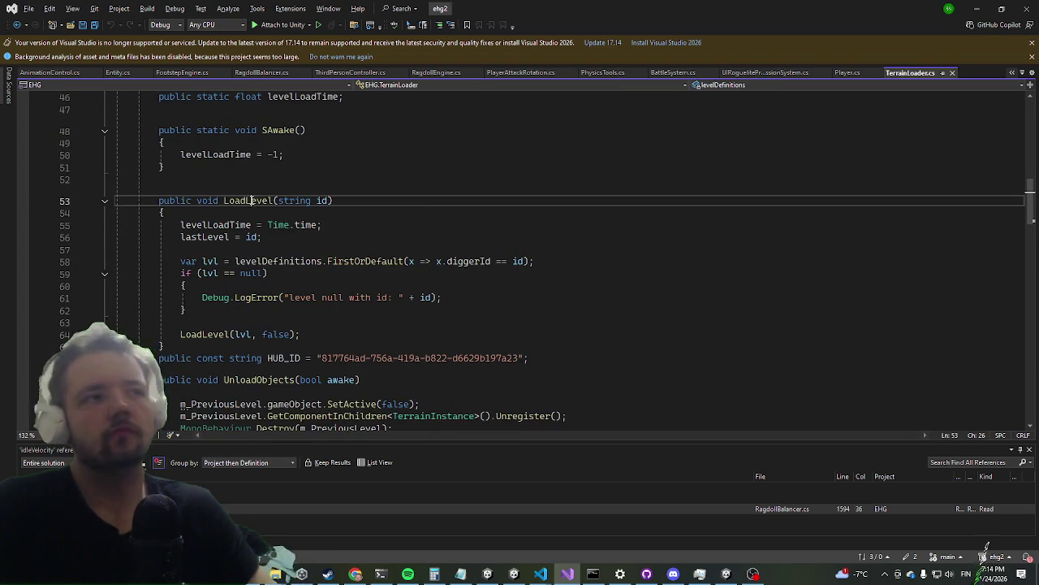
right_click(251, 200)
click(342, 309)
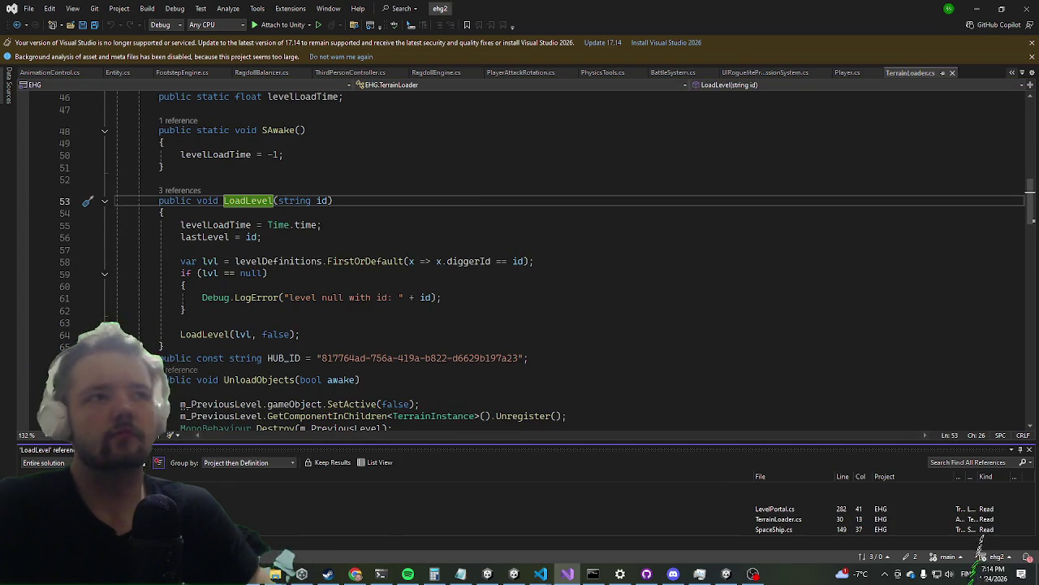
Cycle with F8 through the LoadLevel references in LevelPortal.cs, TerrainLoader.cs and SpaceShip.cs
key(F8)
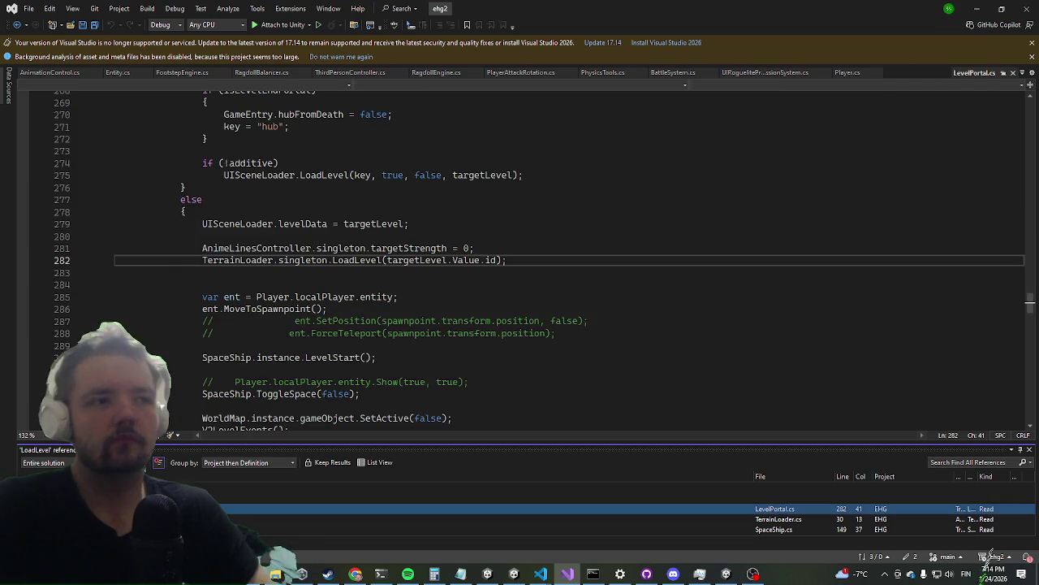
key(F8)
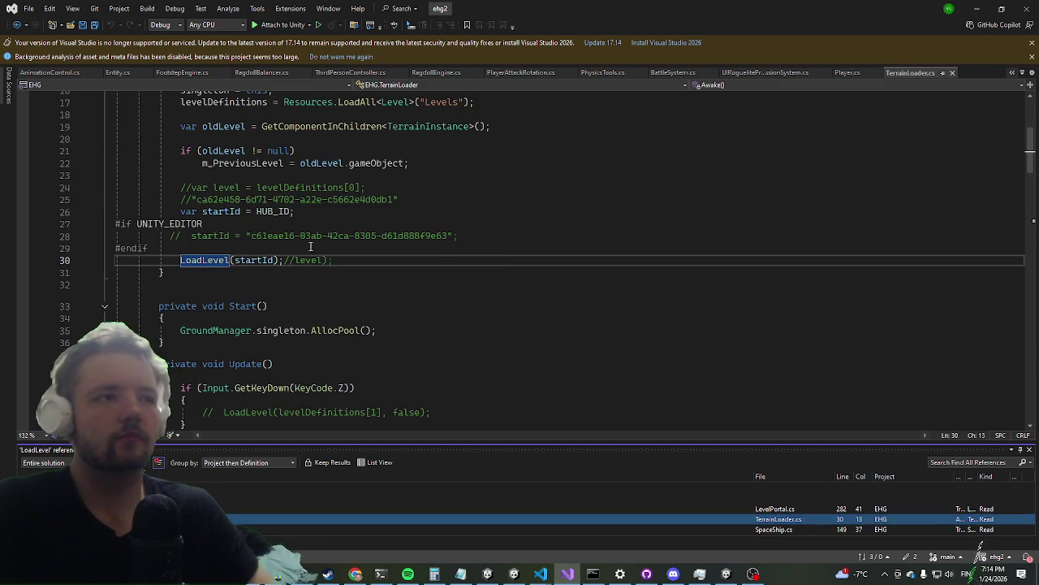
scroll(310, 246, up, 4)
key(F8)
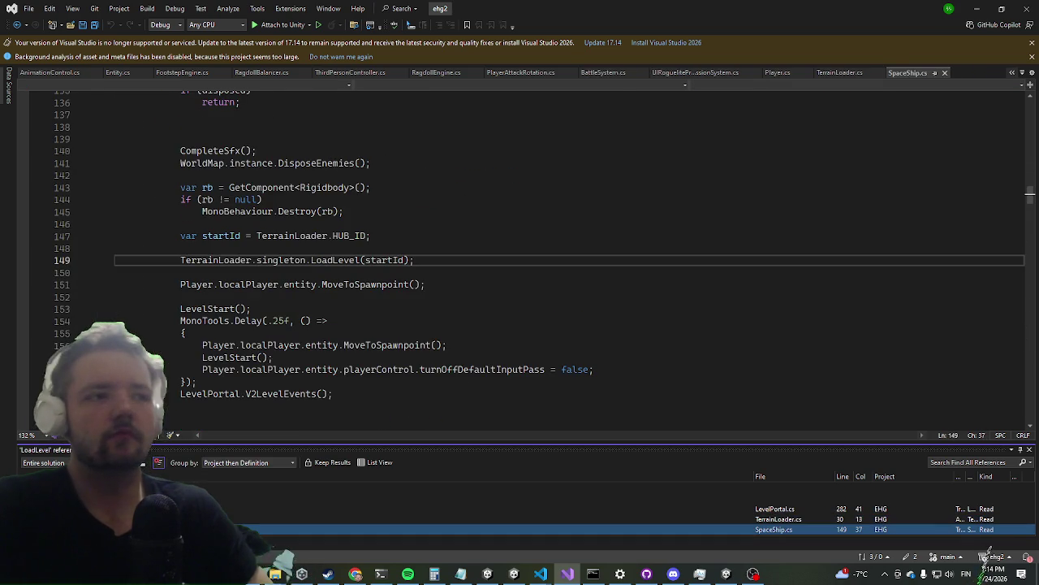
key(F8)
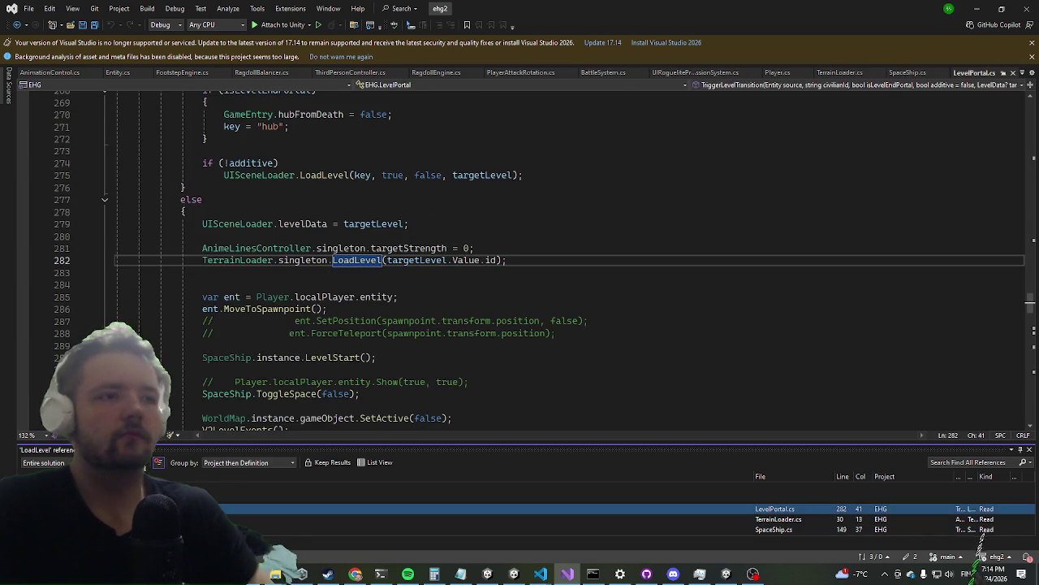
Return via the references panel to SpaceShip.cs TransitionToHub and its LoadLevel(startId) call
click(408, 272)
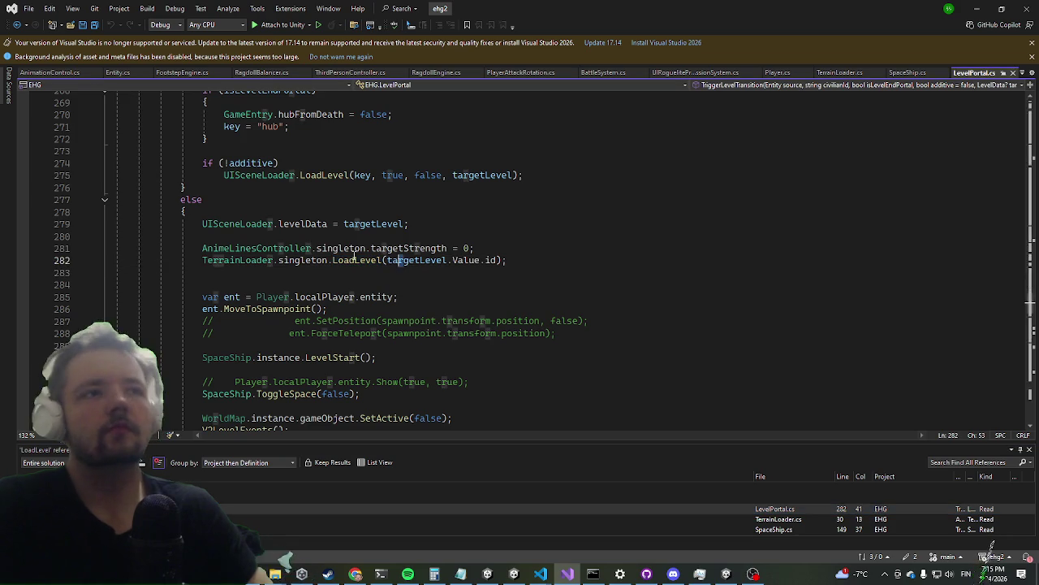
click(368, 259)
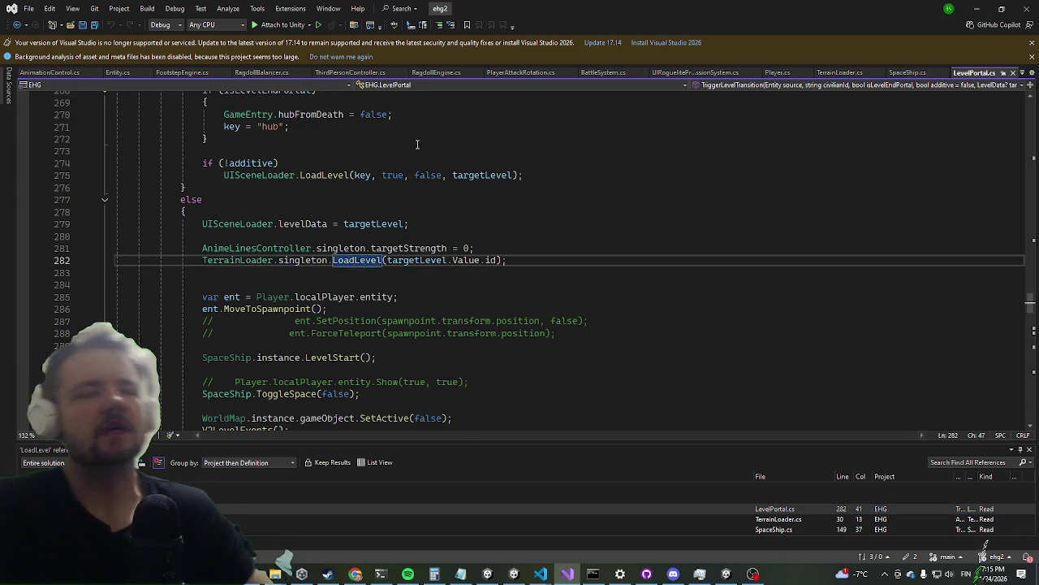
scroll(417, 143, up, 5)
scroll(413, 144, up, 5)
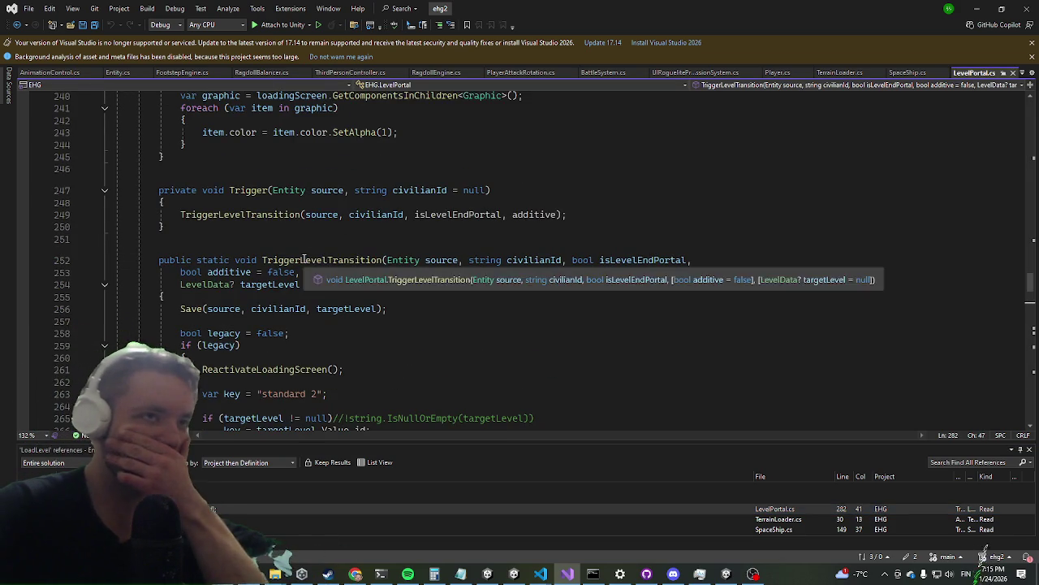
scroll(330, 236, down, 7)
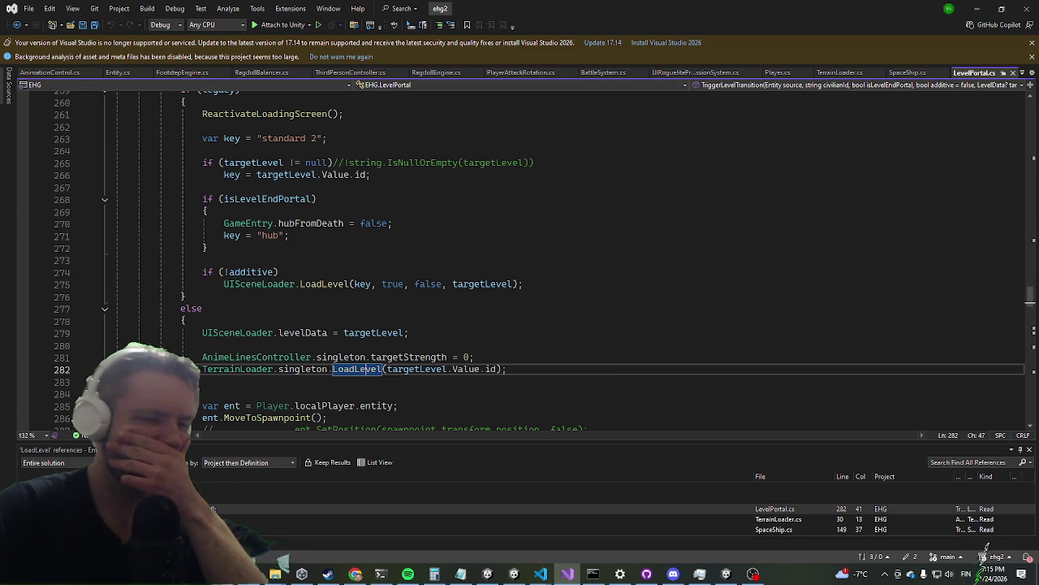
click(980, 529)
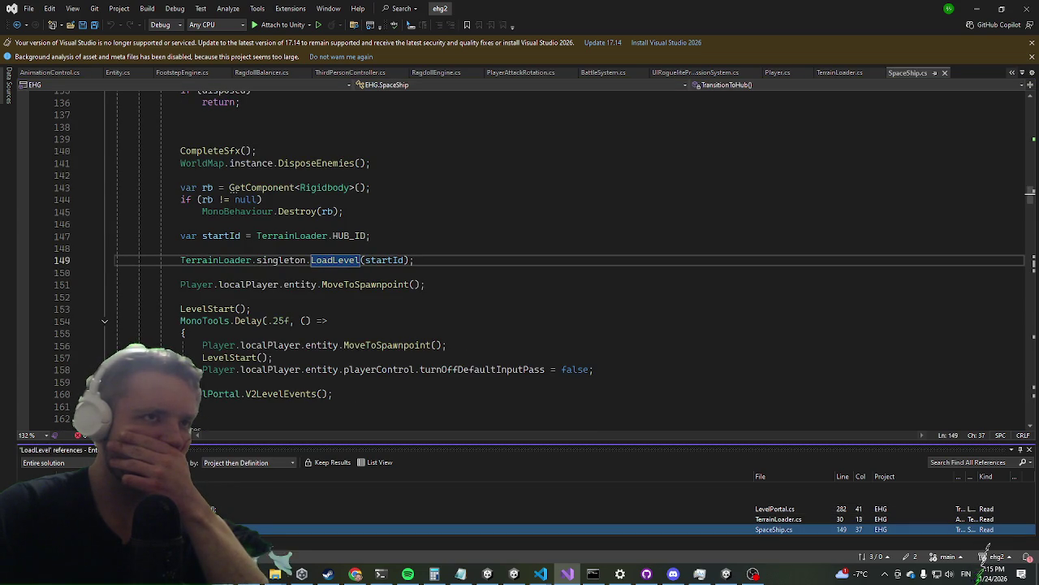
scroll(281, 294, up, 6)
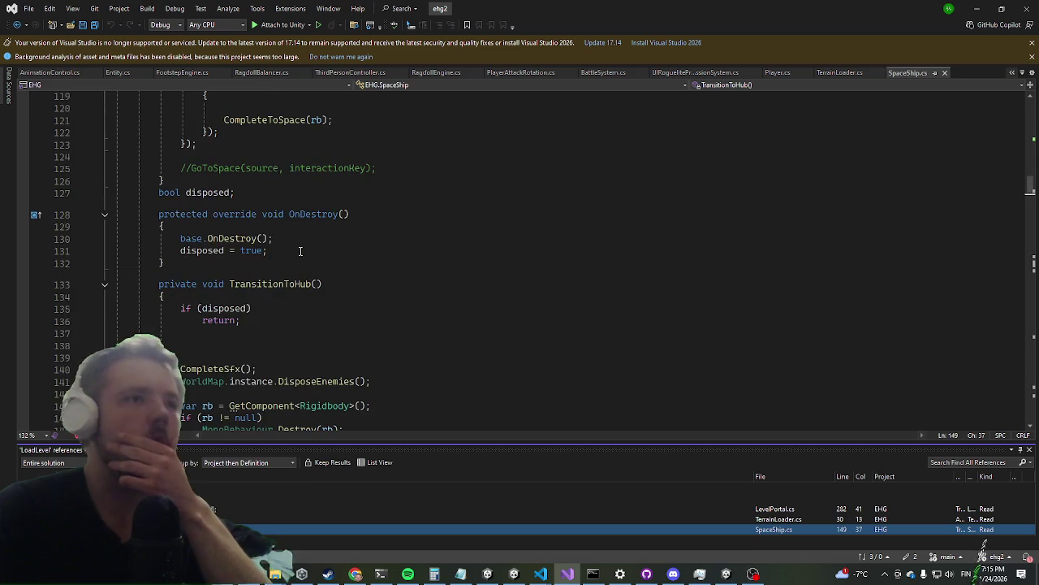
scroll(306, 222, down, 6)
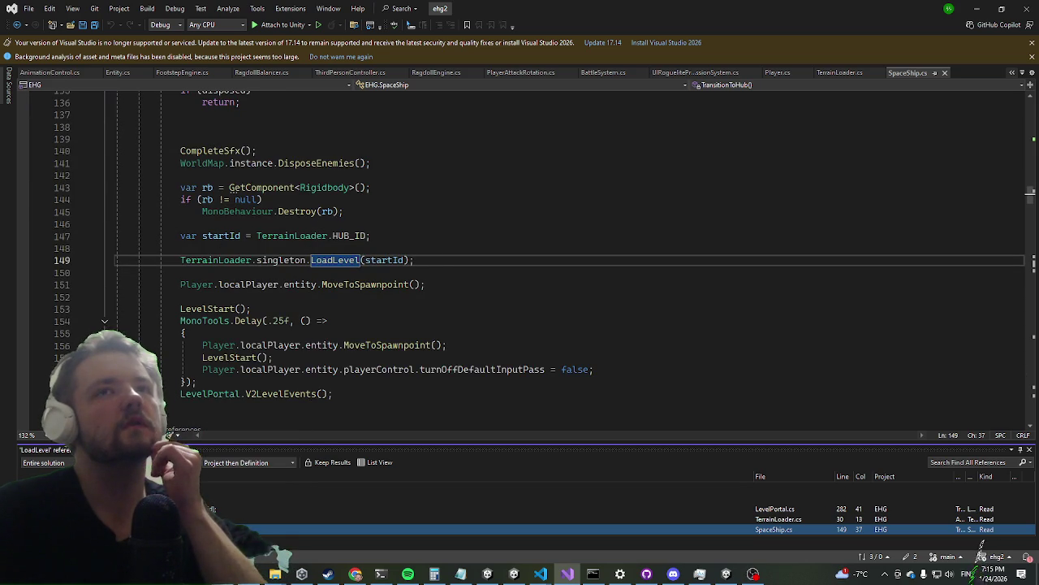
click(409, 187)
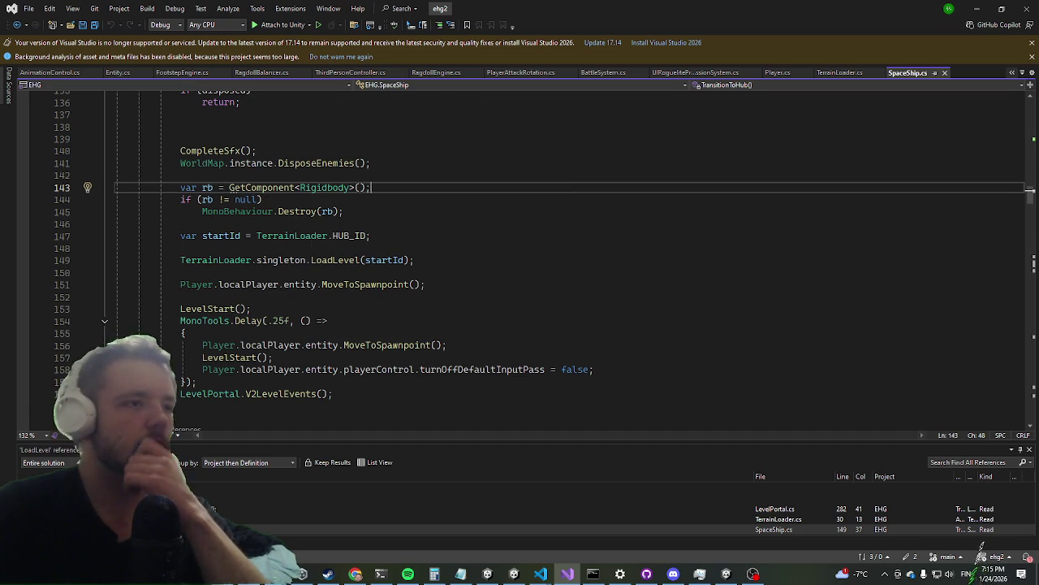
Open the LoadLevel calls in TerrainLoader.cs and LevelPortal.cs and browse the surrounding code
double_click(982, 519)
scroll(217, 303, up, 3)
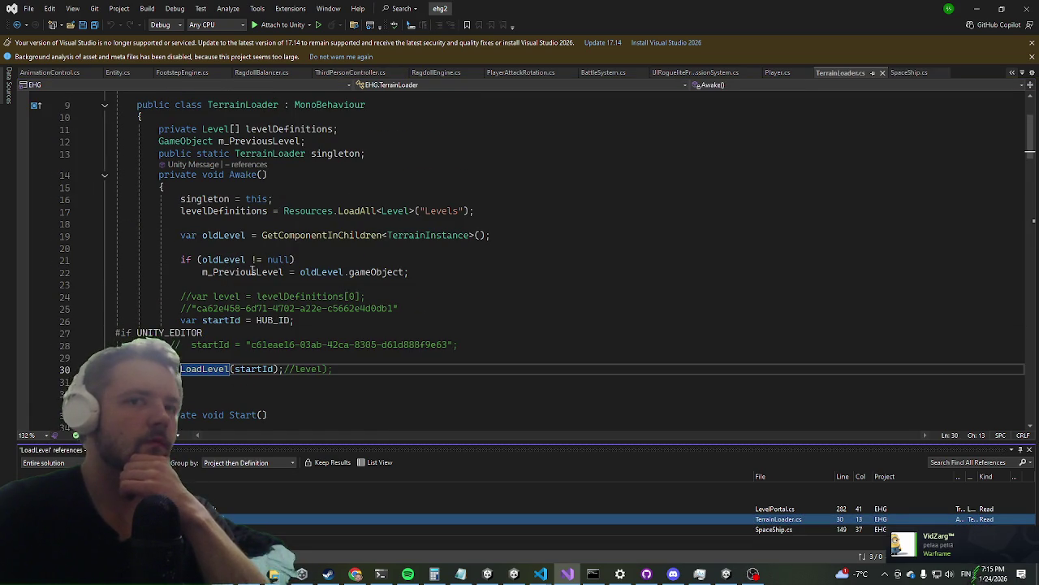
double_click(983, 508)
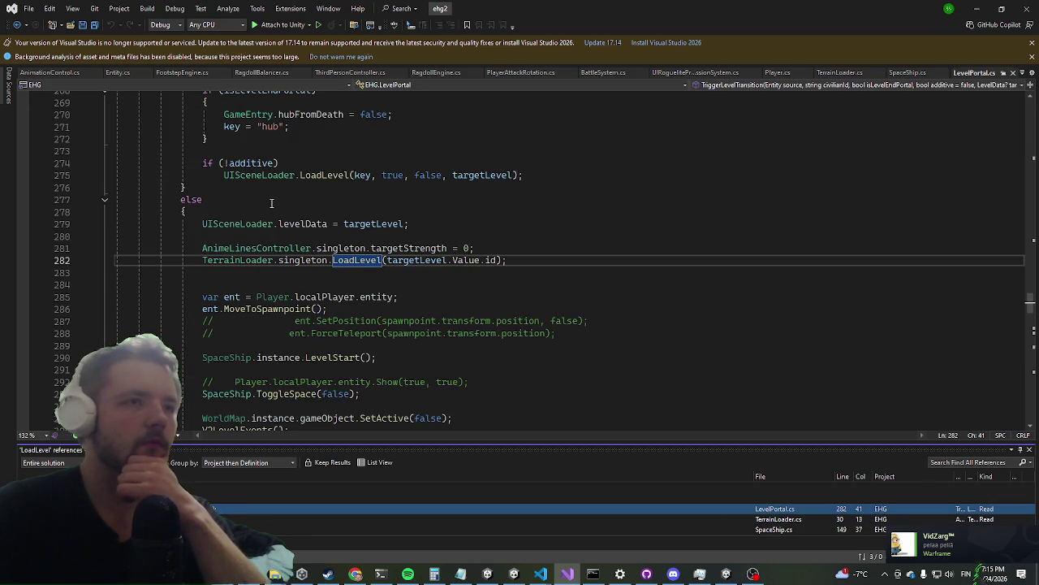
scroll(272, 203, up, 6)
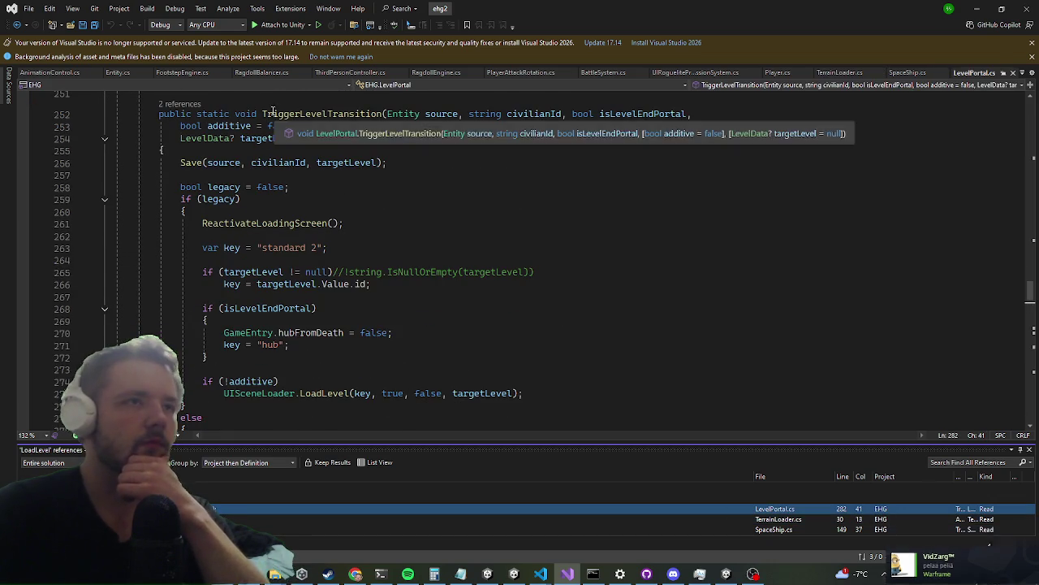
scroll(198, 242, up, 1)
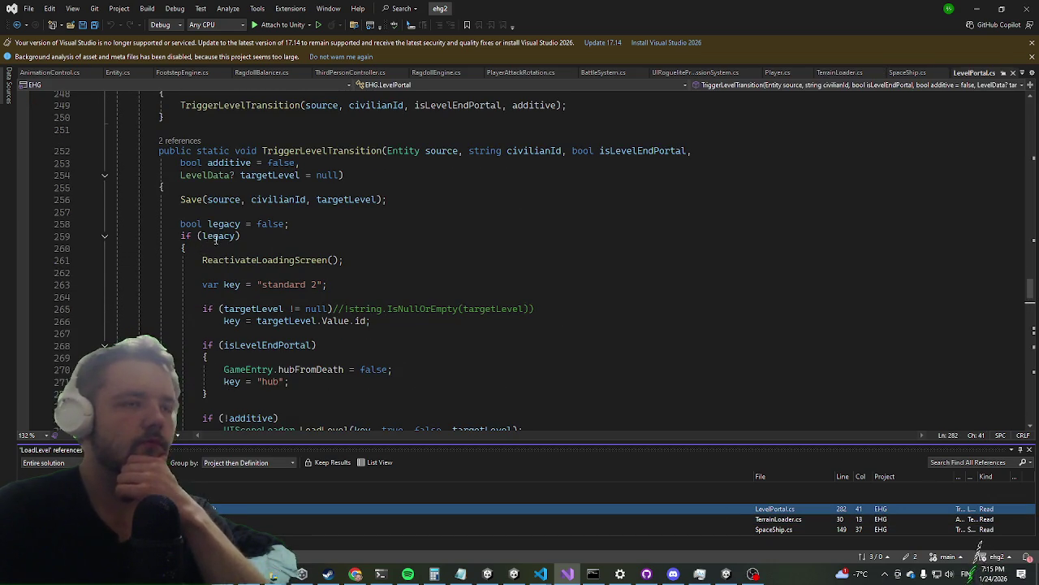
scroll(216, 238, down, 7)
scroll(215, 210, down, 2)
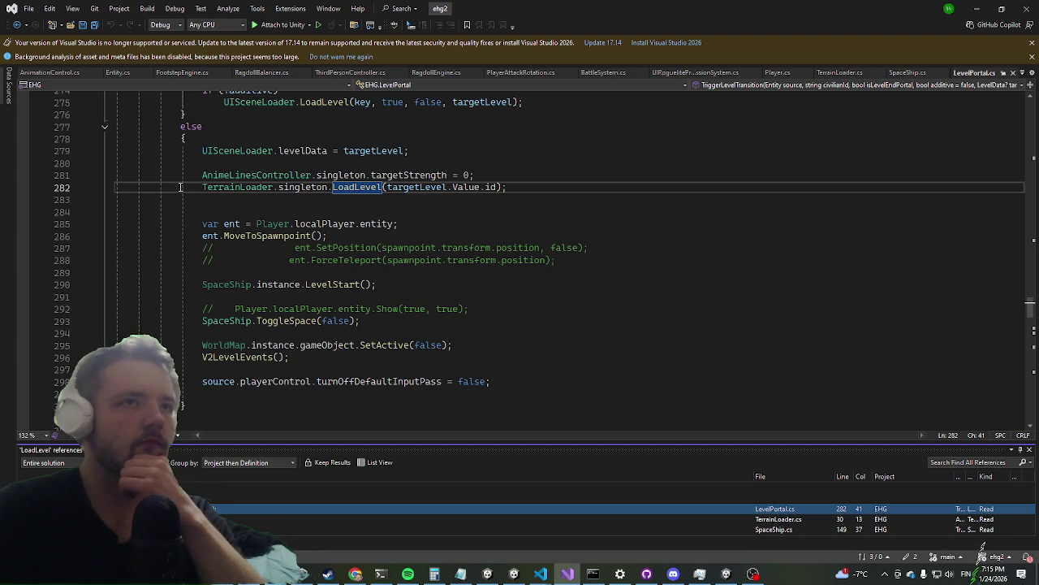
scroll(180, 186, up, 3)
scroll(210, 226, up, 6)
Find all references to TriggerLevelTransition and jump to its caller at LevelPortal.cs line 249
click(288, 148)
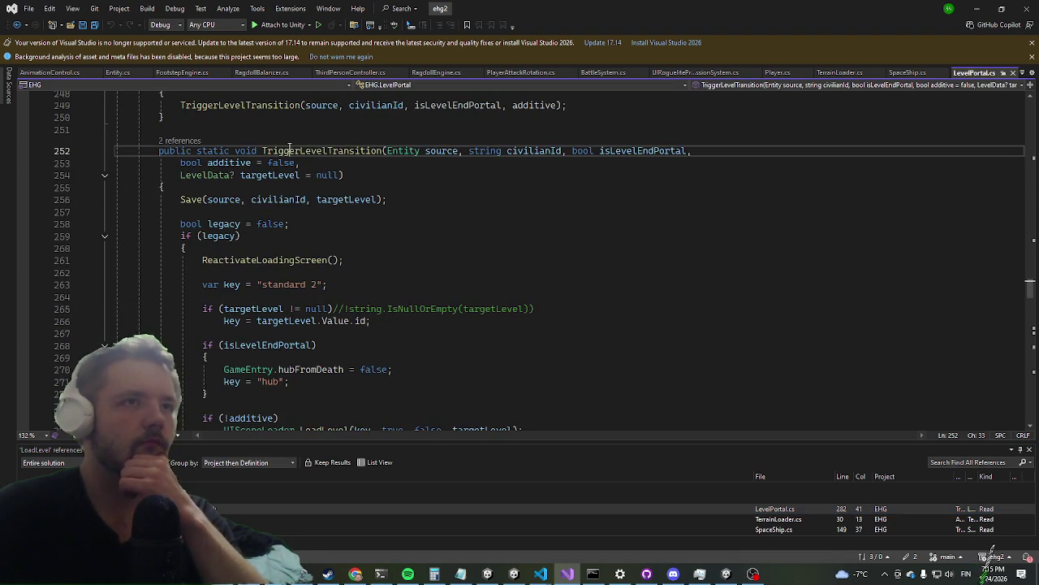
right_click(289, 148)
click(393, 257)
scroll(330, 249, up, 4)
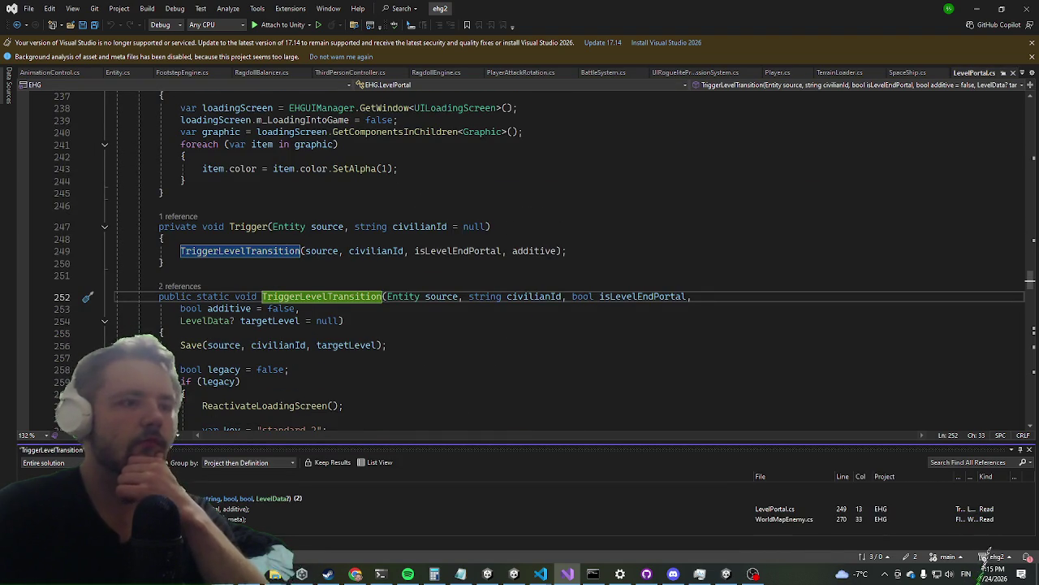
key(F8)
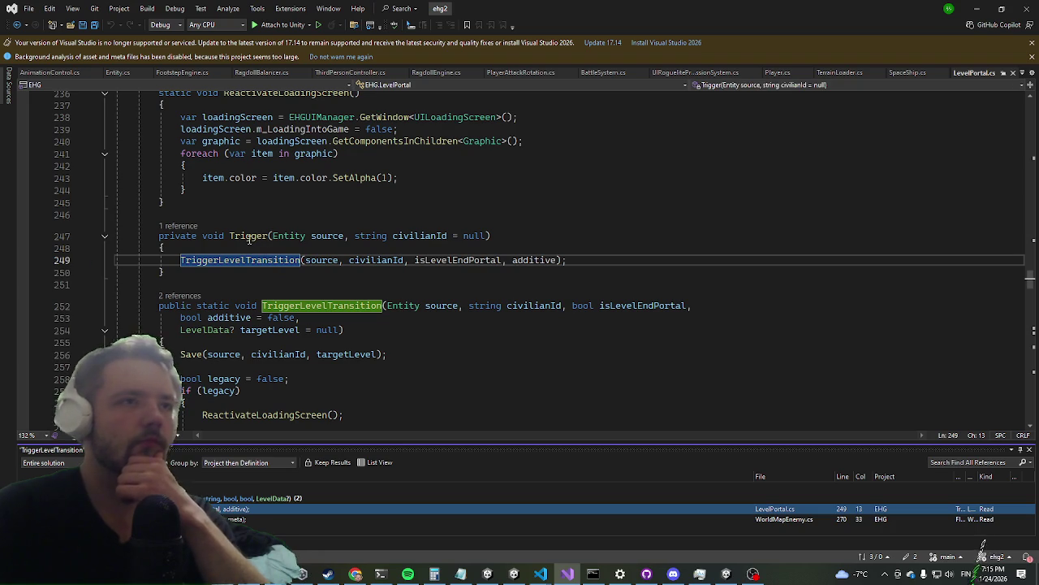
right_click(249, 239)
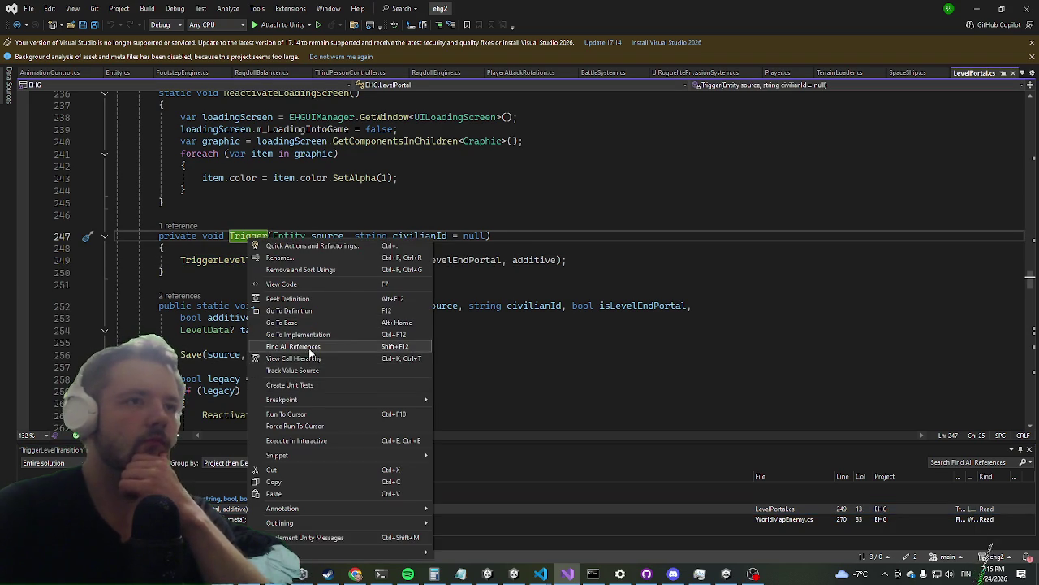
Go to Trigger's only reference at LevelPortal.cs line 41, then code-search the solution for 'worldn'
click(310, 348)
key(F8)
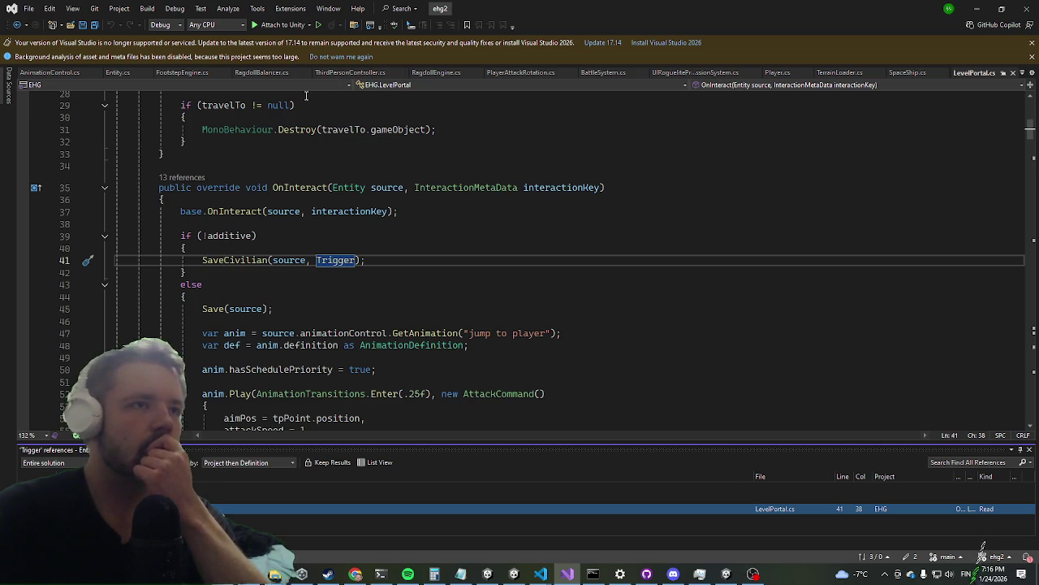
click(224, 260)
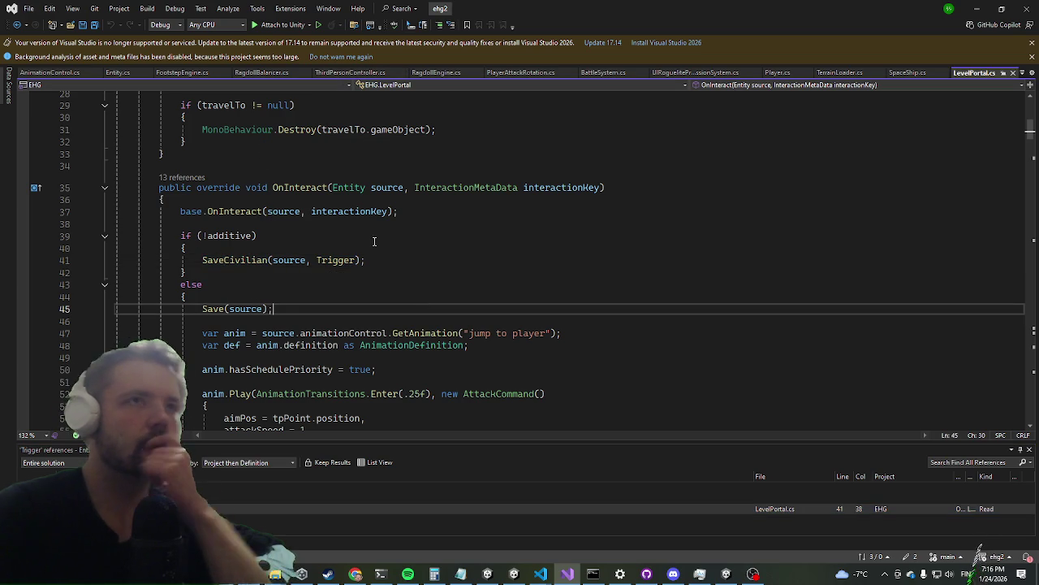
key(ctrl+t)
text(worldn)
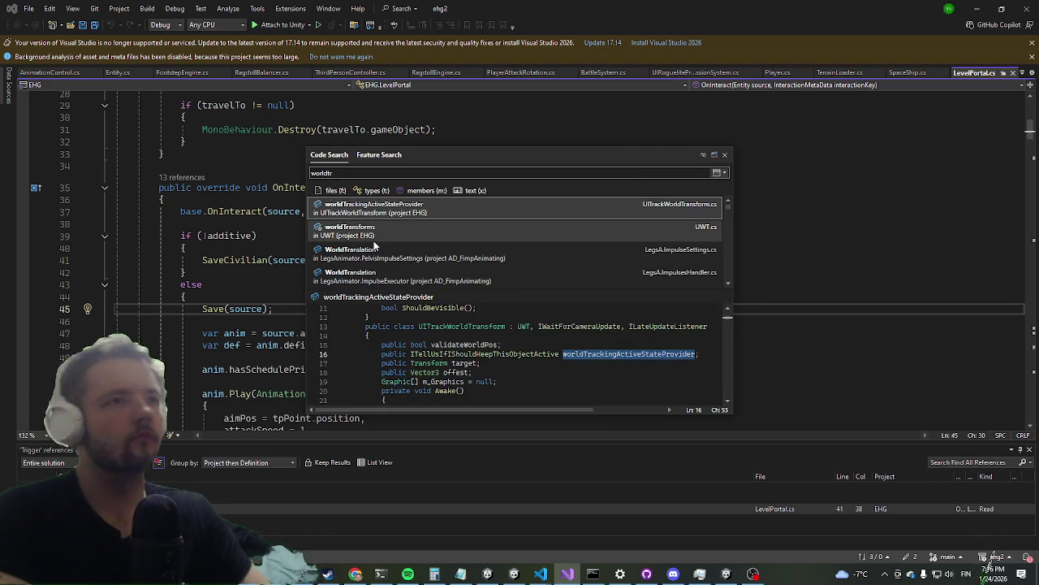
Preview another World-named search result, close Code Search, and switch back to the Unity game
click(373, 231)
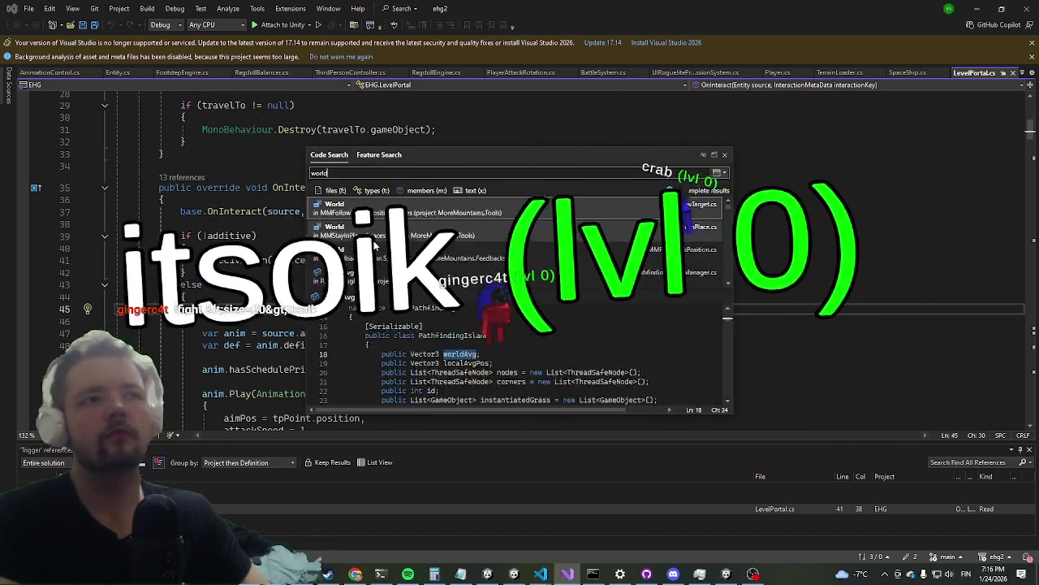
key(Escape)
key(alt+Tab)
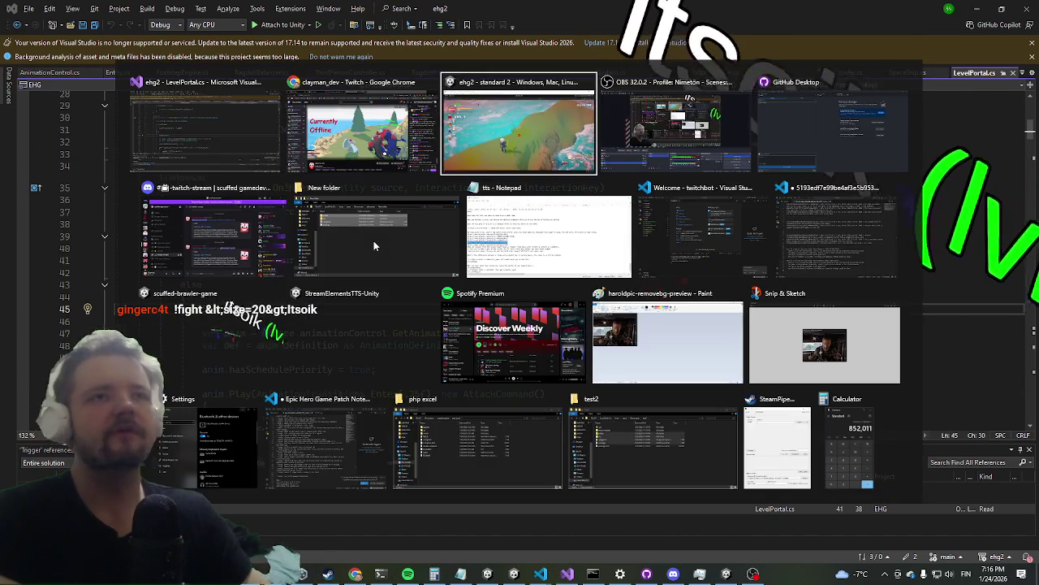
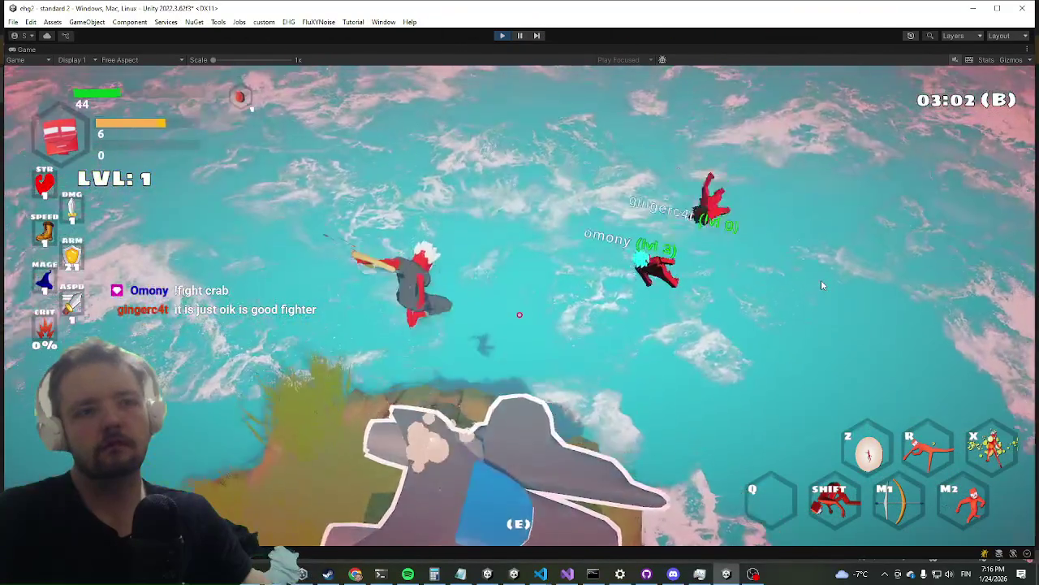
Launch Blender from Windows search, then switch to the Visual Studio editor
key(super)
text(b)
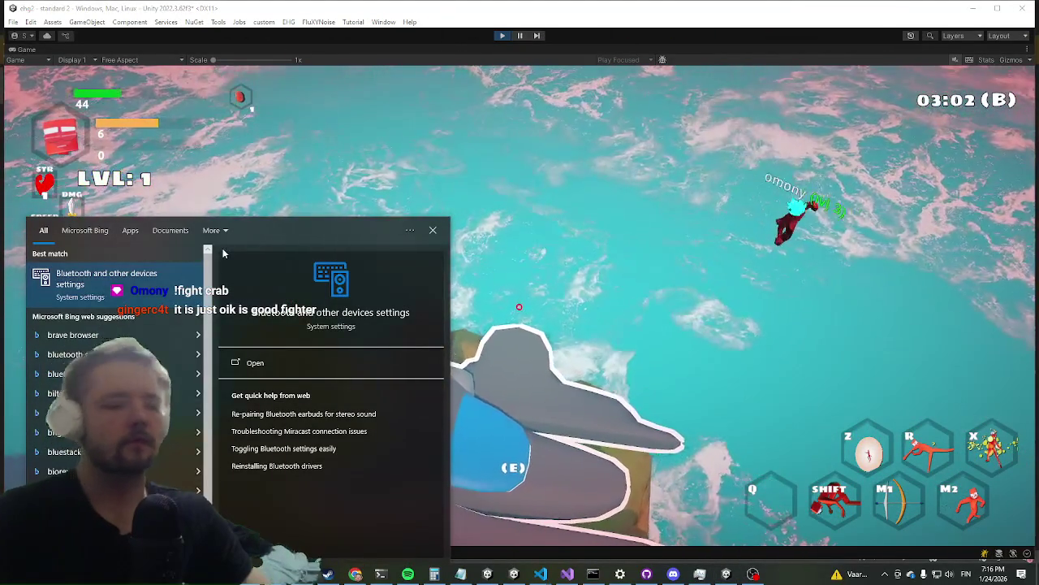
text(lender)
key(Return)
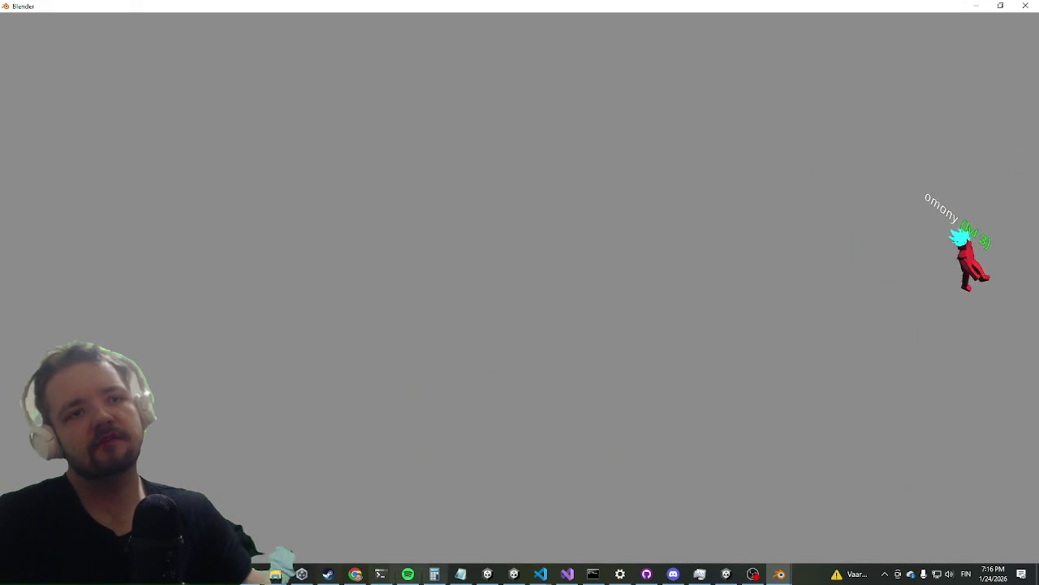
click(559, 578)
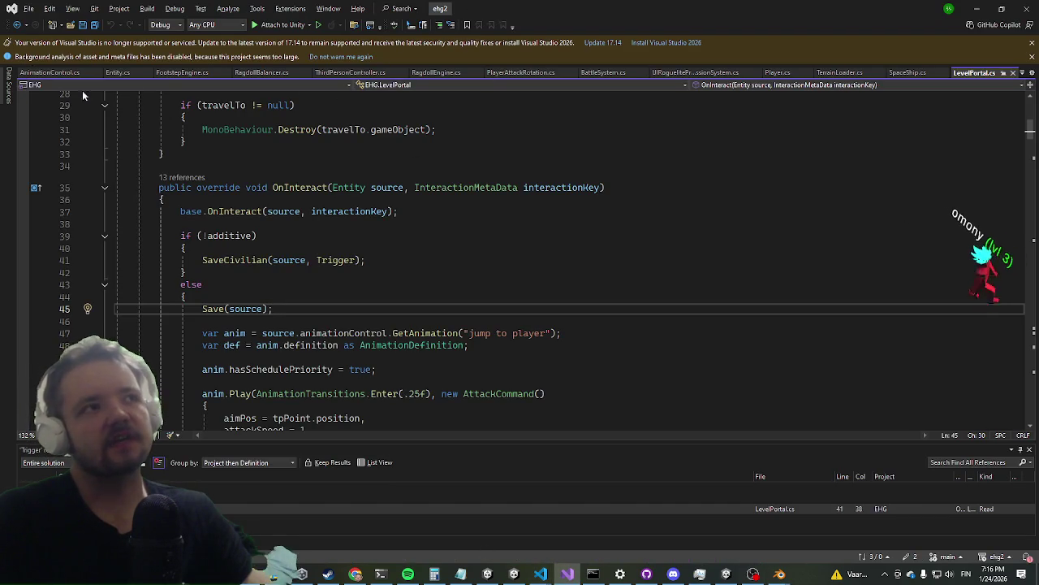
Open PlayerAttackRotation.cs and place the caret after the 3 on line 242
click(540, 71)
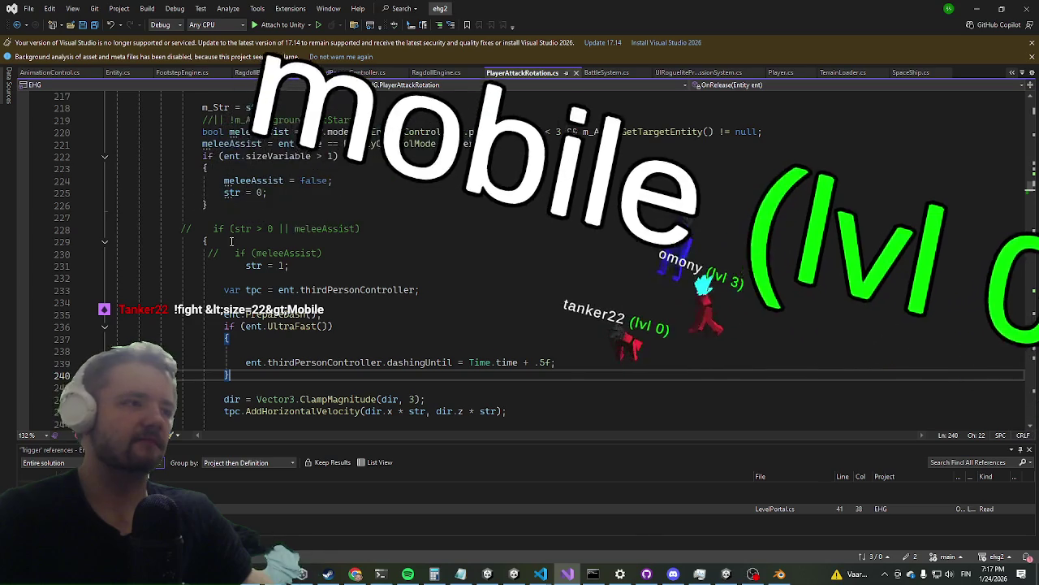
scroll(227, 268, down, 2)
scroll(223, 308, down, 3)
scroll(214, 355, up, 4)
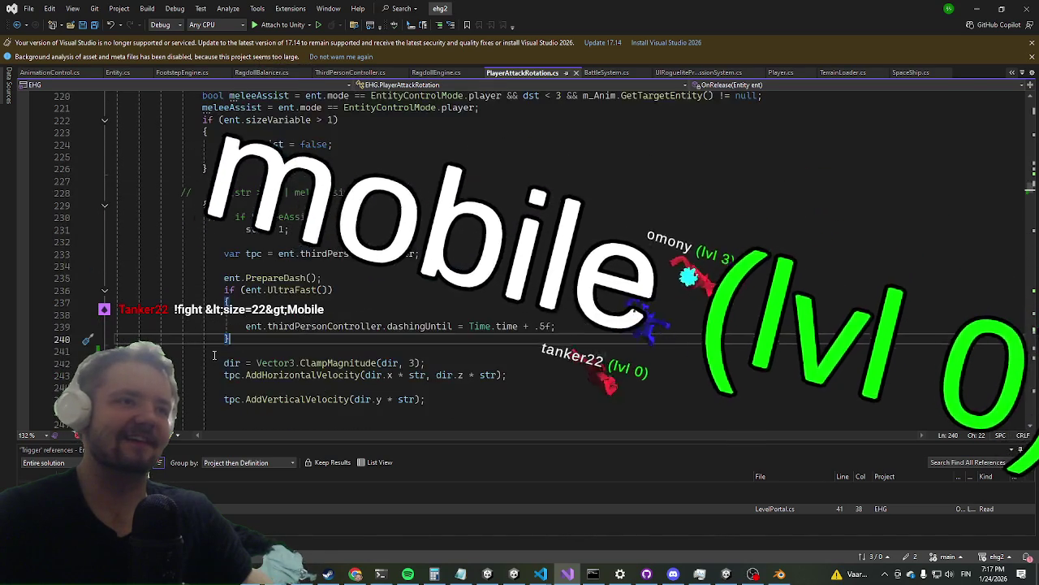
click(418, 363)
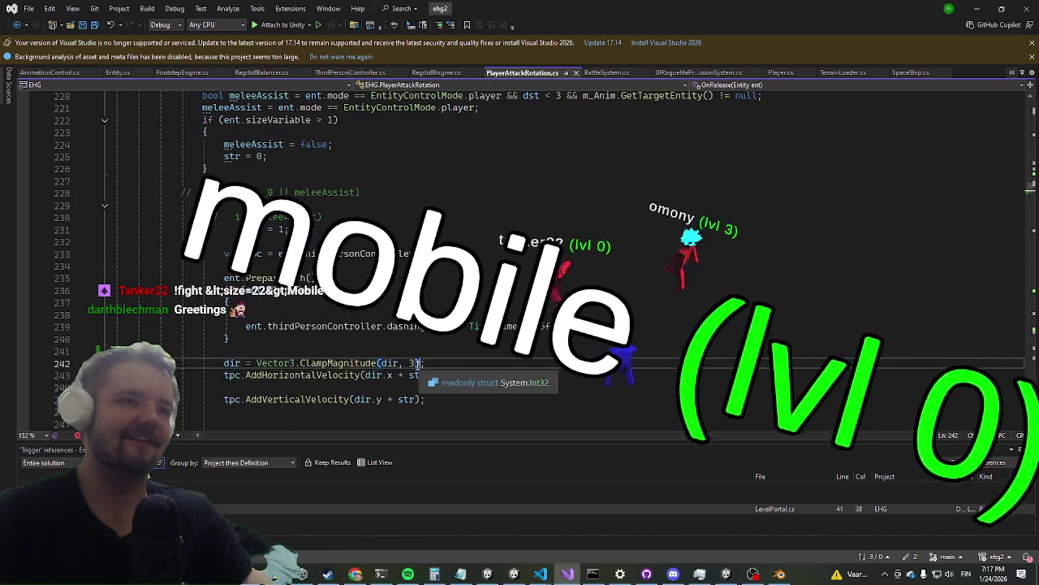
Review the OnRelease dash code and delete a character beside the 3 on line 242
scroll(458, 234, up, 4)
scroll(458, 234, up, 2)
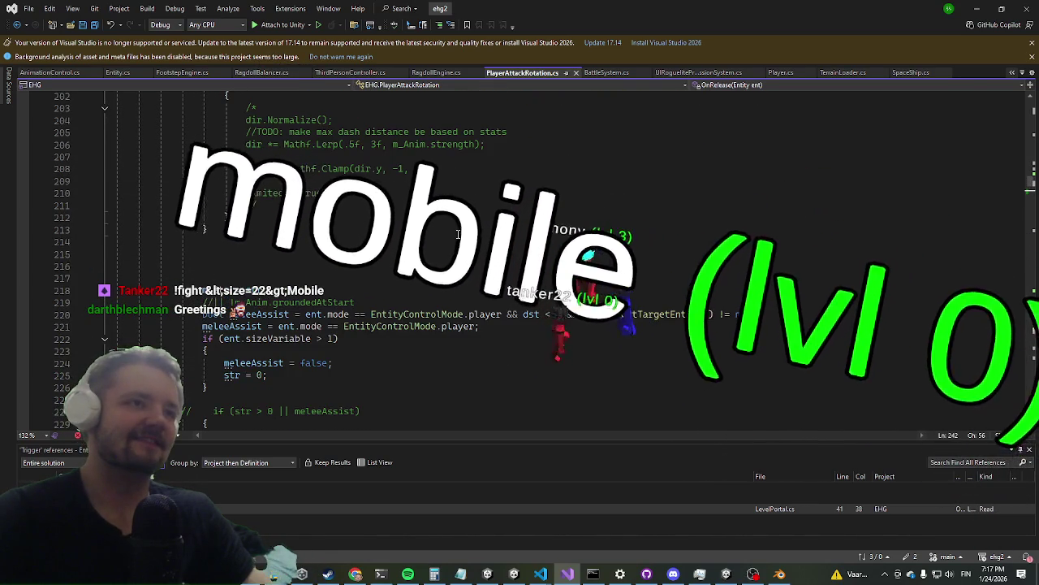
scroll(458, 233, up, 3)
scroll(439, 227, up, 5)
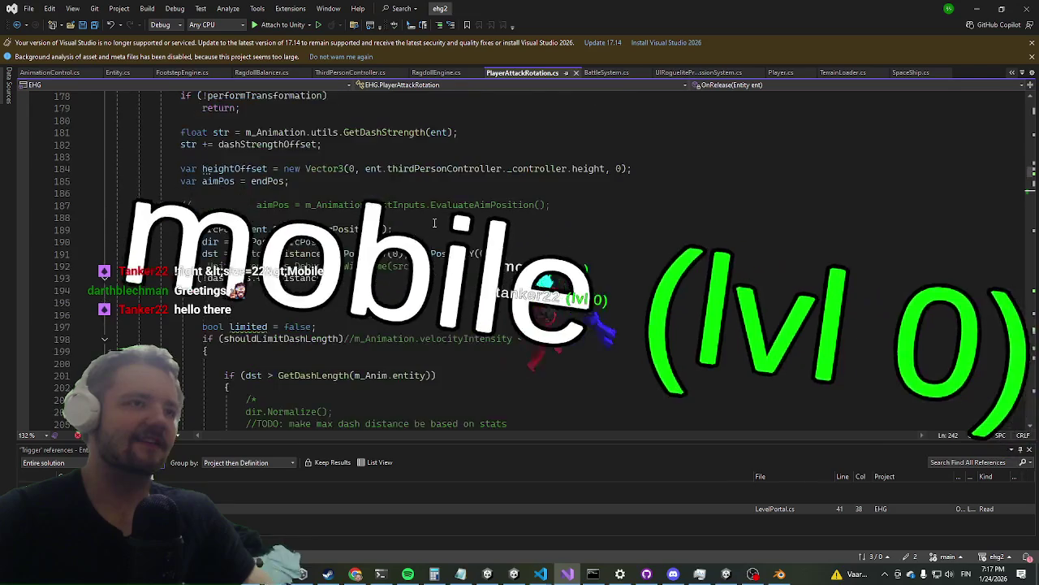
scroll(435, 203, up, 2)
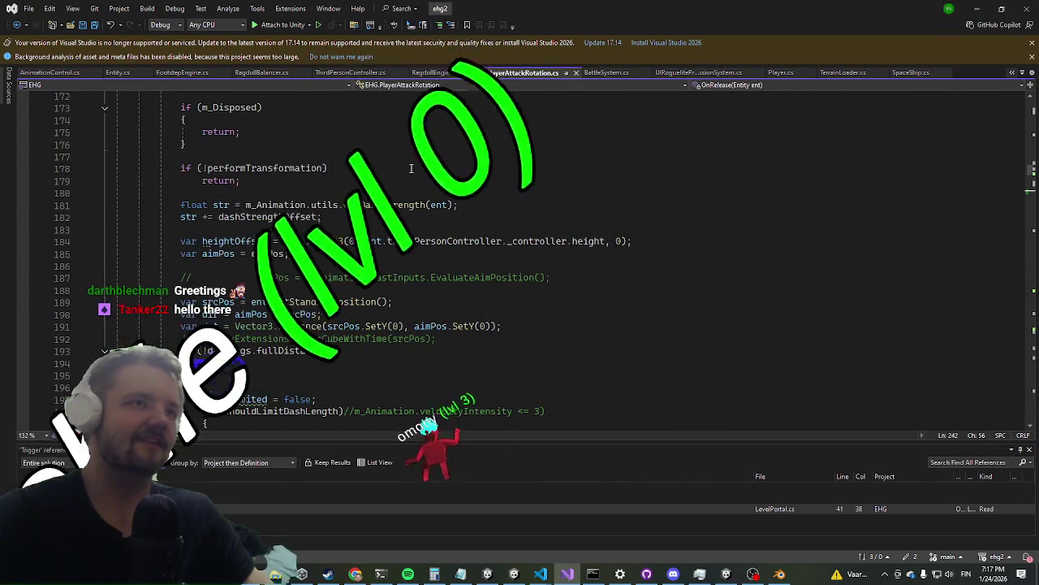
scroll(413, 178, down, 4)
scroll(416, 195, down, 2)
scroll(419, 211, down, 7)
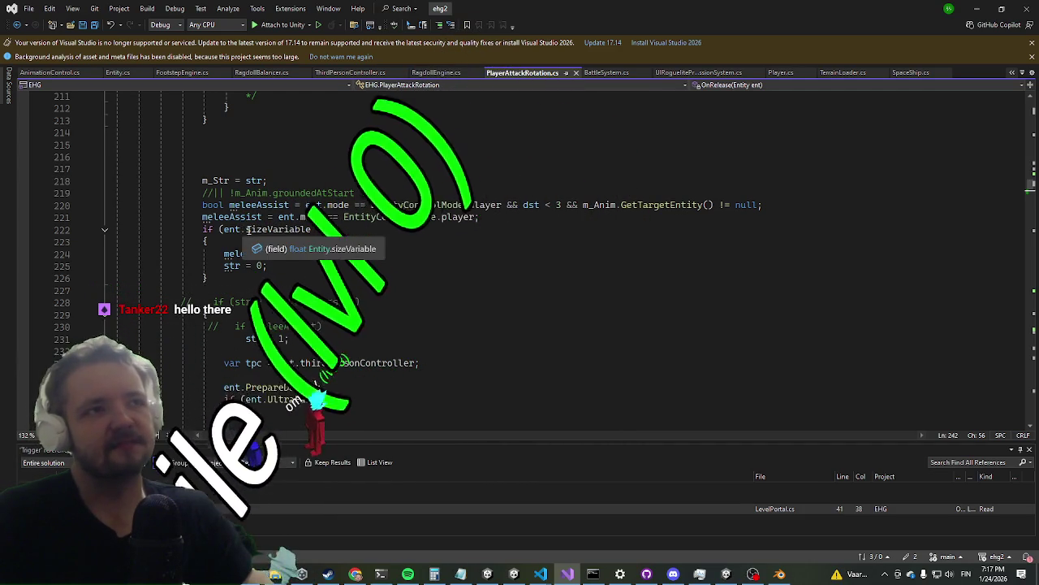
scroll(248, 232, down, 2)
scroll(268, 240, down, 2)
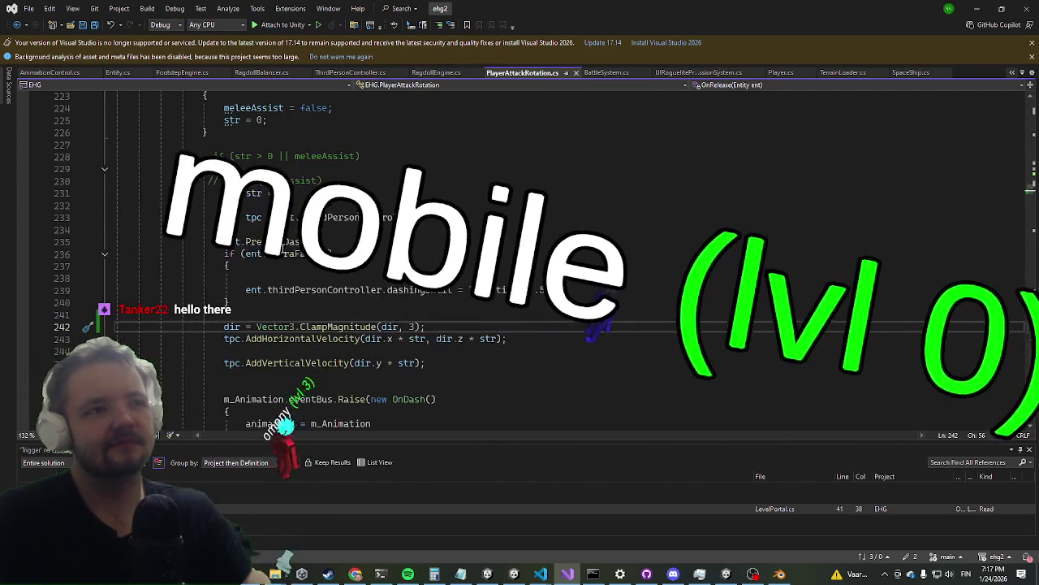
scroll(268, 268, up, 2)
scroll(236, 300, up, 5)
scroll(213, 321, up, 7)
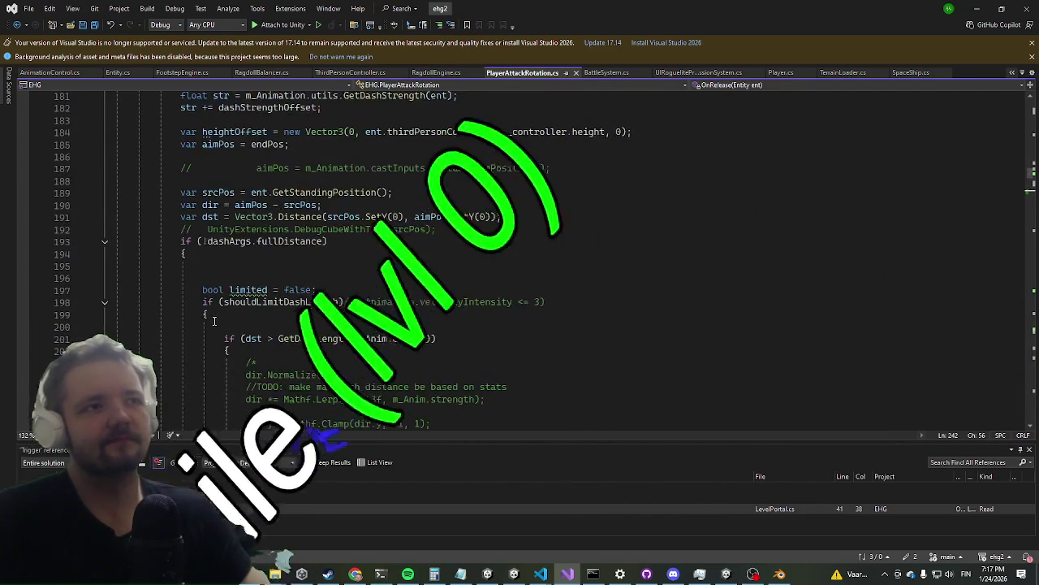
scroll(219, 268, up, 3)
scroll(224, 224, up, 2)
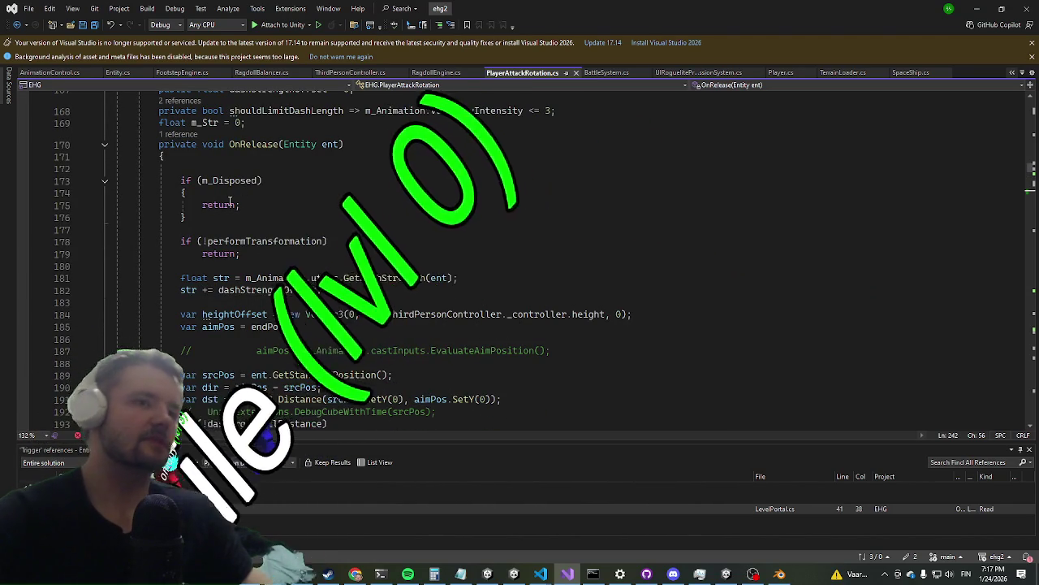
key(BackSpace)
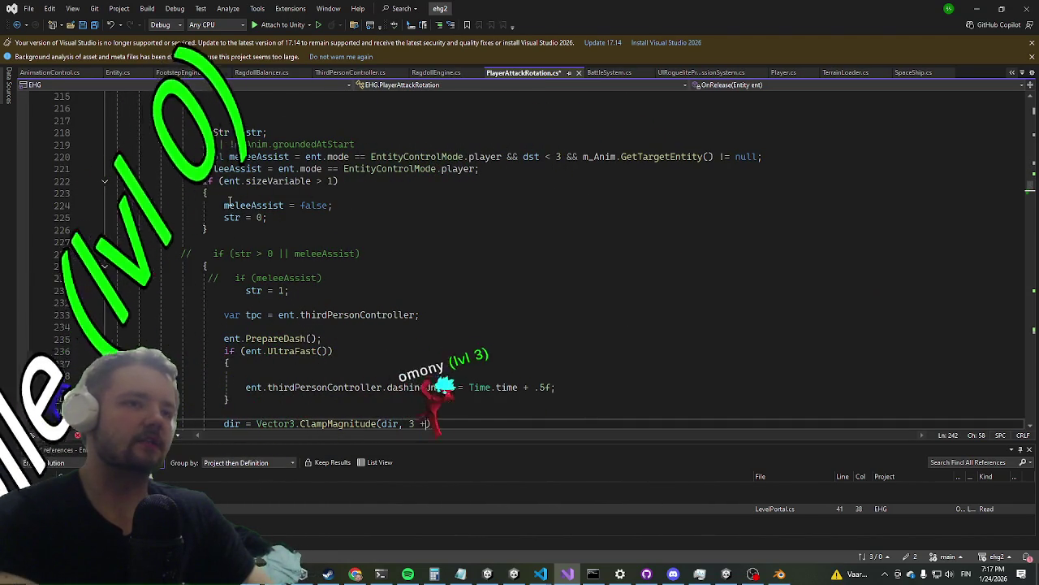
Make the ClampMagnitude limit 3 + ent.cachedStats.movementSpeed and return to Unity
text(+ en)
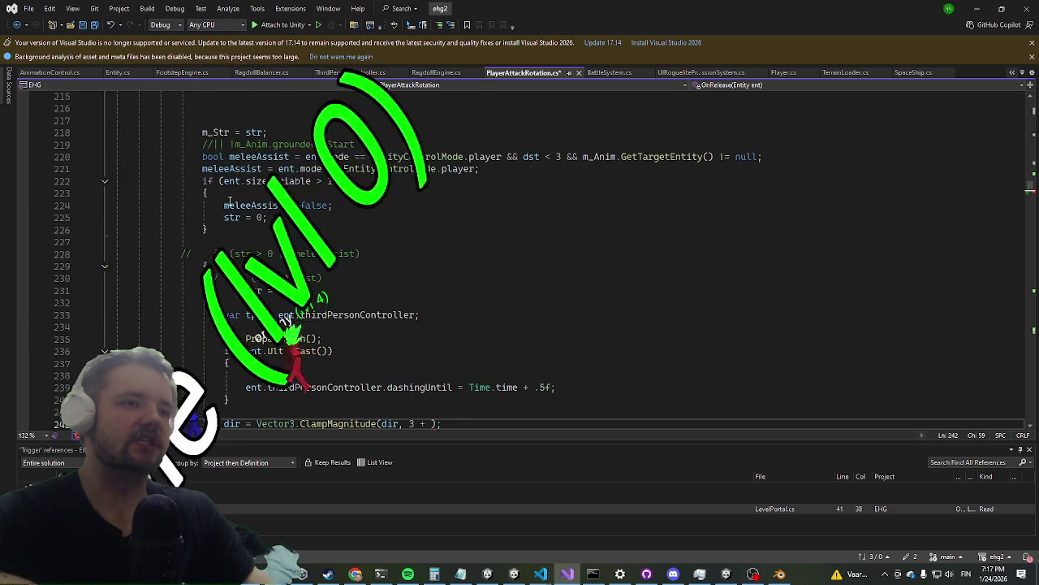
text(t.cache)
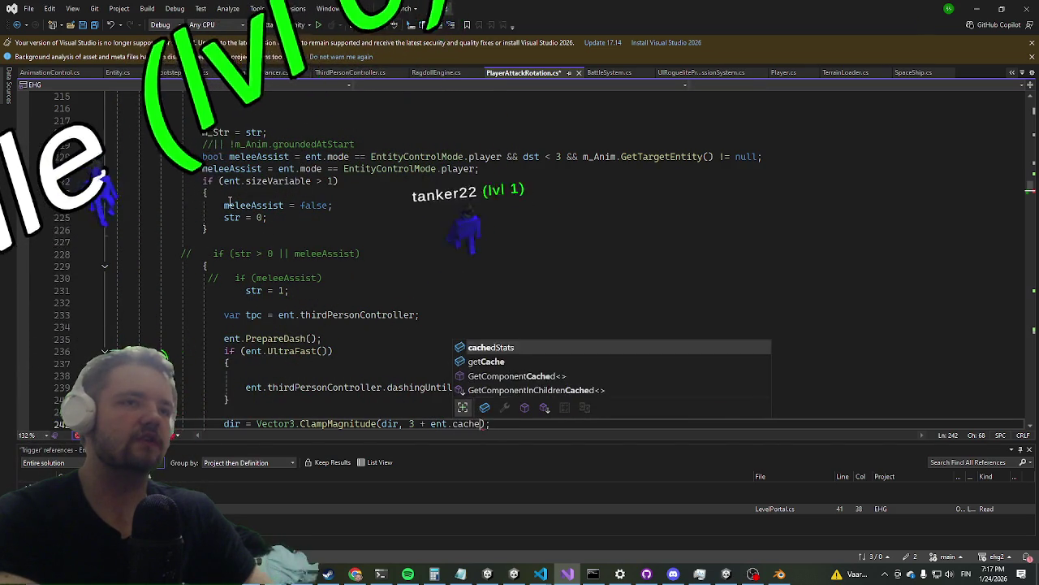
text(dStats.move)
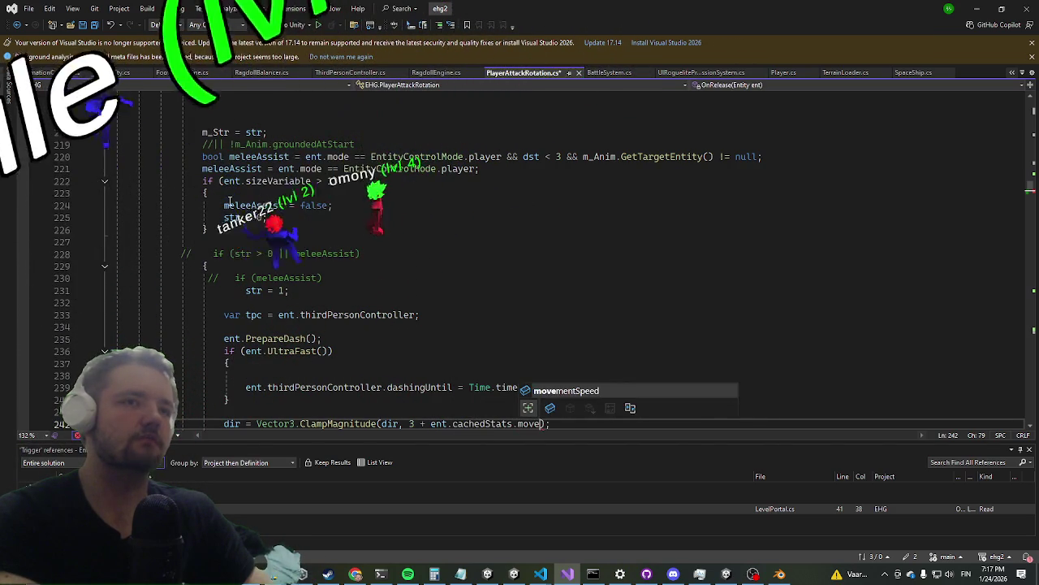
key(Tab)
key(alt+Tab)
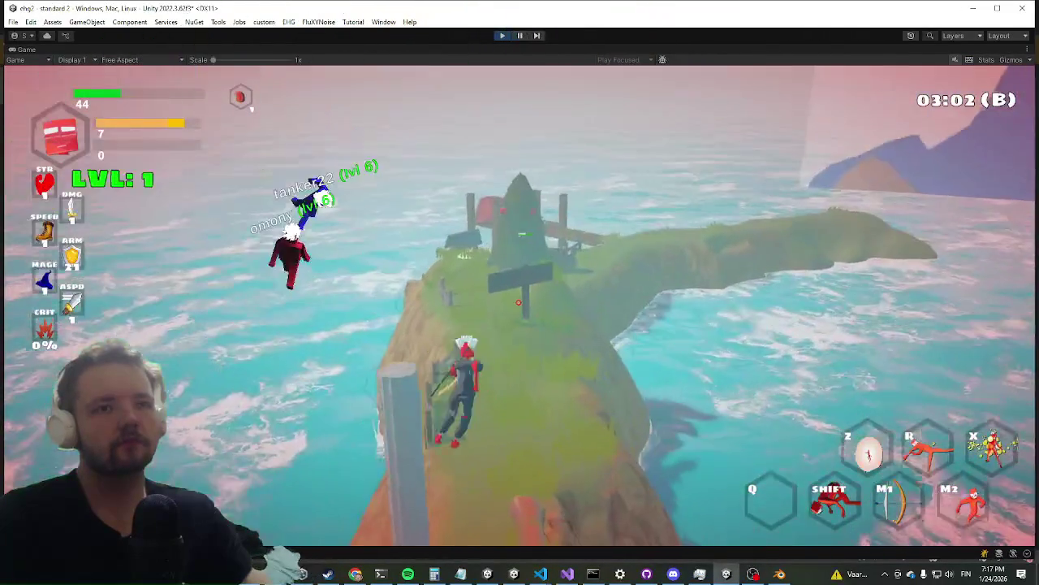
Playtest the new dash using the M2 ability, slash attacks, and a Shift dash toward the hill
right_click(520, 292)
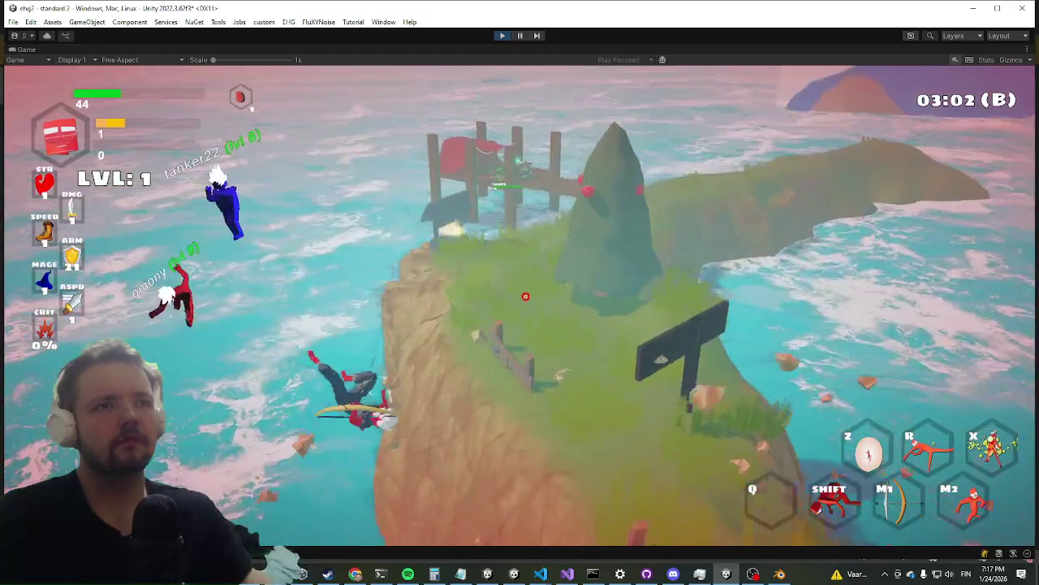
click(520, 292)
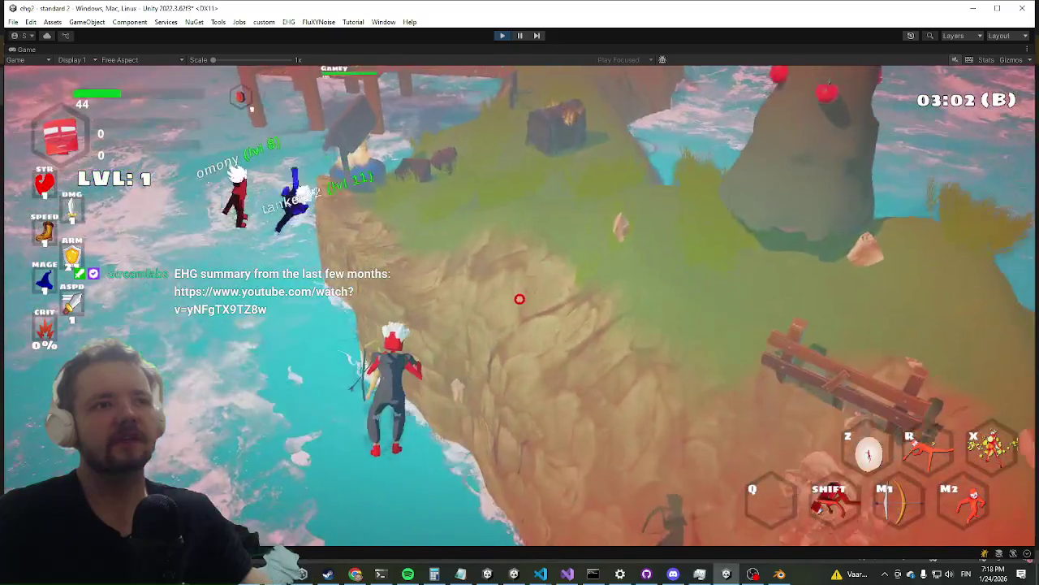
click(519, 299)
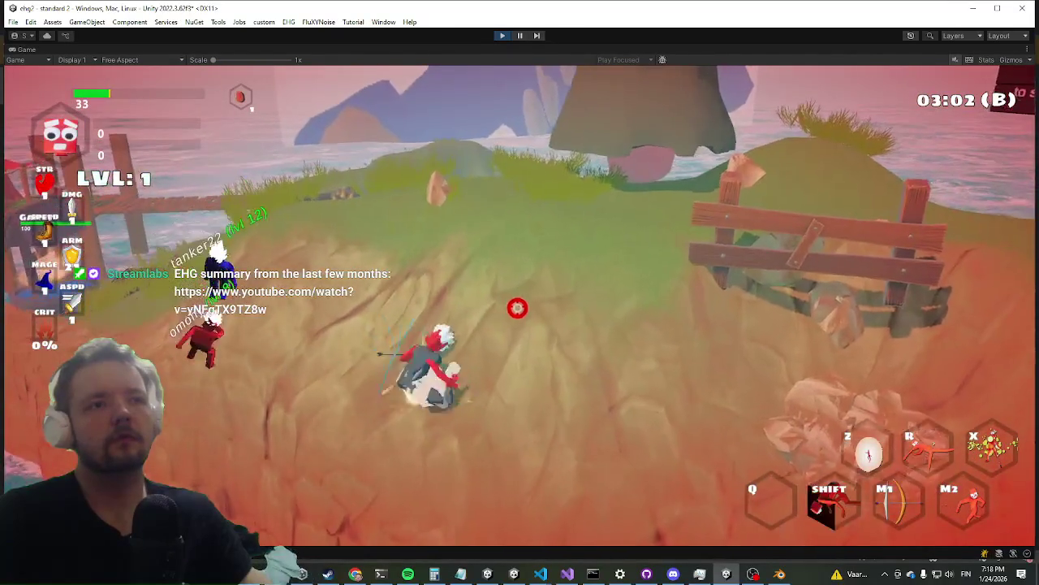
key(shift)
key(w)
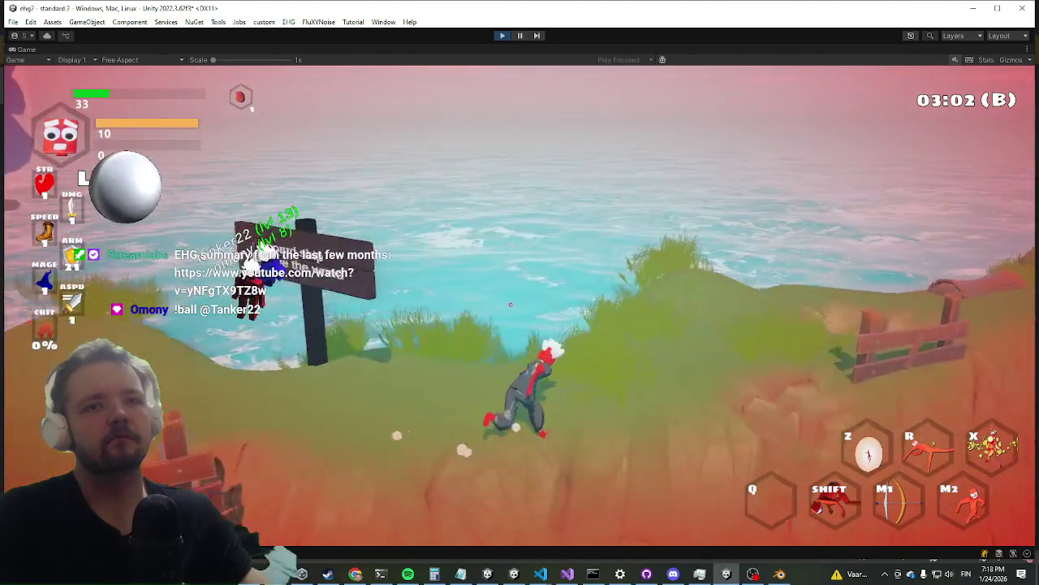
key(super)
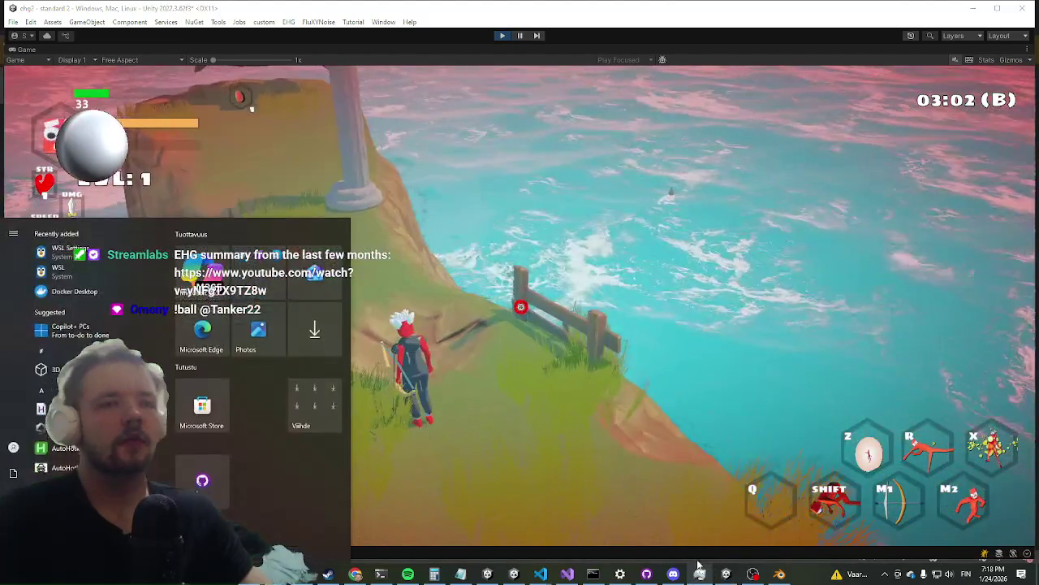
Bring Blender forward, dismiss the splash screen, and delete the Camera and Light
click(781, 575)
click(205, 272)
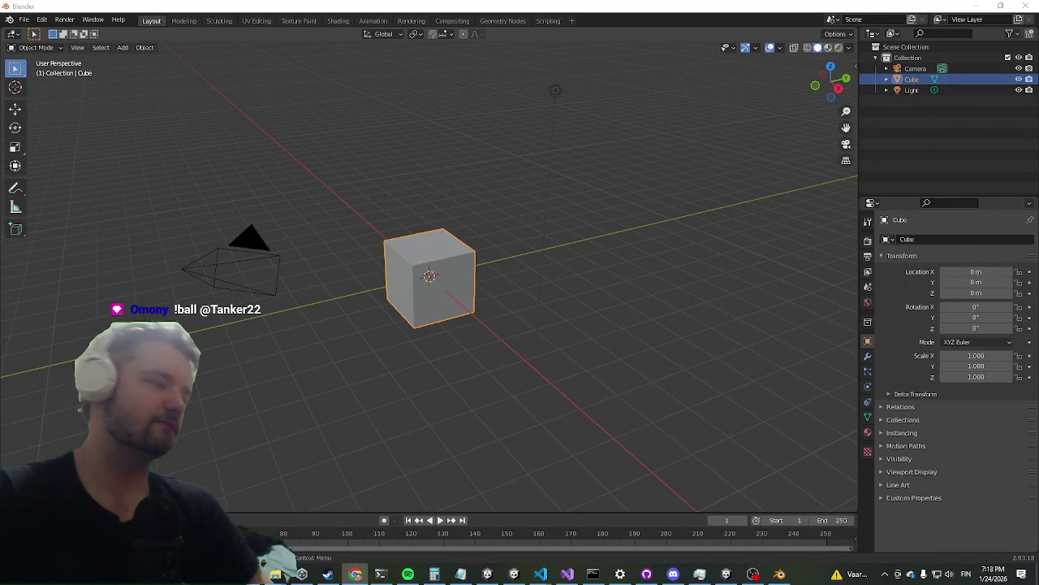
key(Delete)
click(911, 68)
key(Delete)
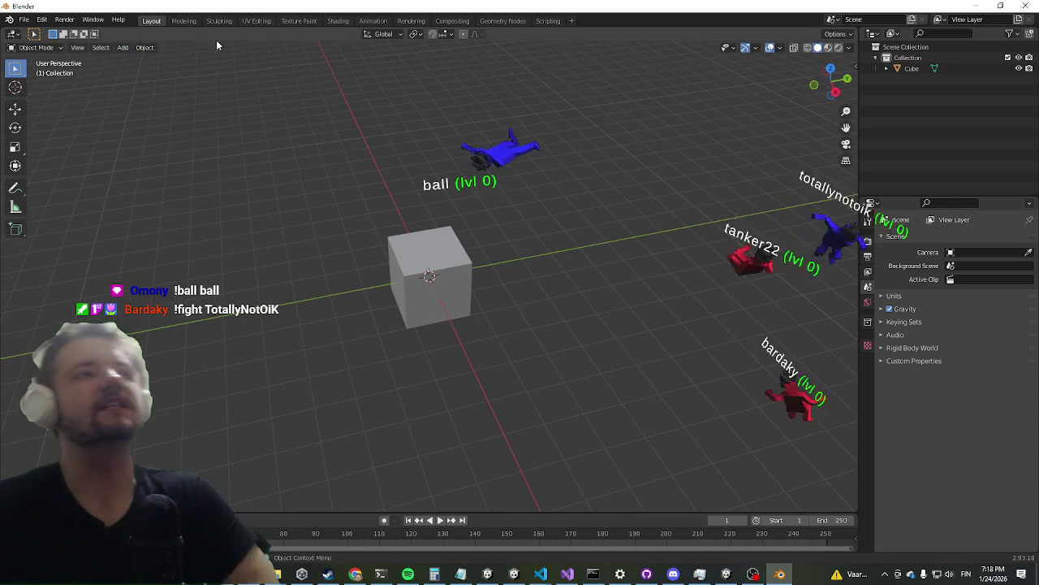
click(122, 49)
mouse_move(137, 60)
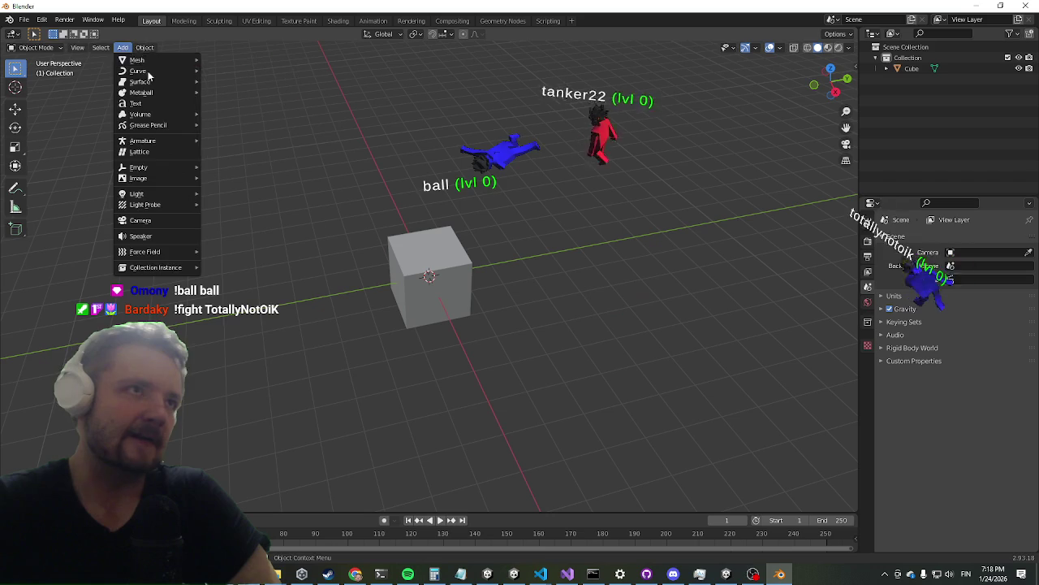
Put the cube in Edit Mode and add a Mirror modifier to it
mouse_move(230, 364)
middle_down()
mouse_move(237, 340)
mouse_move(213, 329)
mouse_move(222, 357)
middle_up()
click(438, 266)
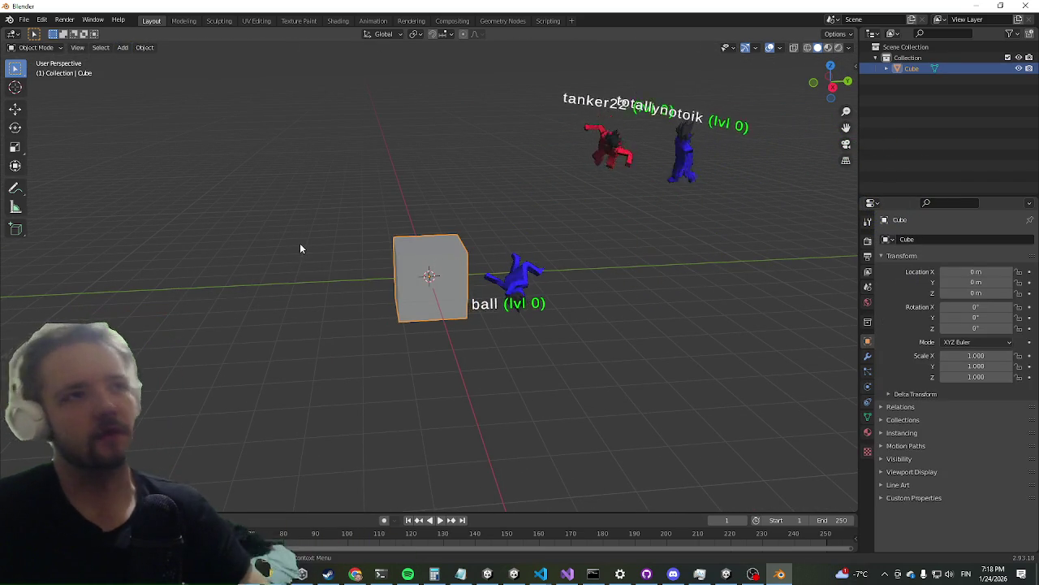
key(Tab)
middle_drag(355, 371, 86, 301)
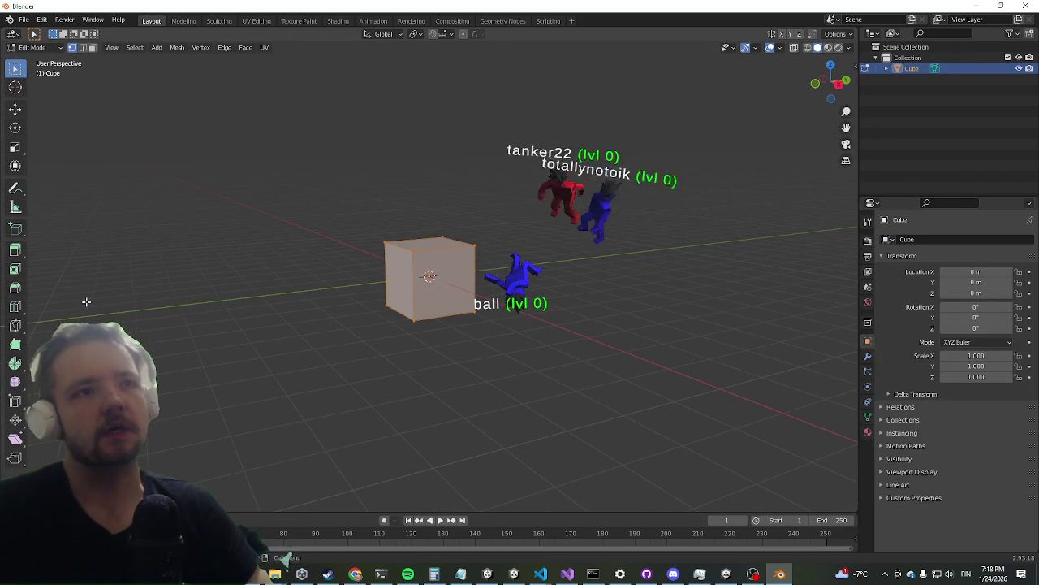
click(14, 108)
click(868, 356)
click(926, 239)
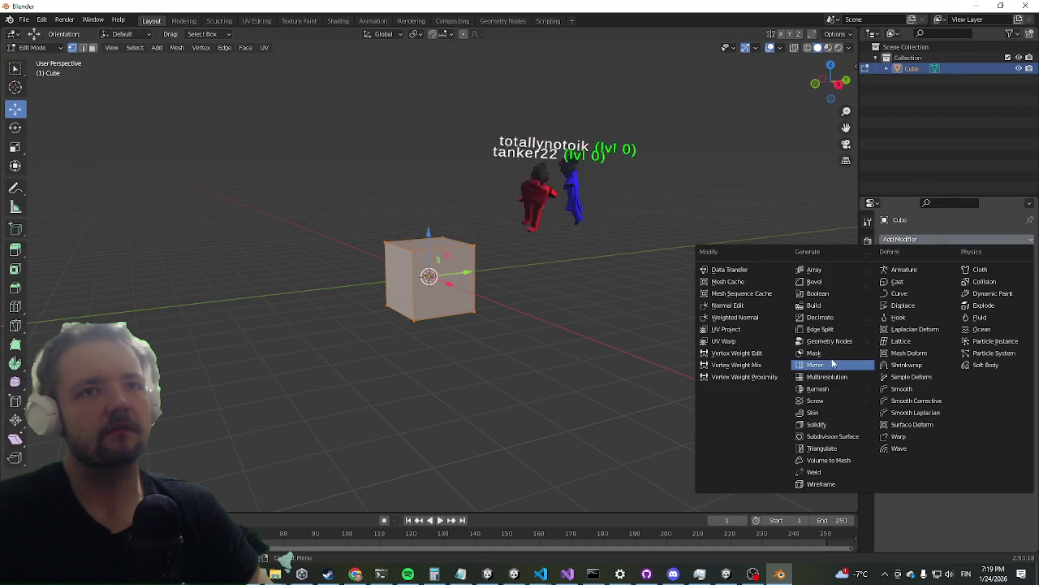
click(815, 364)
Shift the cube along X to reveal its mirror and delete the inner face
middle_drag(531, 302, 481, 269)
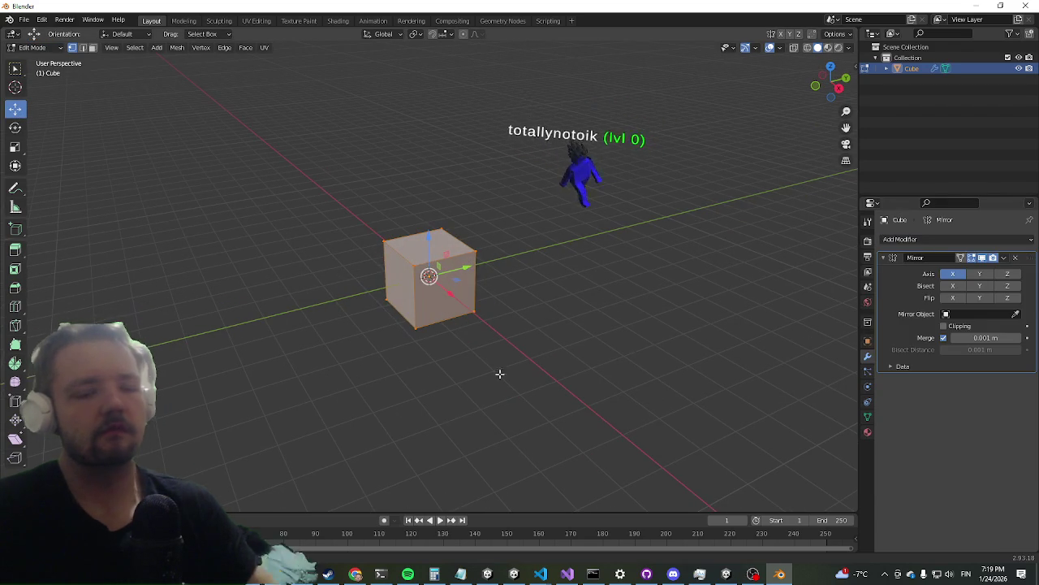
key(KP_1)
middle_drag(493, 201, 483, 274)
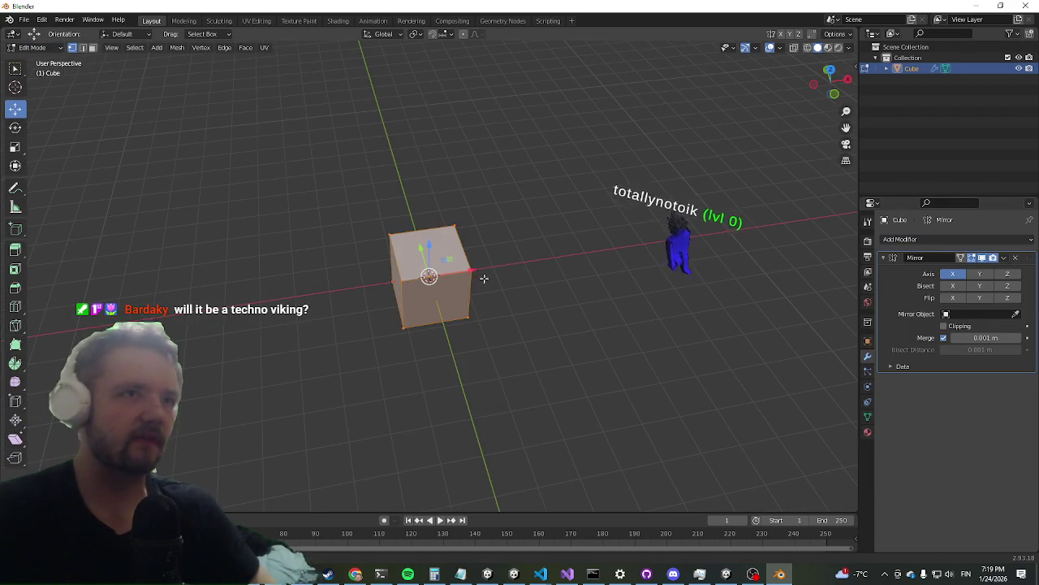
drag(476, 272, 568, 266)
key(alt+a)
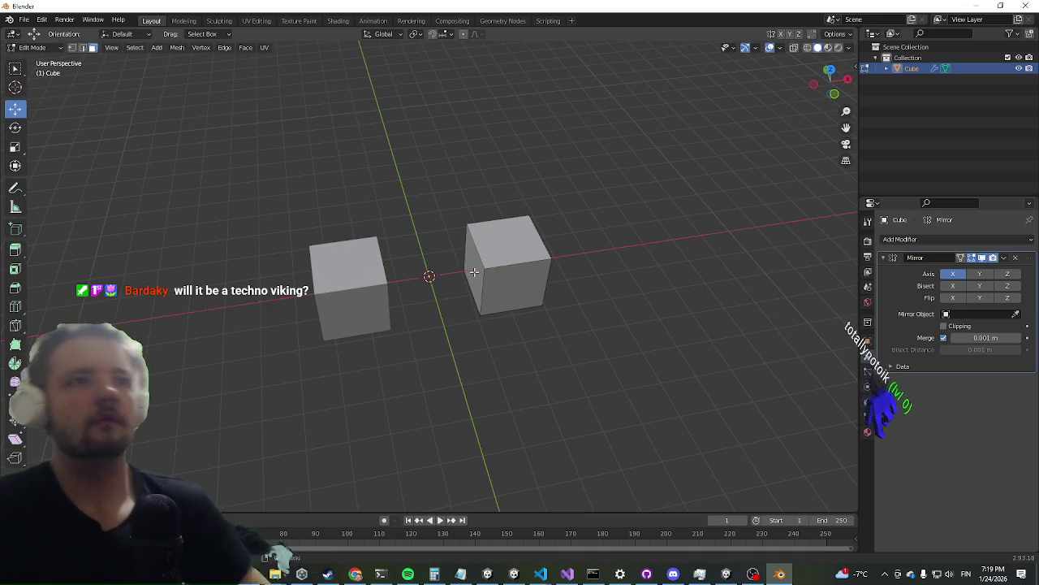
click(473, 269)
key(x)
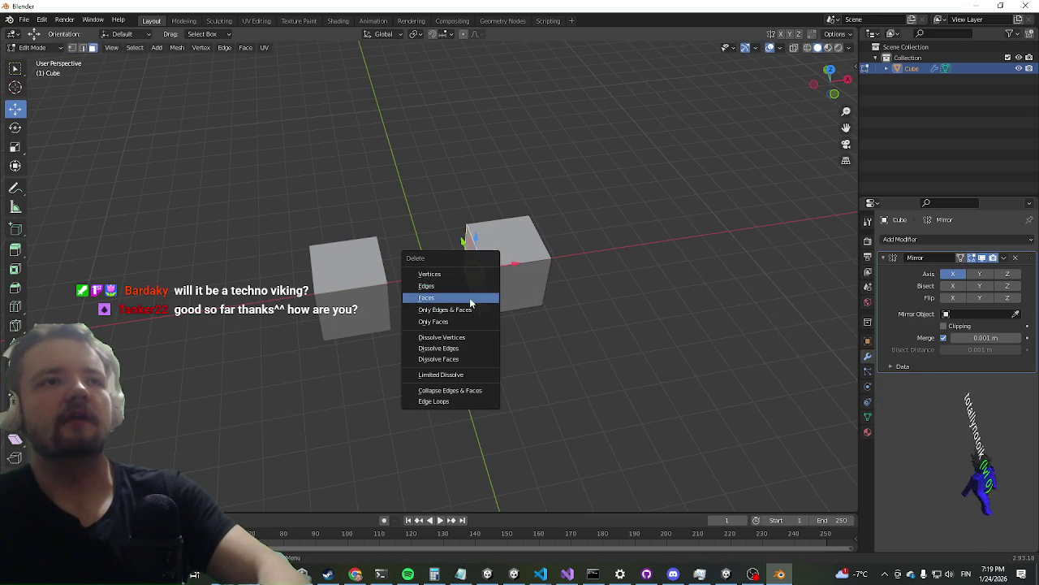
click(487, 285)
click(942, 257)
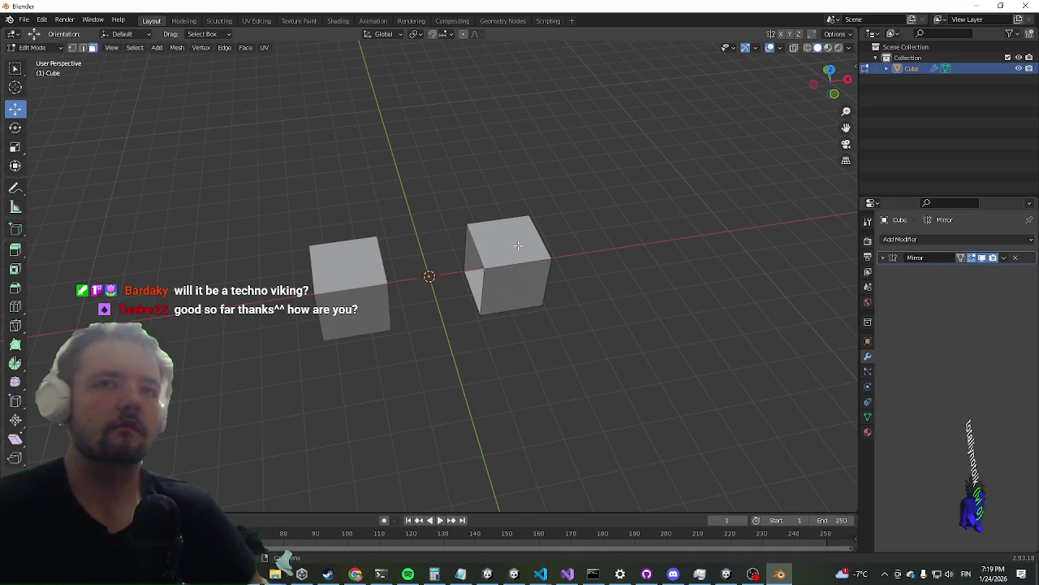
key(a)
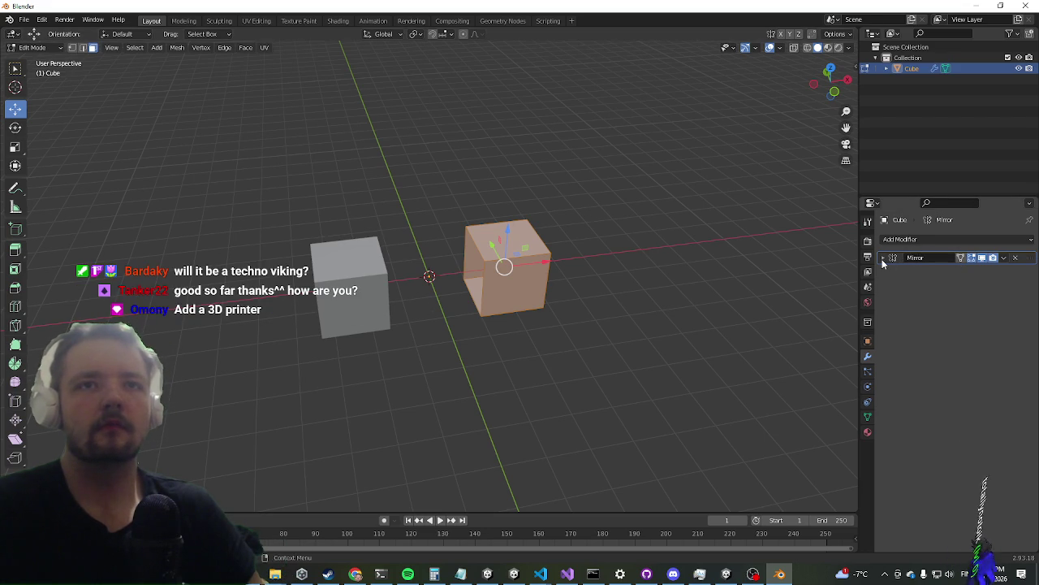
Turn on mirror clipping, slide the half to the origin, and raise the block onto the grid
click(883, 257)
middle_drag(603, 303, 680, 286)
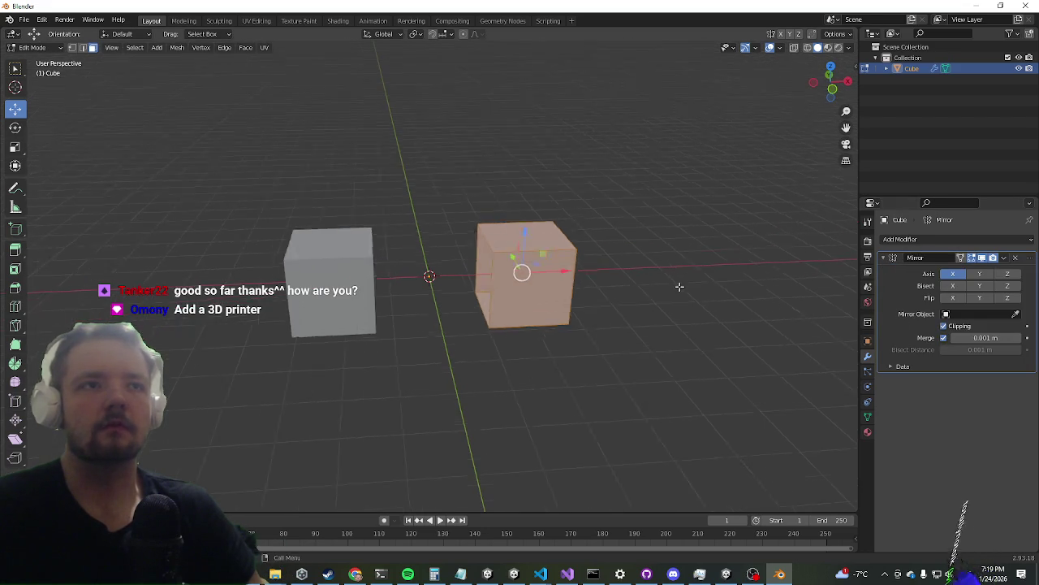
scroll(679, 286, up, 4)
drag(636, 269, 503, 259)
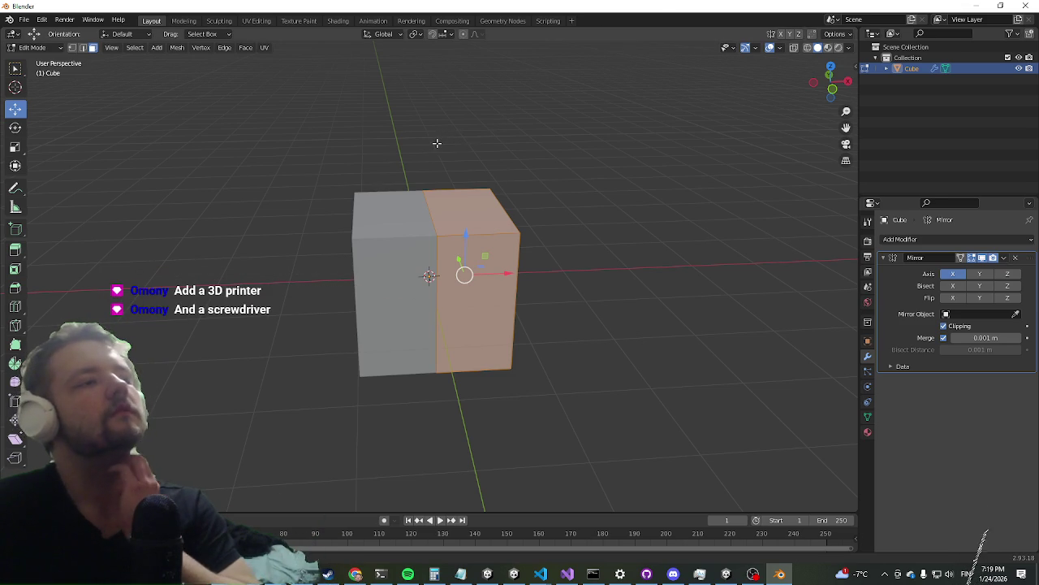
scroll(363, 279, down, 3)
mouse_move(317, 303)
middle_down()
mouse_move(362, 271)
mouse_move(405, 288)
middle_up()
drag(446, 228, 447, 184)
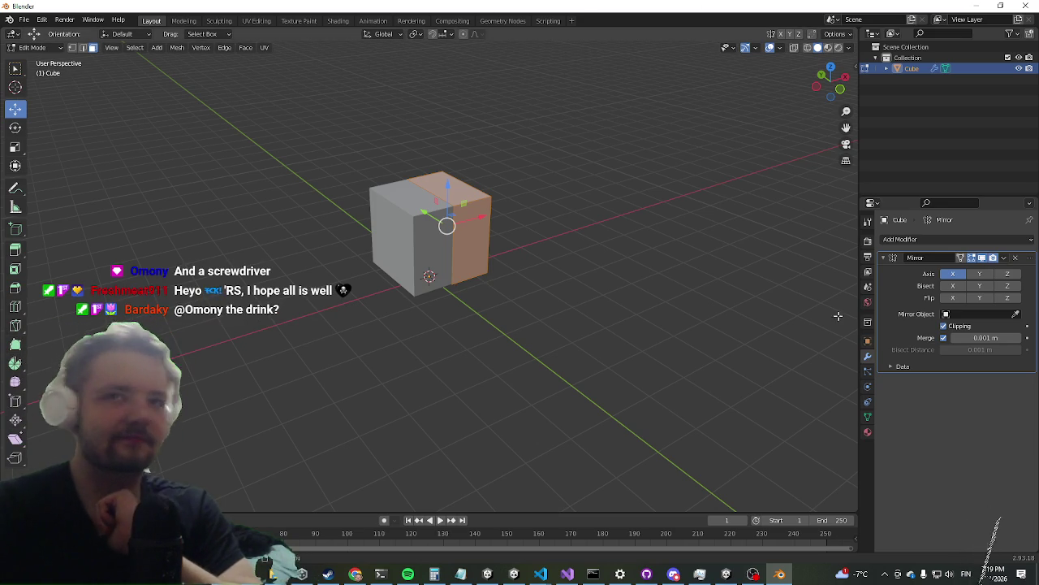
Browse the Add Modifier list without adding a modifier
click(911, 241)
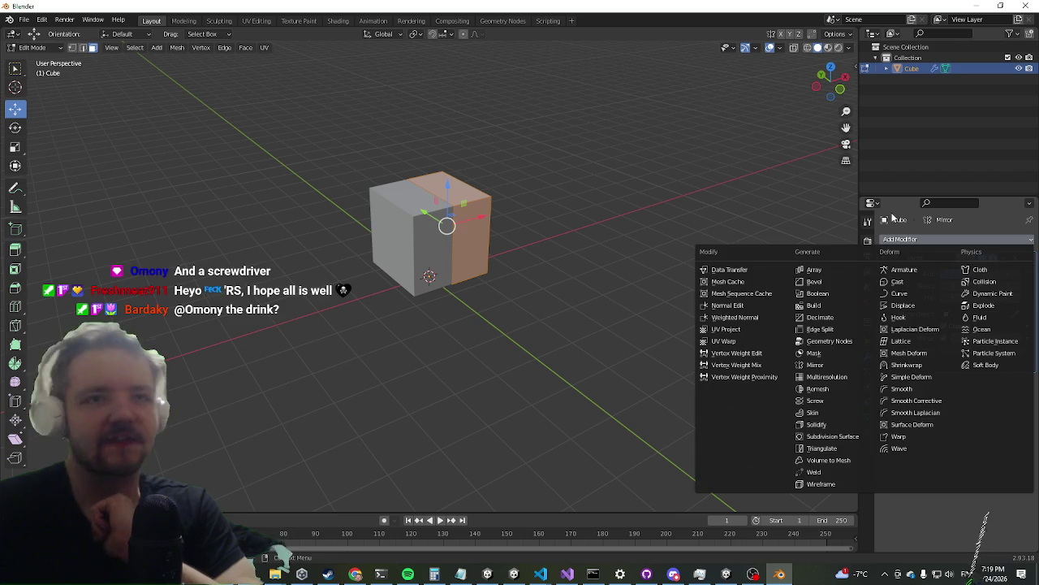
click(815, 365)
click(921, 237)
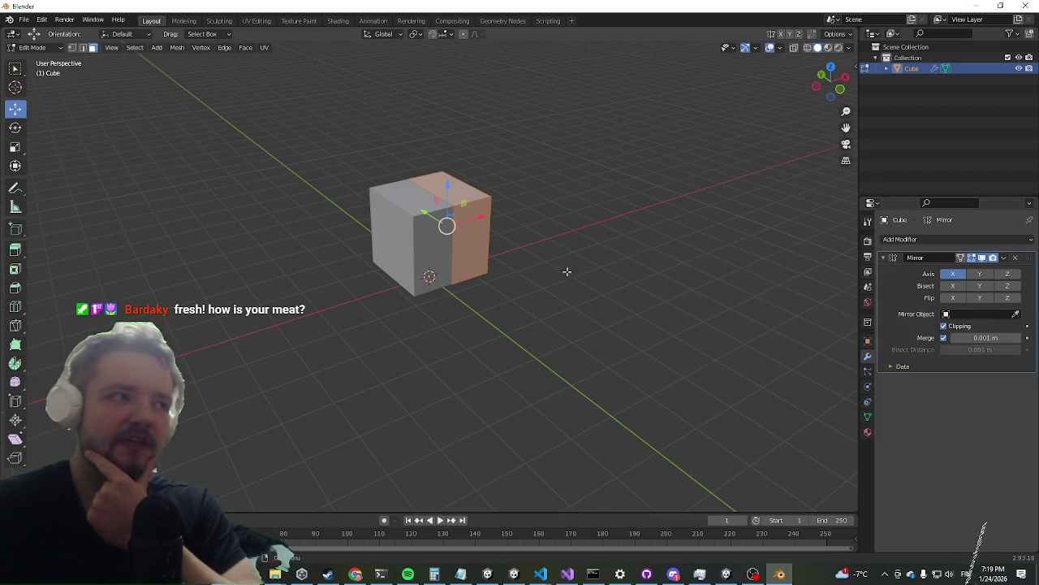
middle_drag(566, 271, 517, 263)
scroll(522, 309, up, 3)
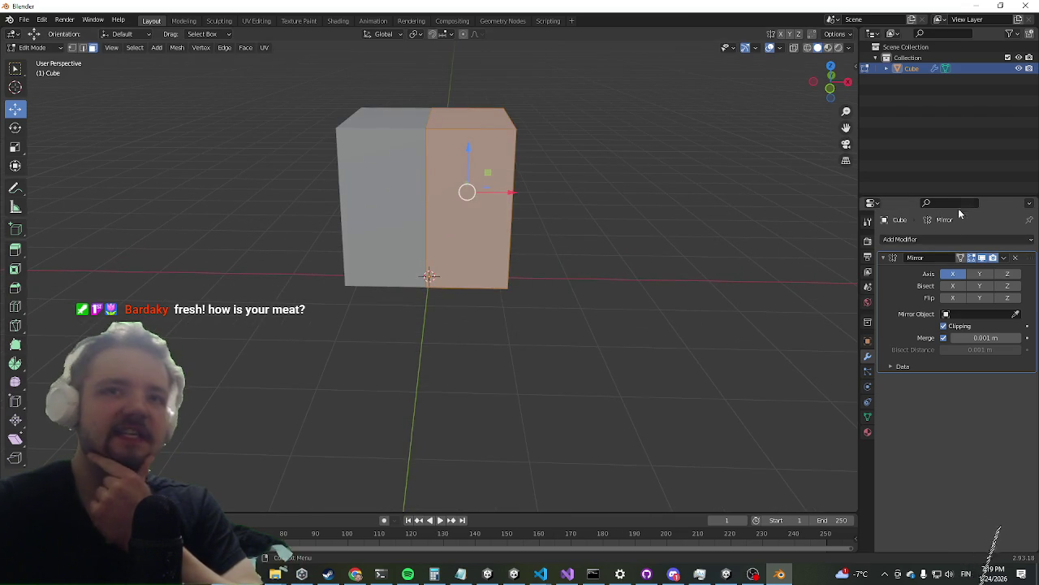
click(918, 240)
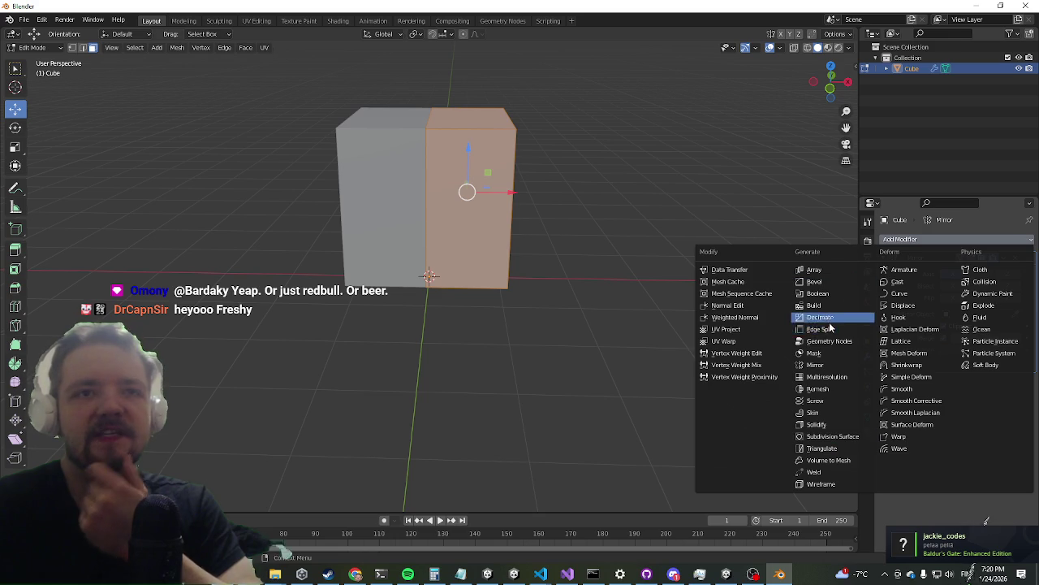
click(815, 365)
middle_drag(355, 348, 387, 358)
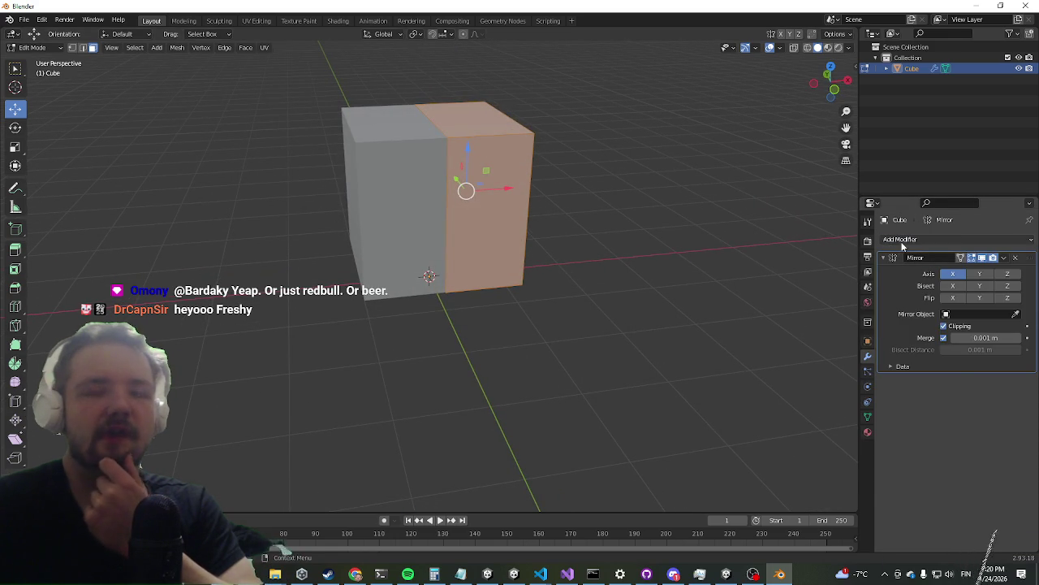
Add a level 1 Subdivision Surface modifier, inspect the rounded block, then view the viking image results
click(902, 242)
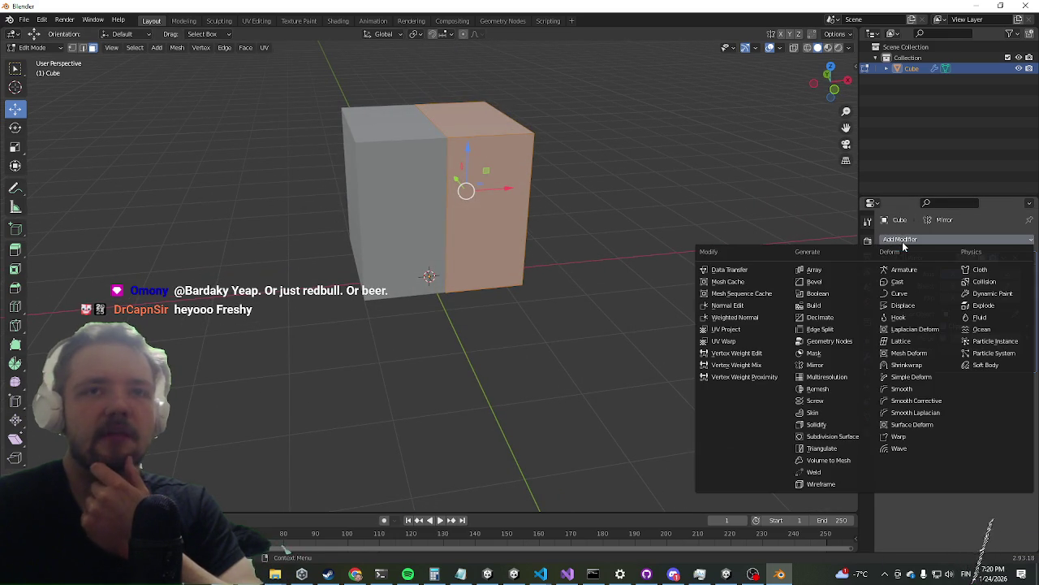
click(814, 365)
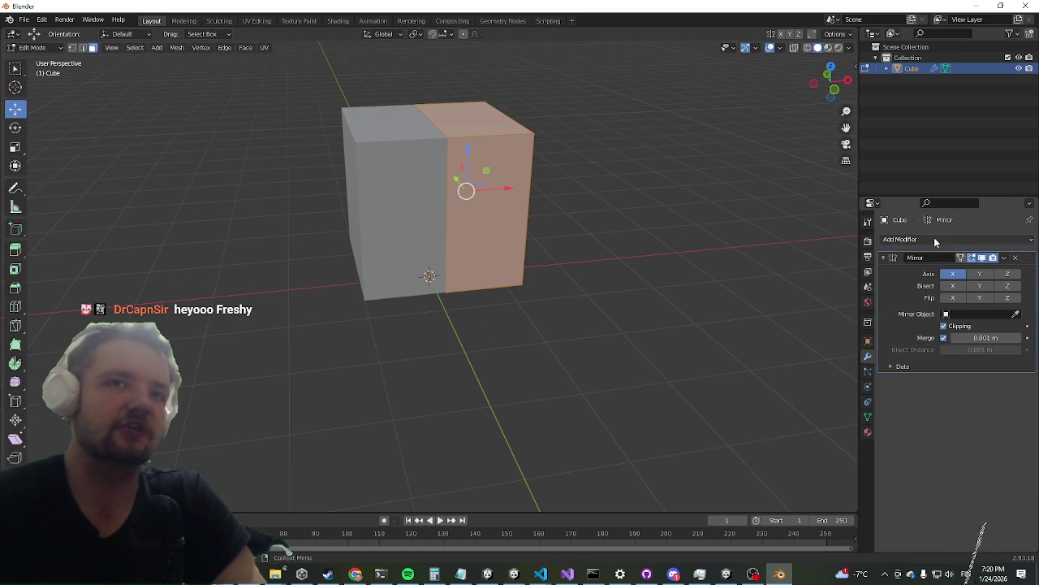
click(932, 240)
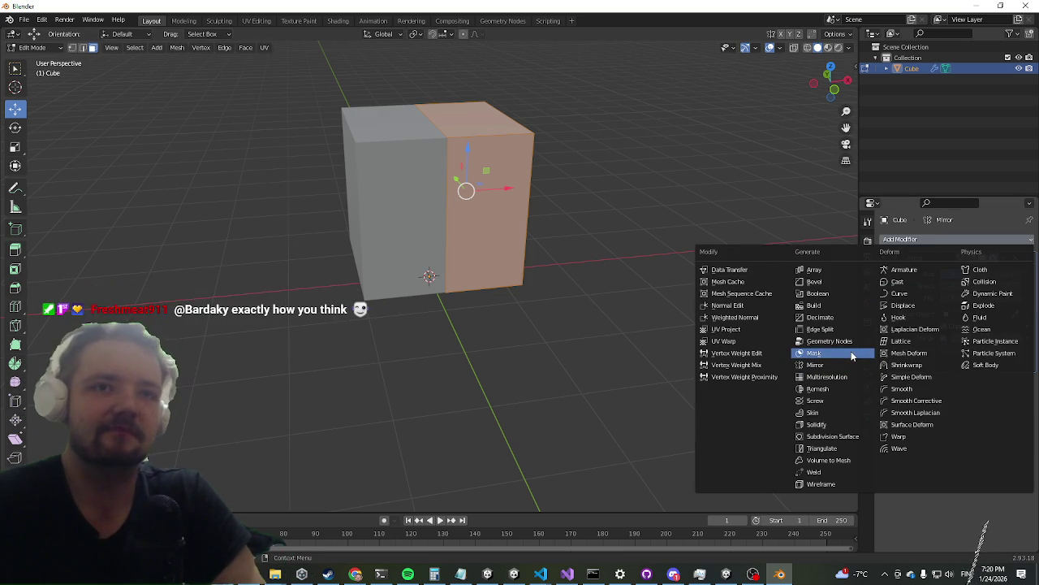
click(851, 442)
middle_drag(563, 262, 549, 269)
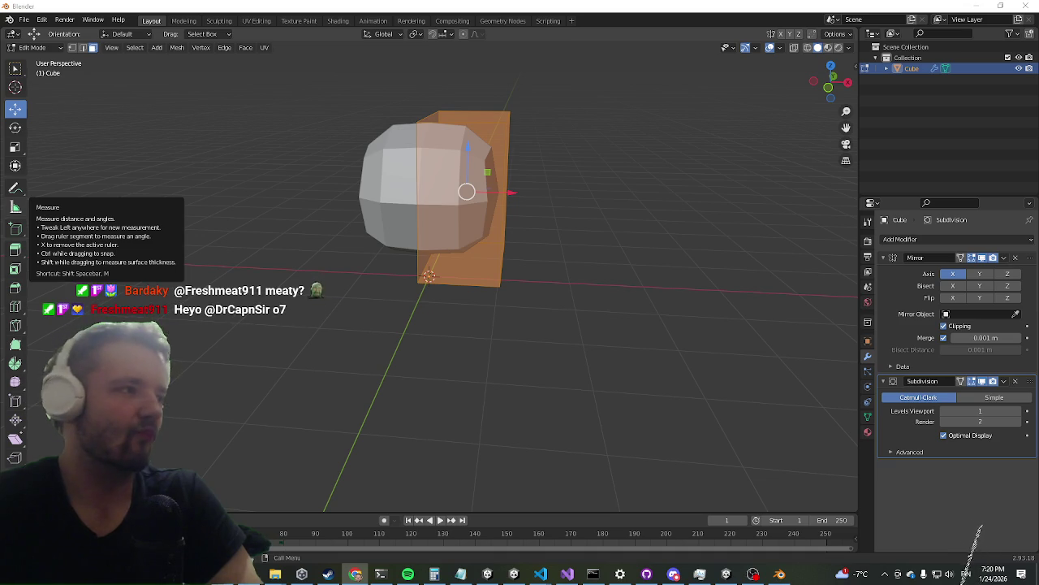
middle_drag(390, 187, 346, 188)
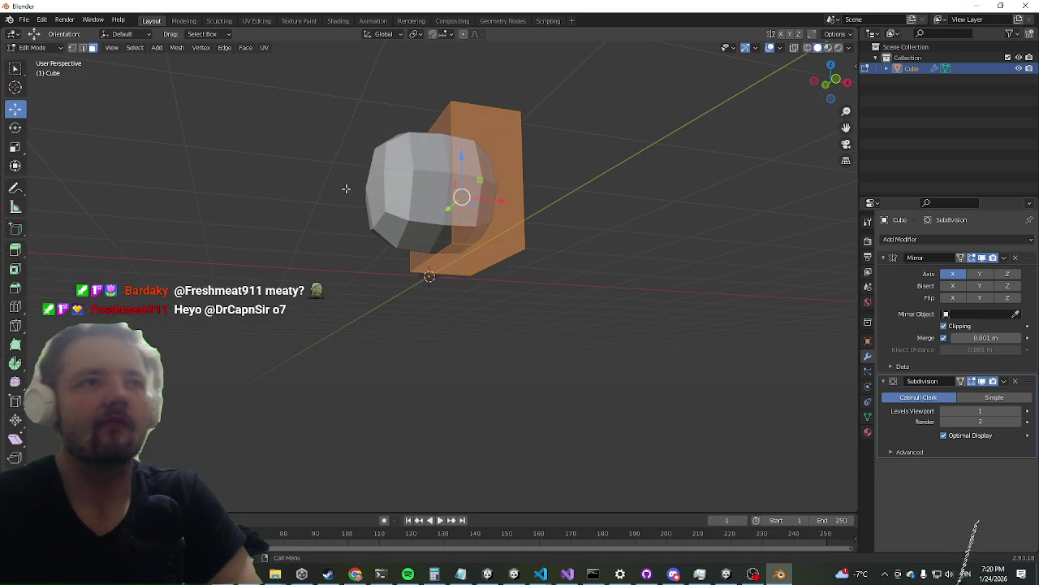
middle_drag(284, 208, 176, 248)
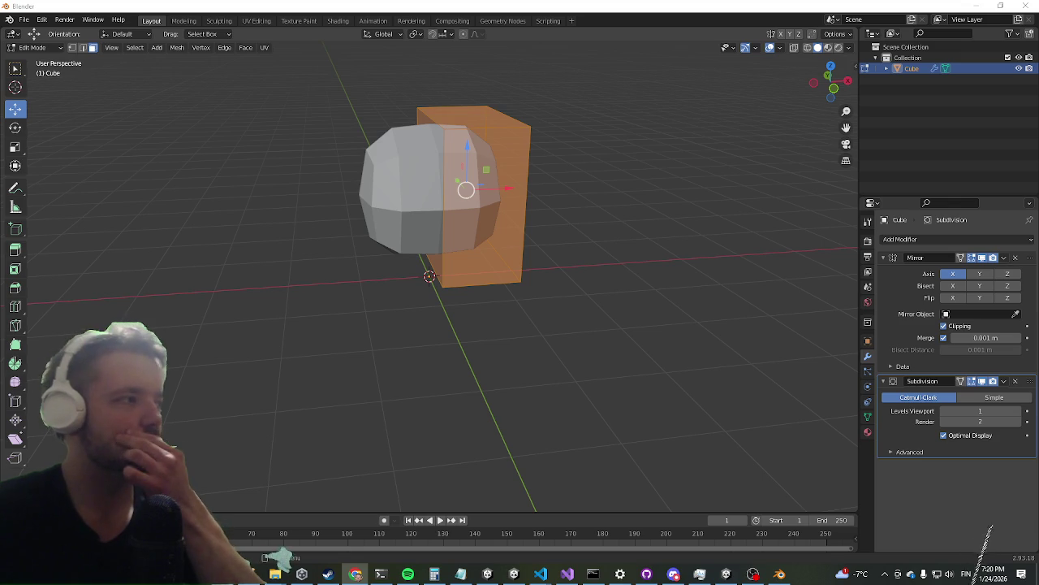
click(356, 574)
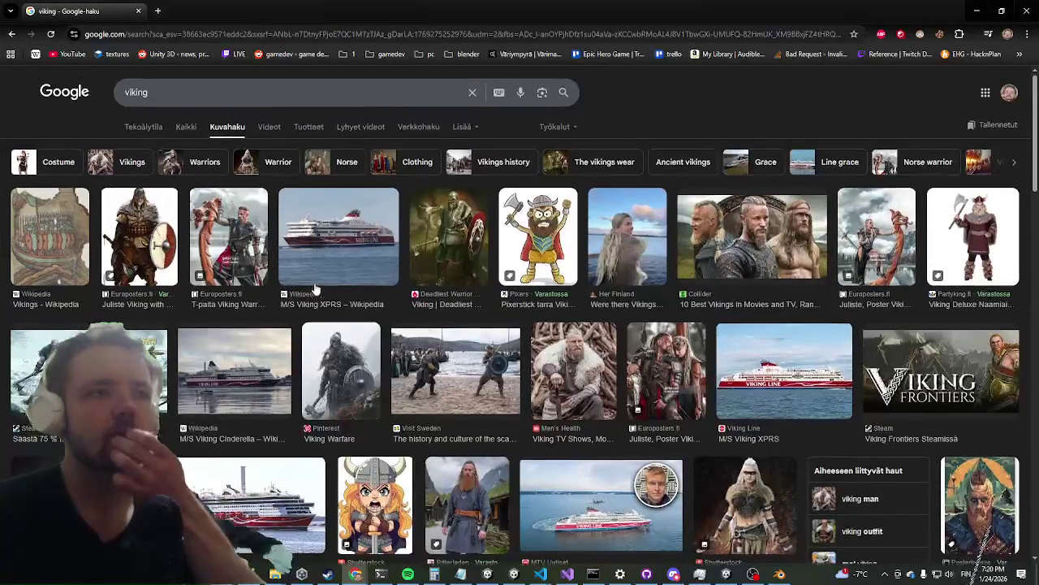
Browse the viking image results and preview the axe-and-shield poster and cartoon Viking sticker
scroll(328, 216, down, 5)
scroll(328, 216, up, 2)
scroll(328, 216, up, 3)
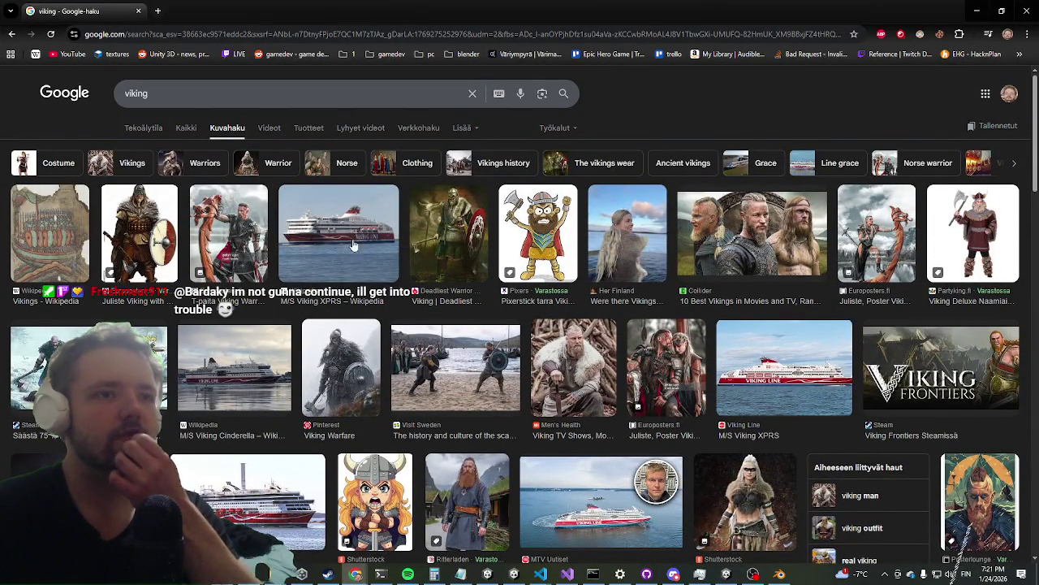
scroll(341, 240, down, 2)
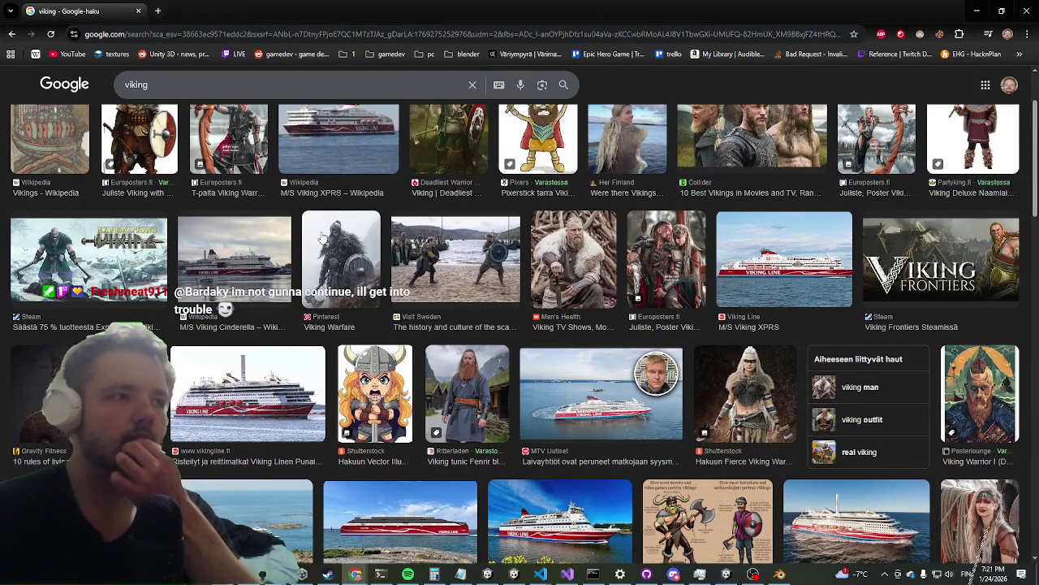
scroll(321, 239, down, 2)
scroll(316, 232, down, 1)
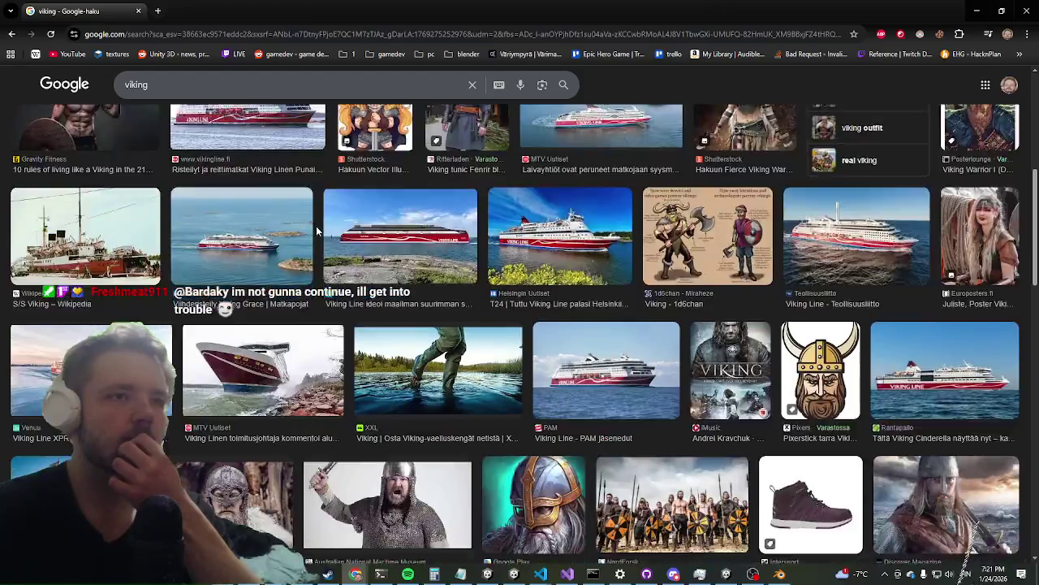
scroll(316, 232, down, 2)
scroll(286, 207, down, 2)
scroll(280, 188, down, 1)
scroll(276, 185, up, 2)
scroll(260, 185, up, 2)
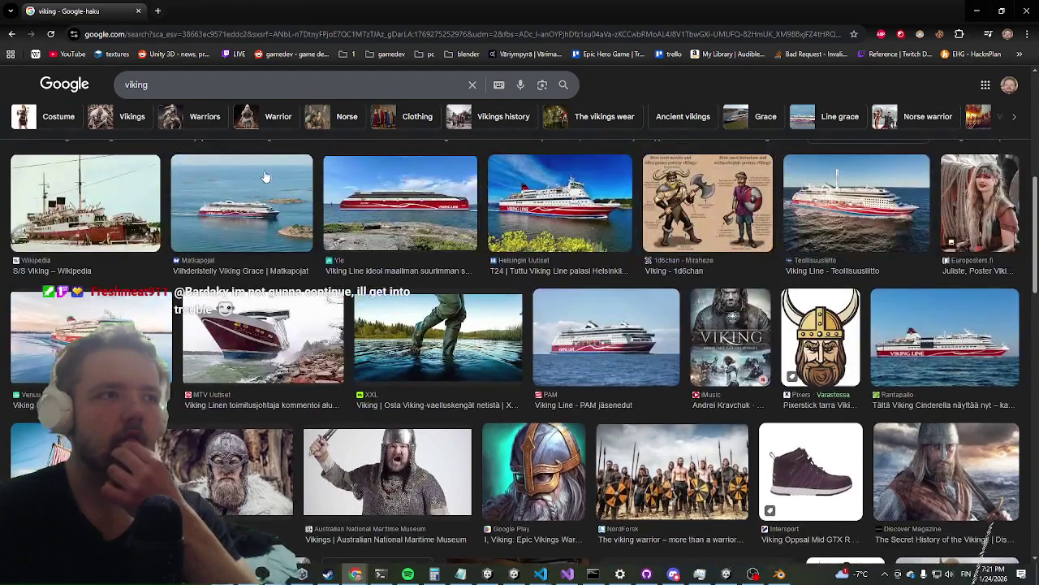
scroll(243, 185, up, 2)
scroll(225, 186, up, 2)
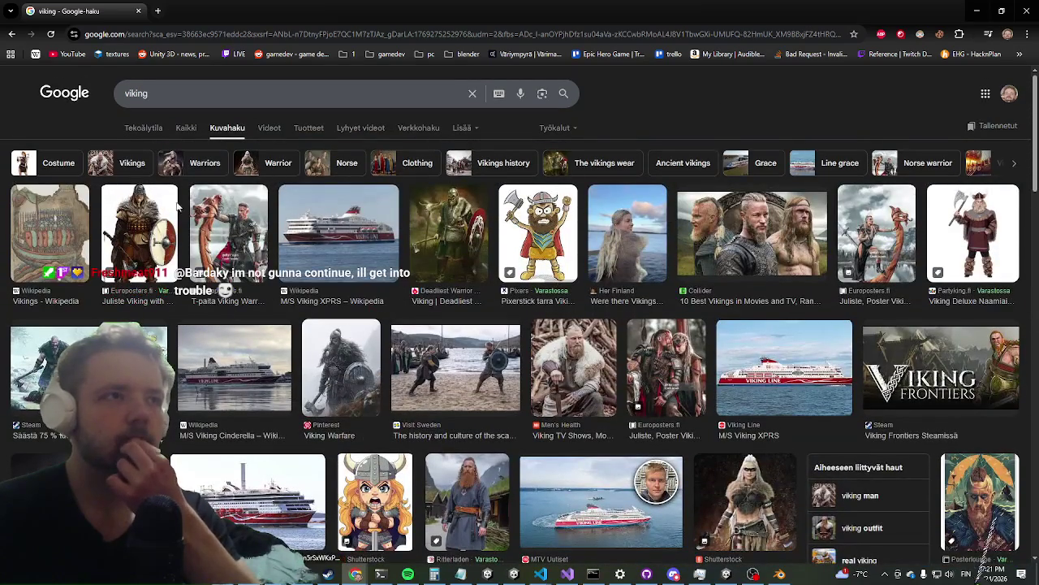
click(150, 220)
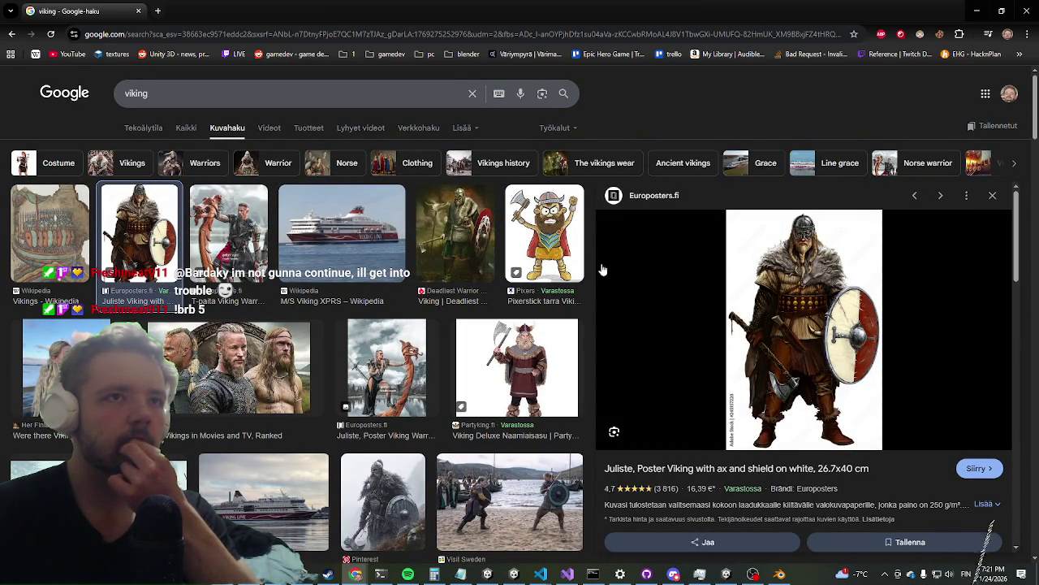
click(528, 244)
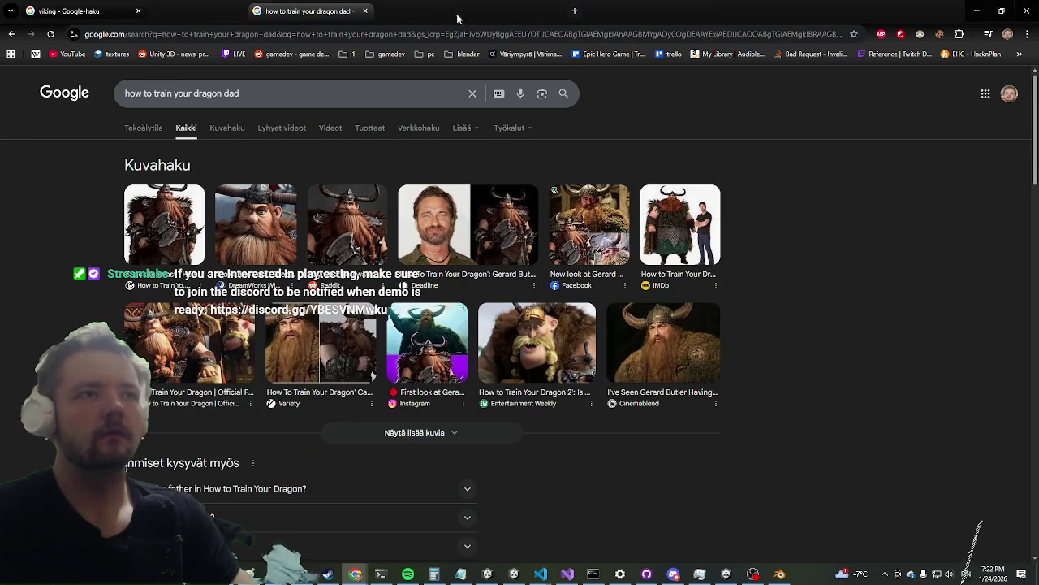
Place the dragon search tab beside the viking tab and enlarge the Identity and Belonging Viking picture
drag(496, 4, 212, 11)
click(227, 130)
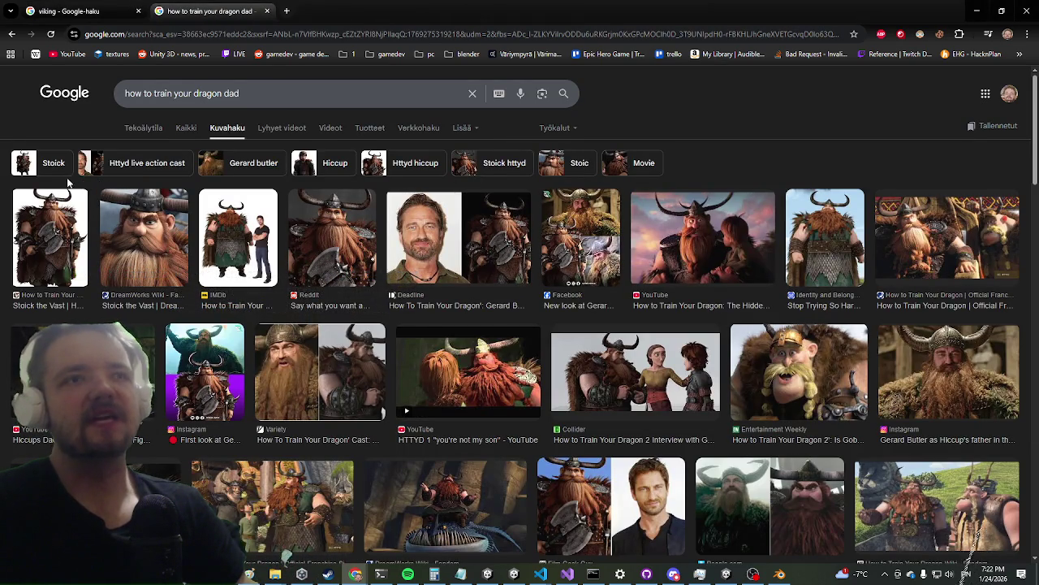
click(822, 218)
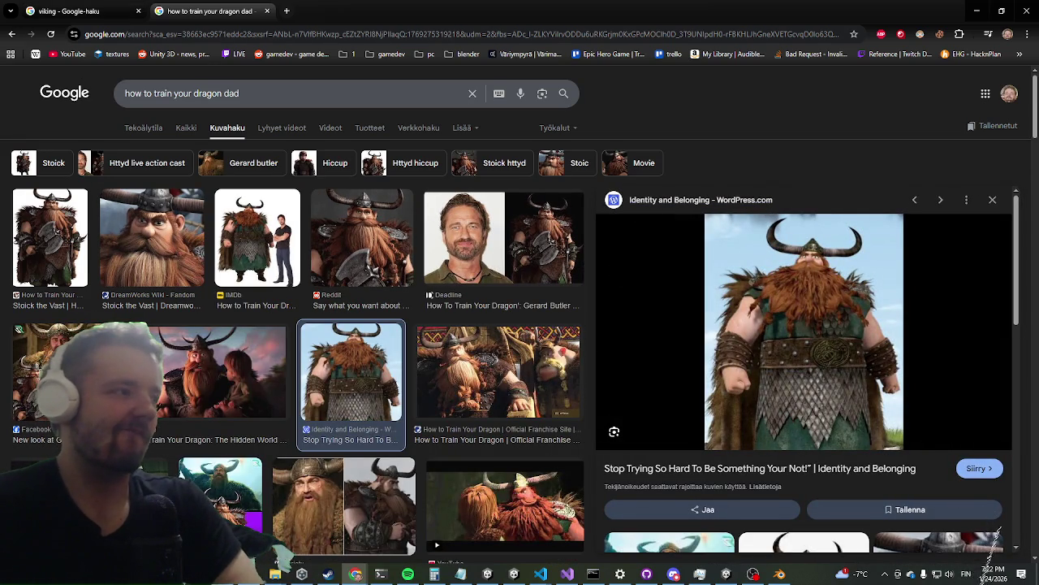
Compare the Viking reference against the Blender model, then open Task Manager to check memory use
key(alt+Tab)
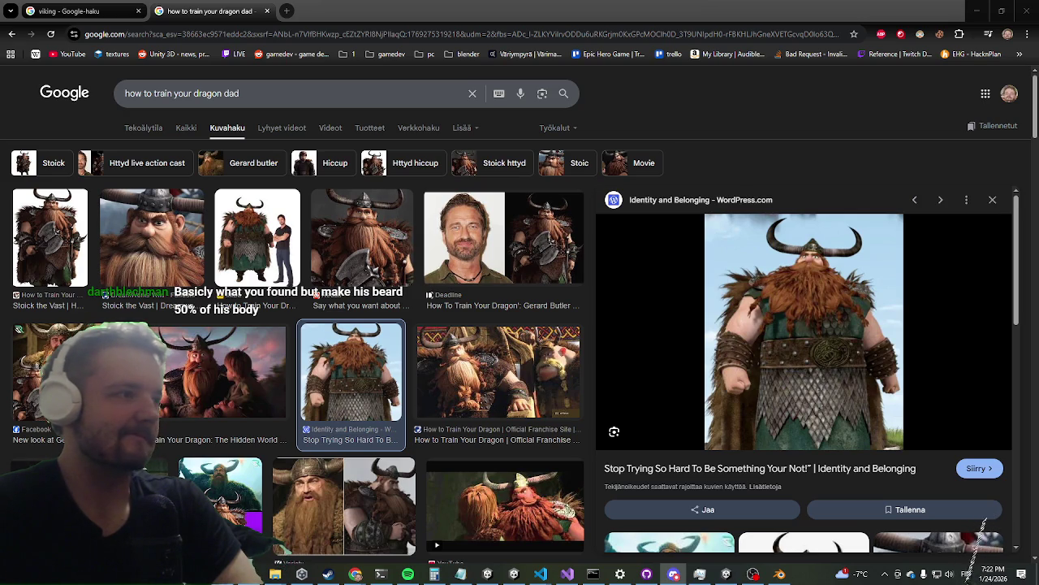
key(alt+Tab)
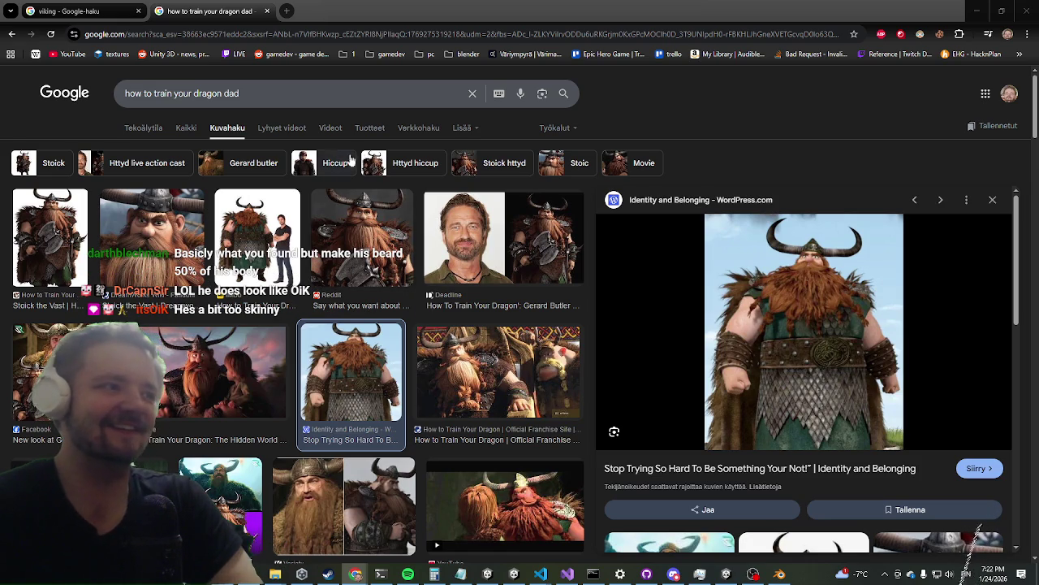
scroll(816, 162, down, 1)
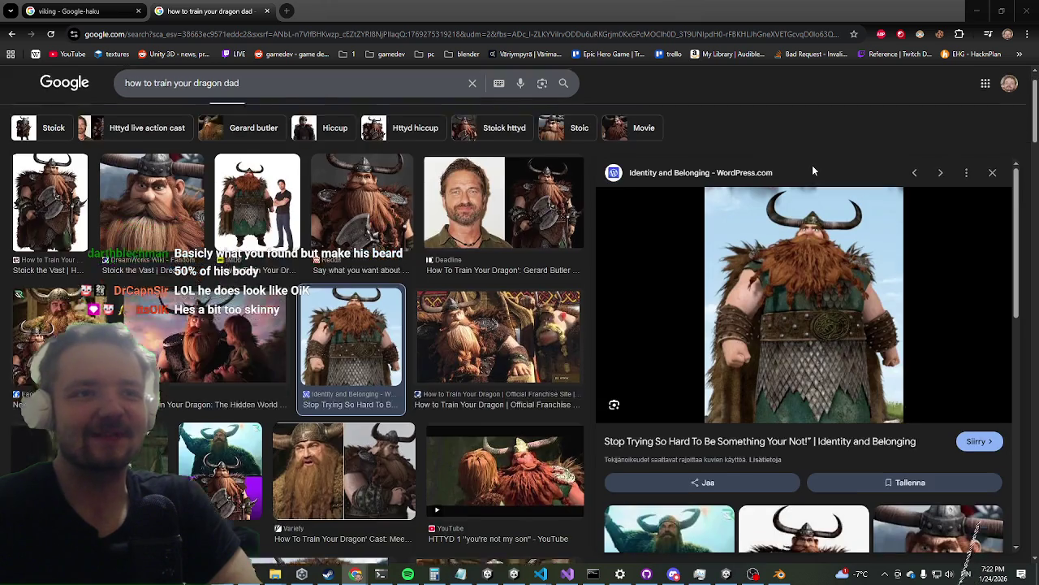
scroll(810, 170, down, 1)
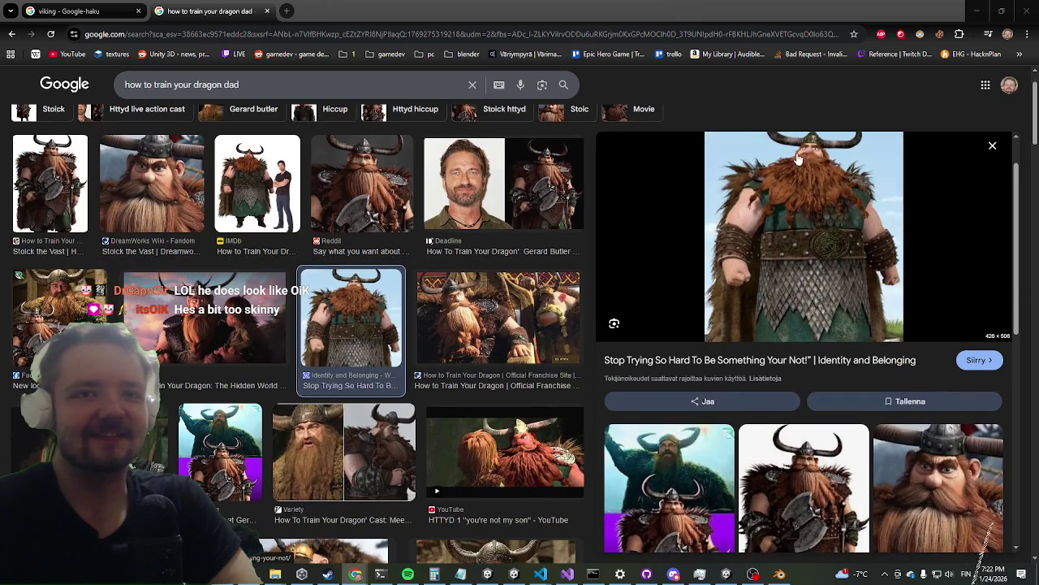
scroll(755, 209, up, 1)
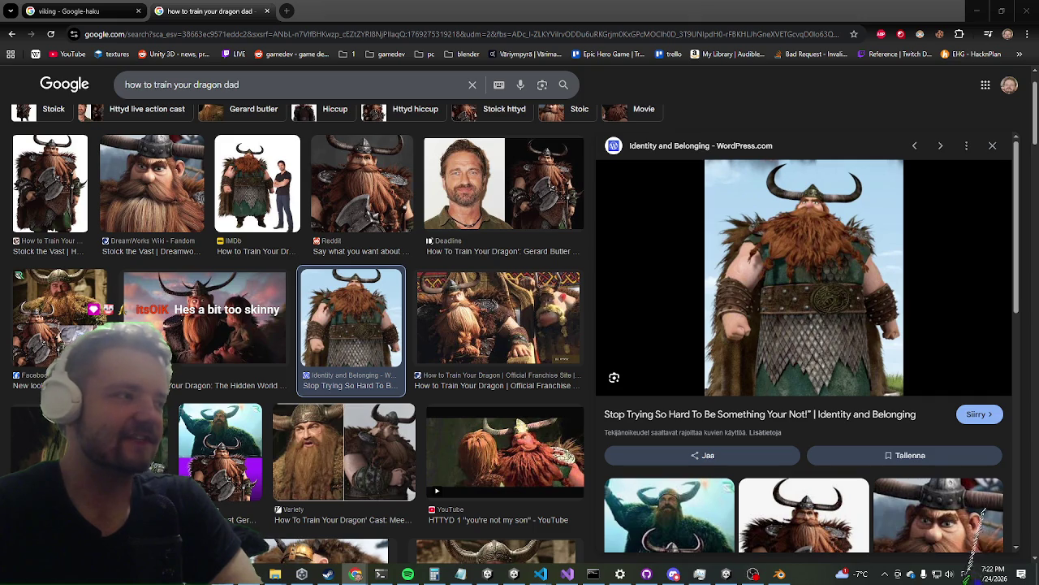
key(alt+Tab)
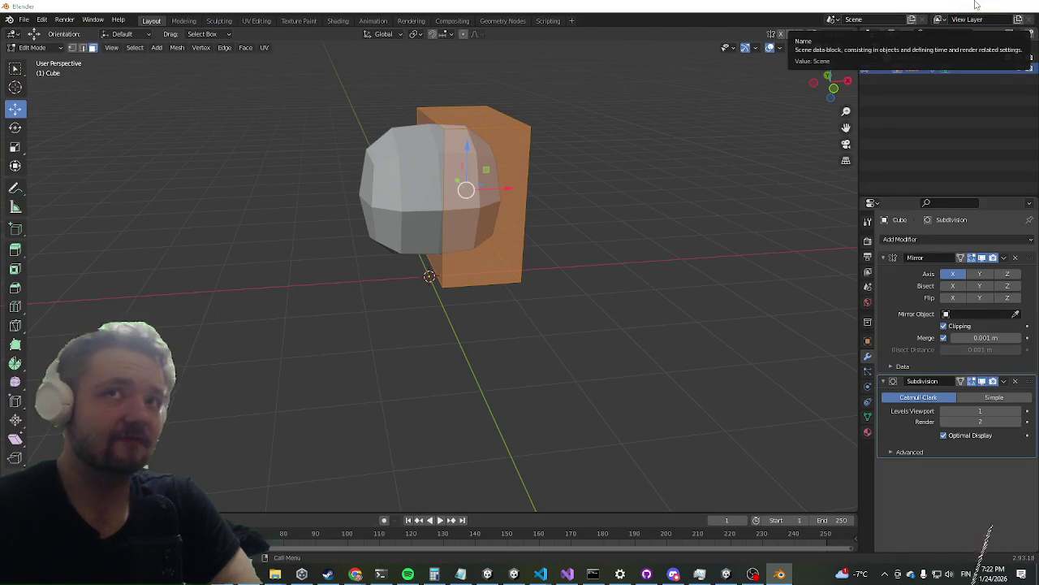
click(976, 5)
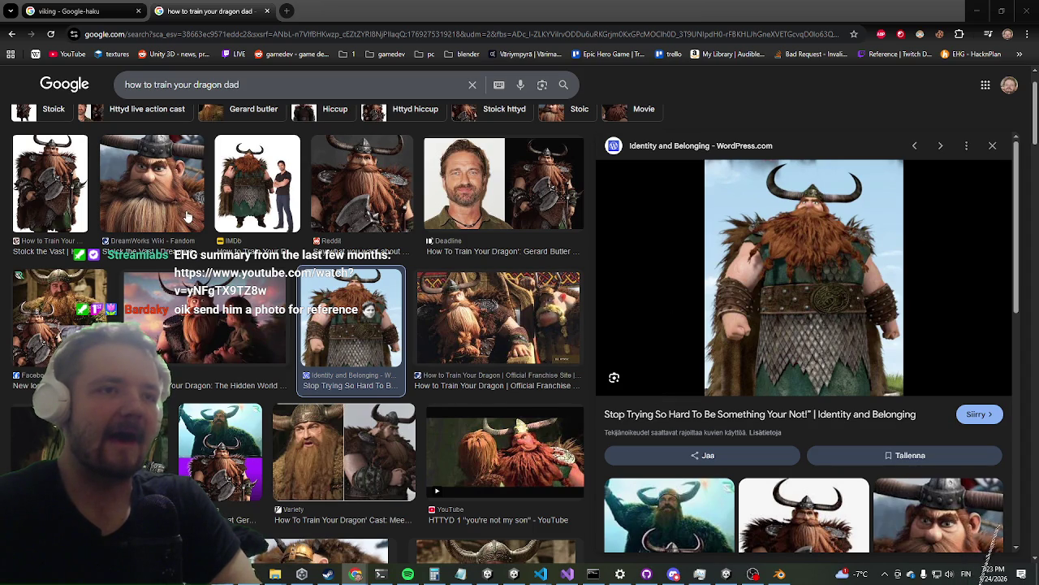
scroll(186, 216, down, 2)
scroll(189, 215, up, 3)
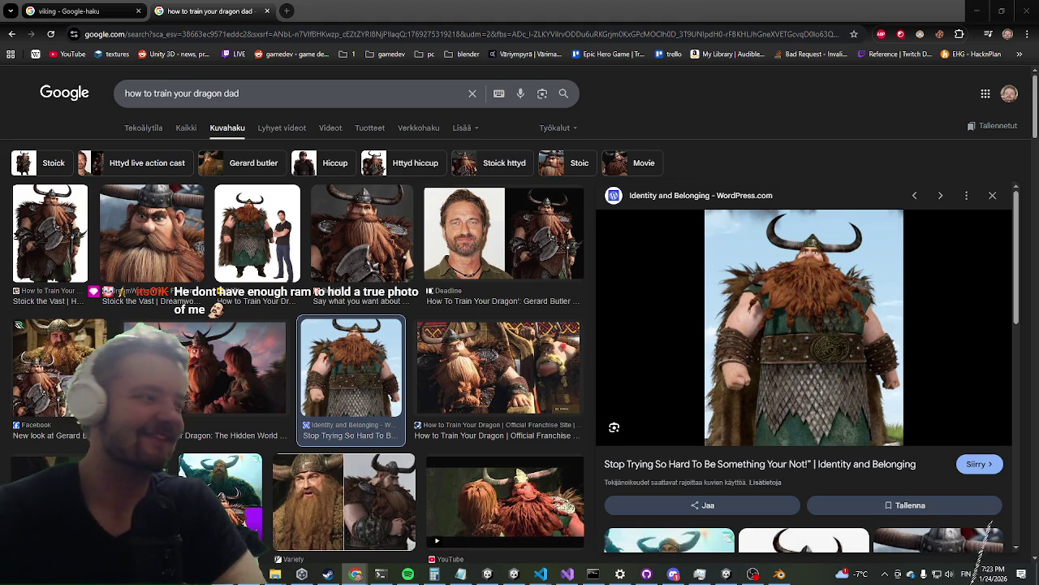
key(ctrl+shift+Escape)
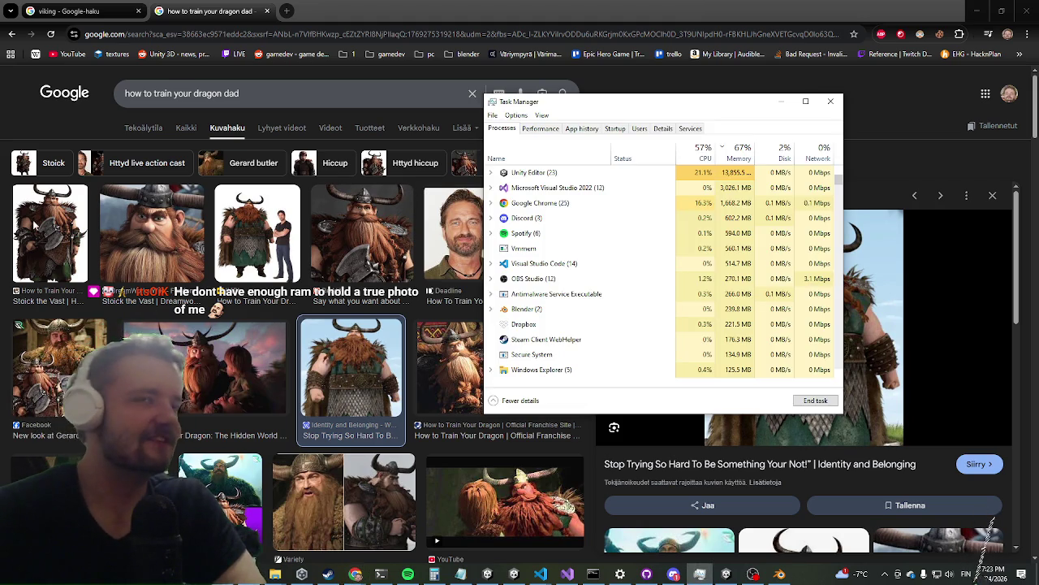
Check the Performance figures, then sort the process list by memory, largest first
click(557, 131)
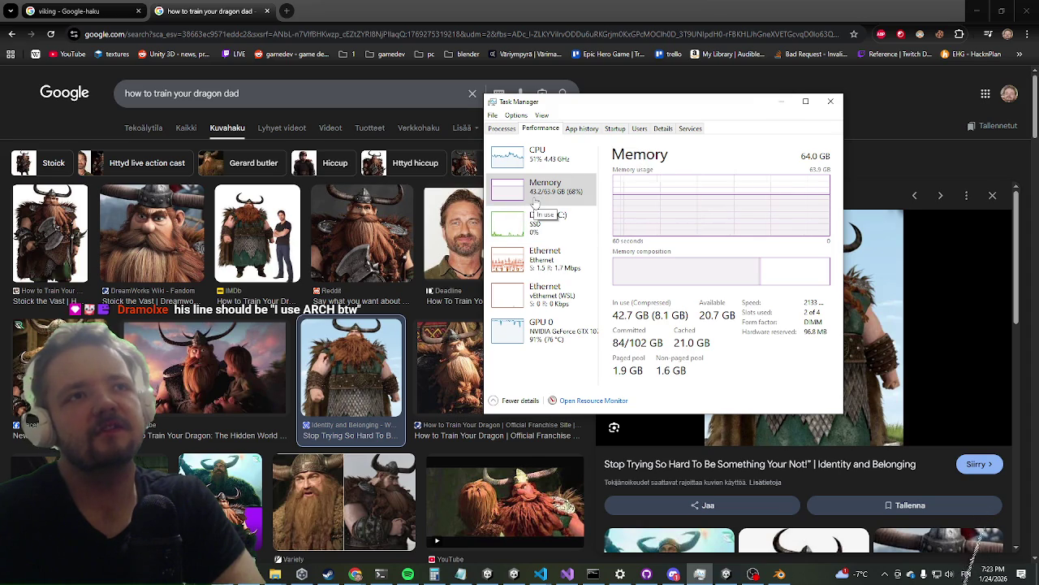
click(503, 128)
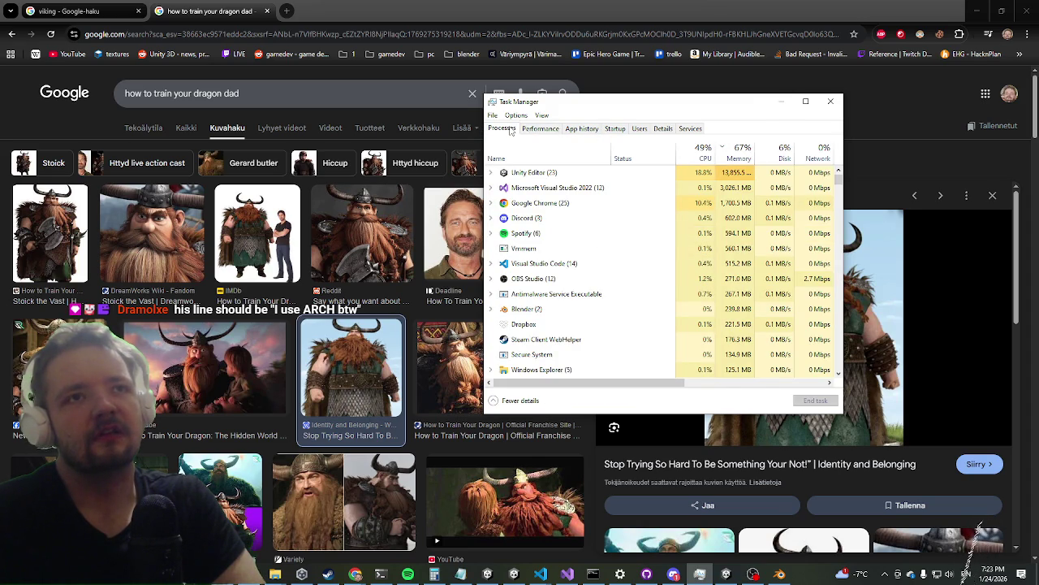
click(737, 151)
click(737, 151)
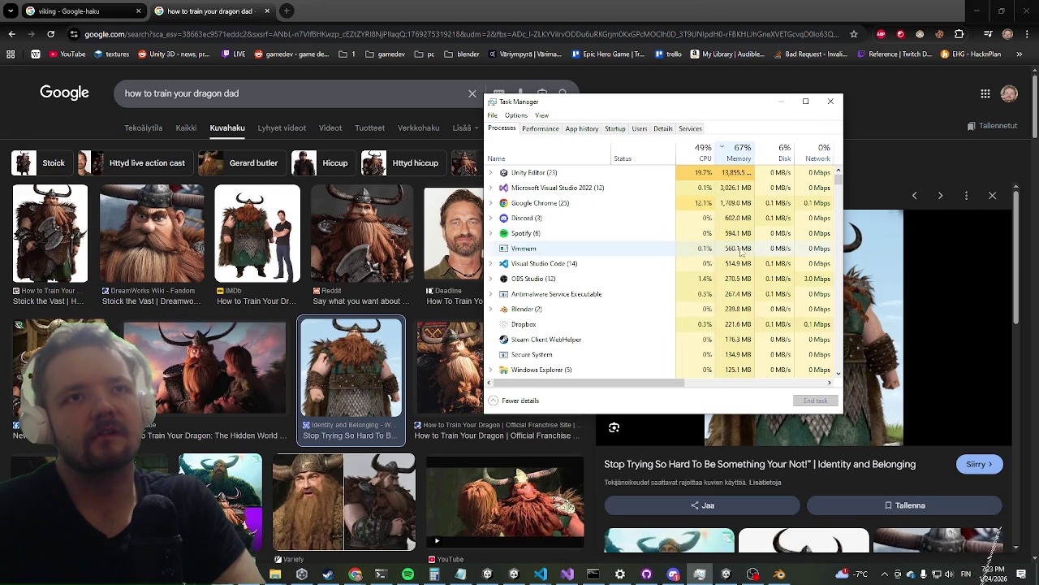
scroll(726, 211, down, 3)
scroll(723, 190, up, 2)
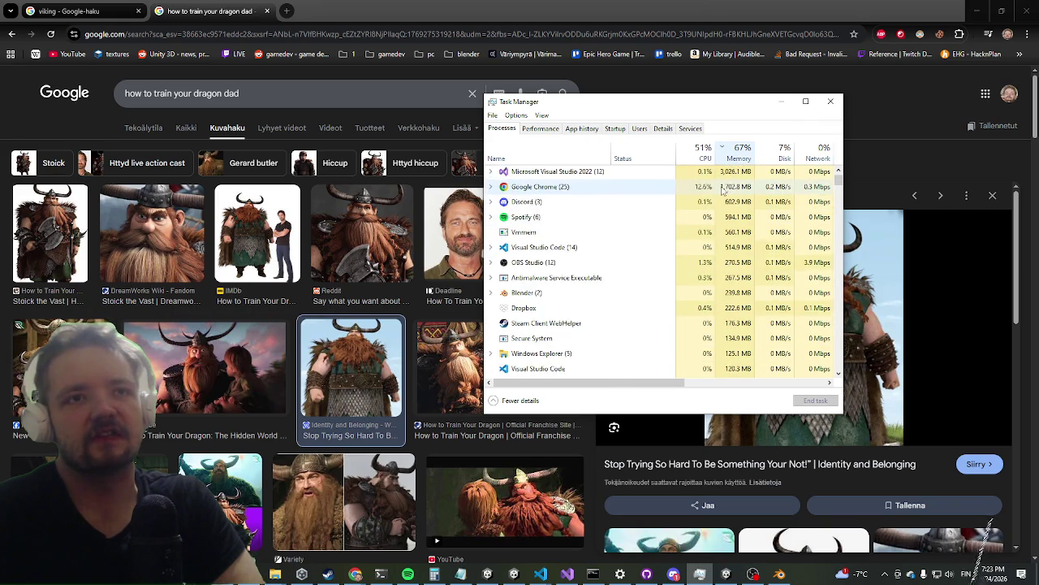
scroll(723, 190, up, 1)
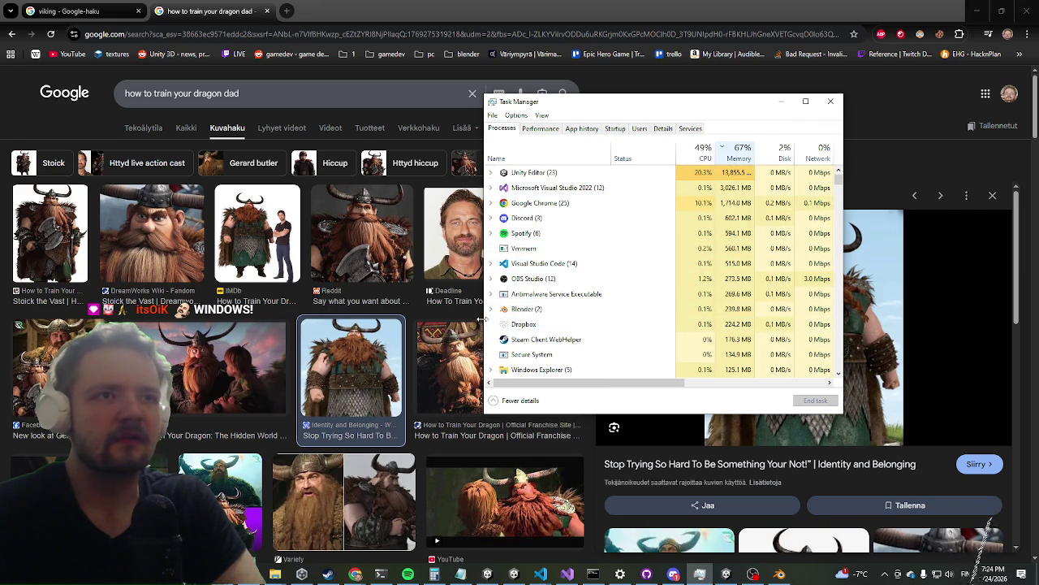
Widen Task Manager from its left edge to reveal the GPU and Power usage columns
drag(481, 319, 231, 319)
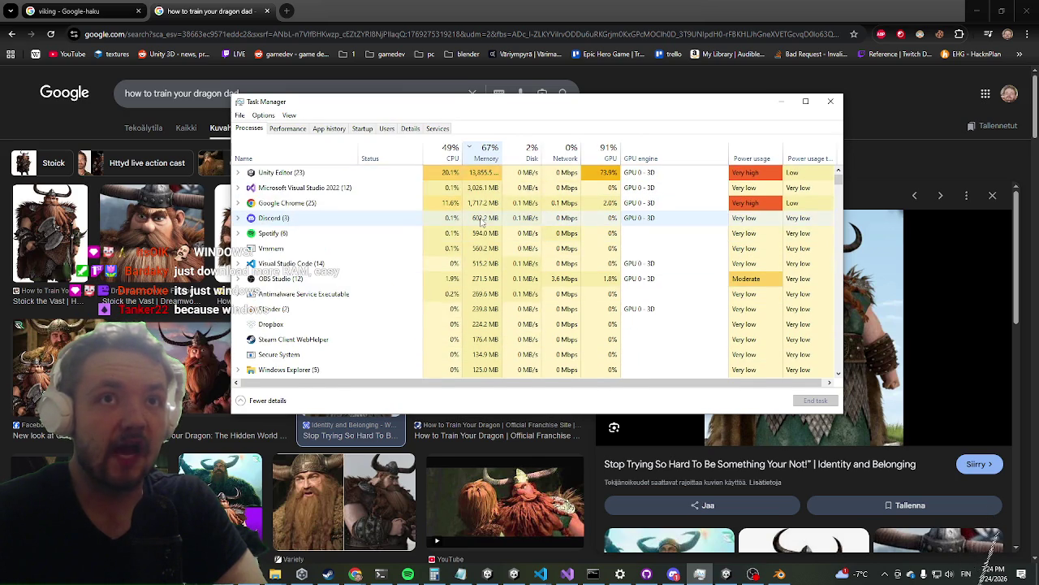
scroll(484, 221, down, 4)
scroll(484, 228, down, 3)
scroll(484, 231, down, 3)
scroll(485, 235, down, 3)
scroll(485, 235, down, 2)
scroll(484, 236, up, 2)
scroll(485, 235, up, 2)
scroll(485, 235, up, 3)
scroll(485, 234, up, 3)
scroll(485, 227, up, 3)
scroll(484, 219, up, 3)
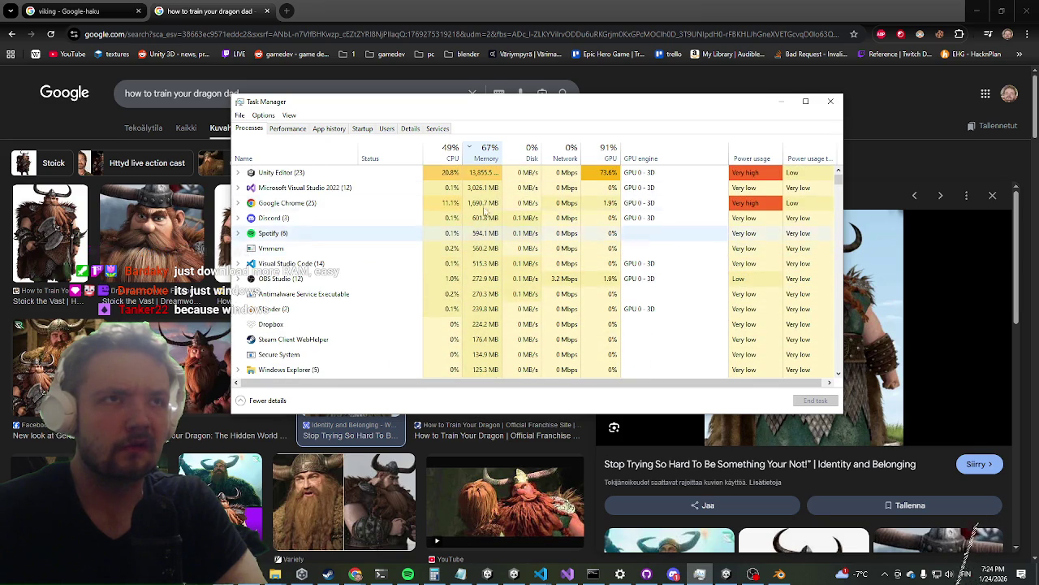
Recheck the Memory page's graph and totals, then look through the process list again
click(297, 133)
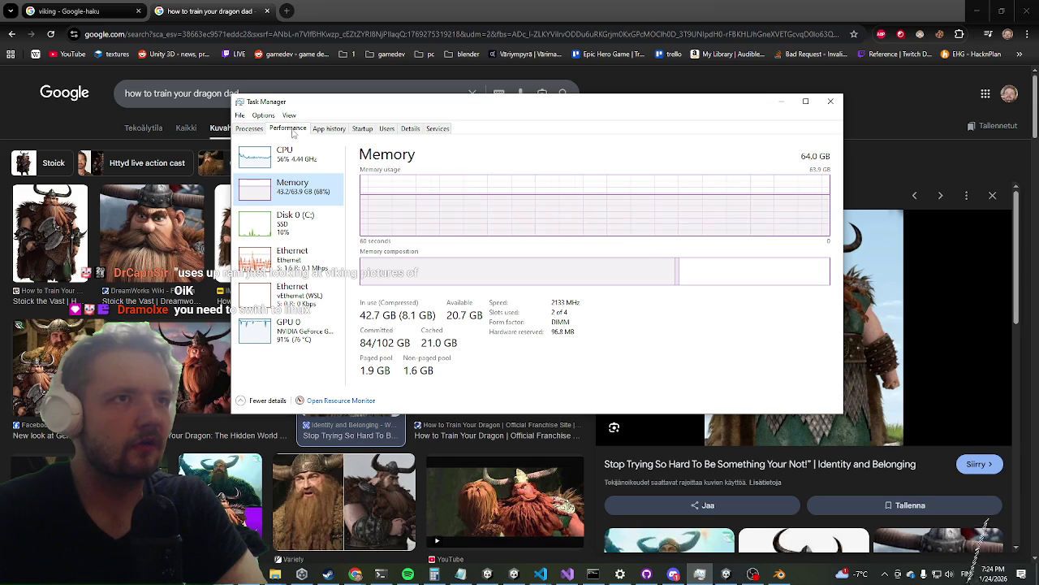
click(251, 129)
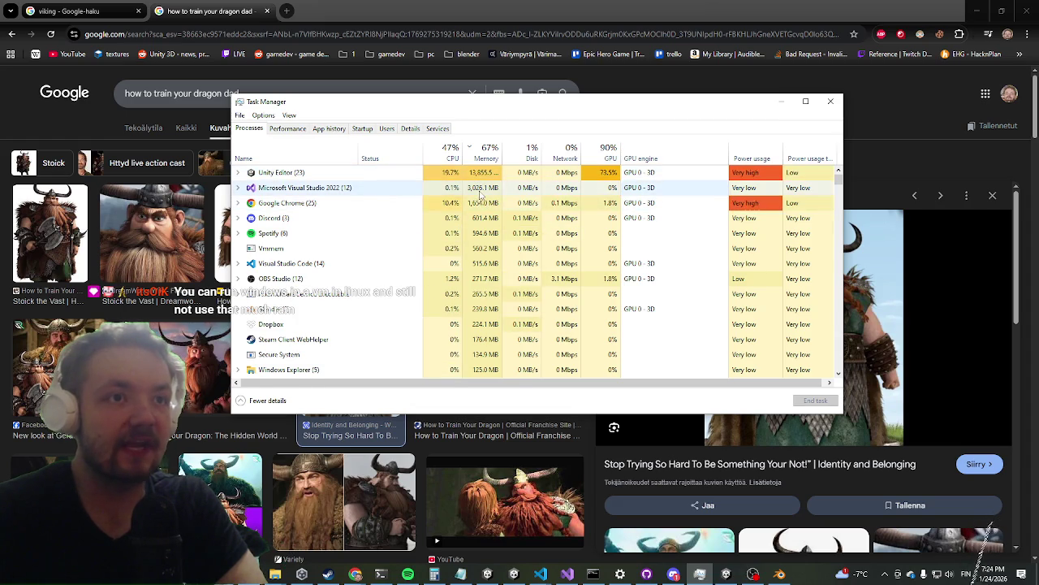
scroll(483, 196, down, 5)
scroll(487, 201, down, 5)
scroll(492, 207, down, 5)
scroll(495, 212, down, 3)
scroll(495, 211, down, 3)
scroll(496, 212, down, 5)
mouse_move(841, 222)
mouse_down()
mouse_move(832, 352)
mouse_move(808, 185)
mouse_up()
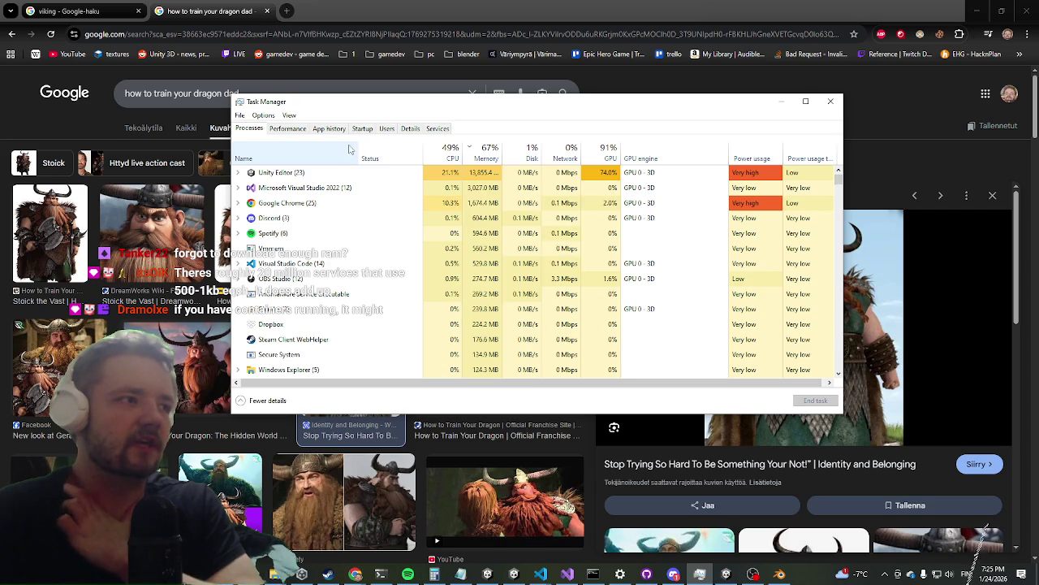
click(884, 574)
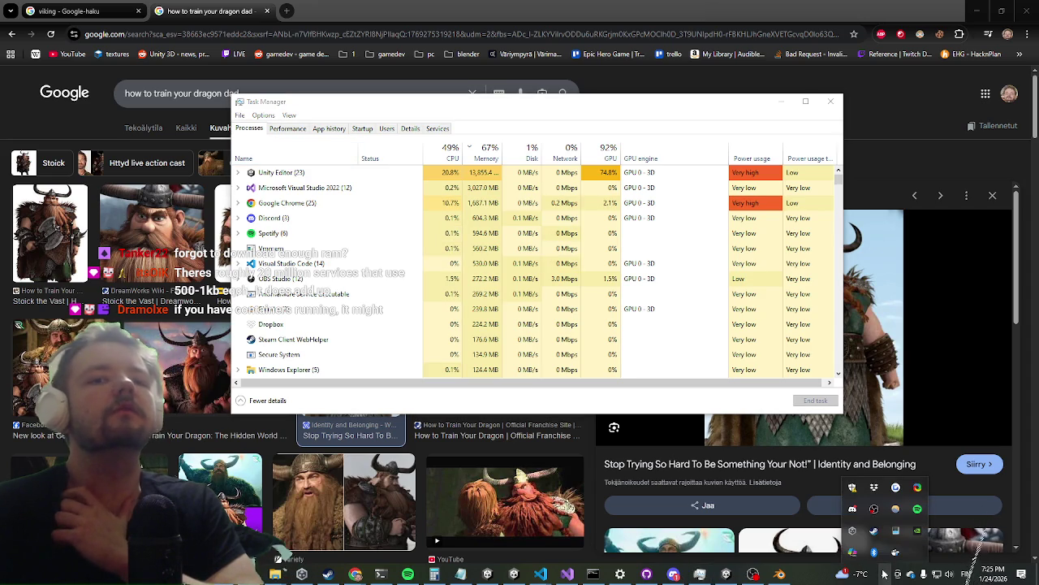
Quit Docker Desktop from its tray icon and close Task Manager
right_click(895, 551)
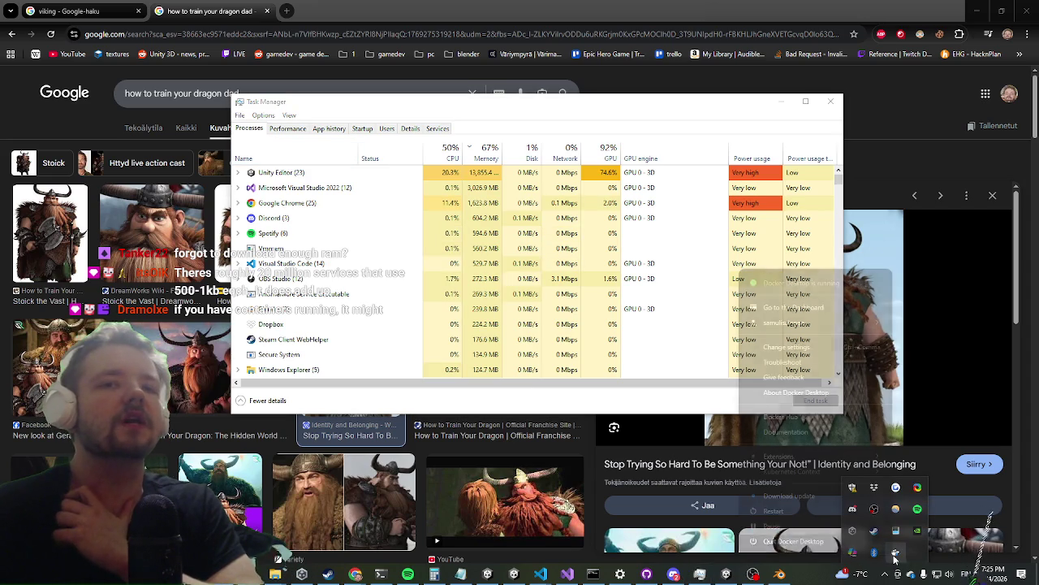
click(817, 542)
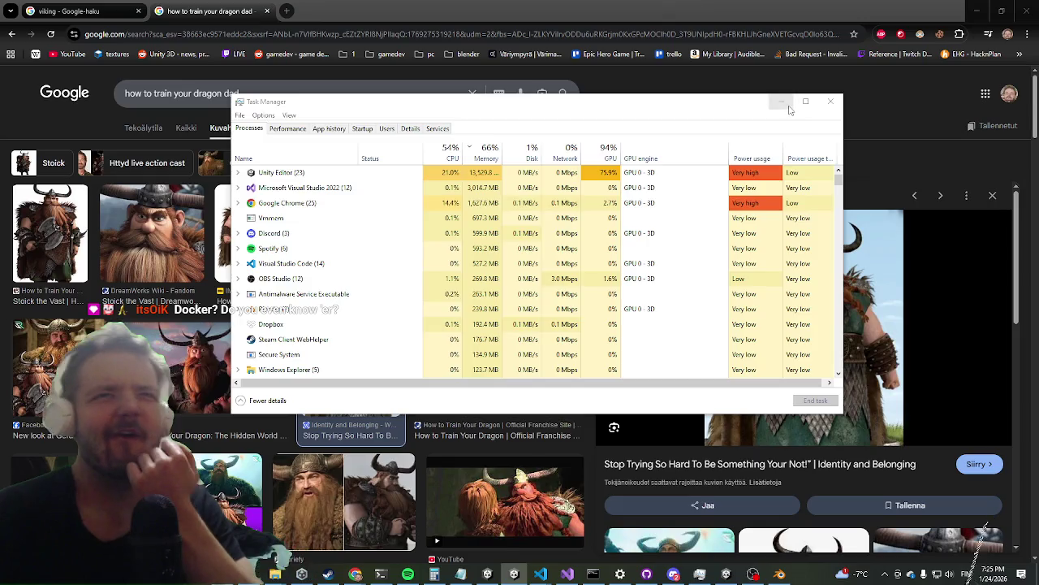
click(830, 101)
mouse_move(804, 326)
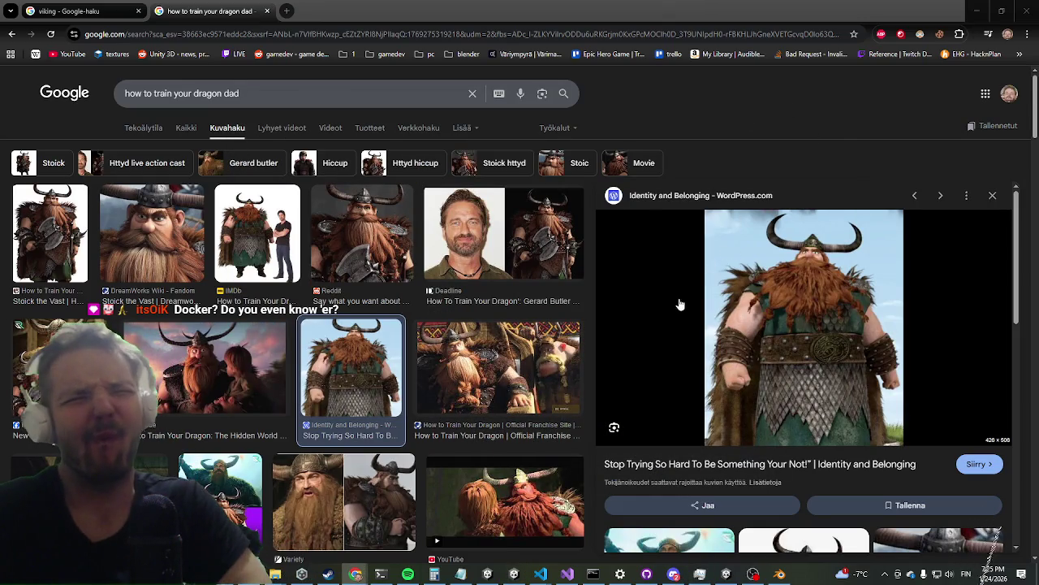
Preview the full-body Stoick the Vast image in Google Images
right_click(792, 327)
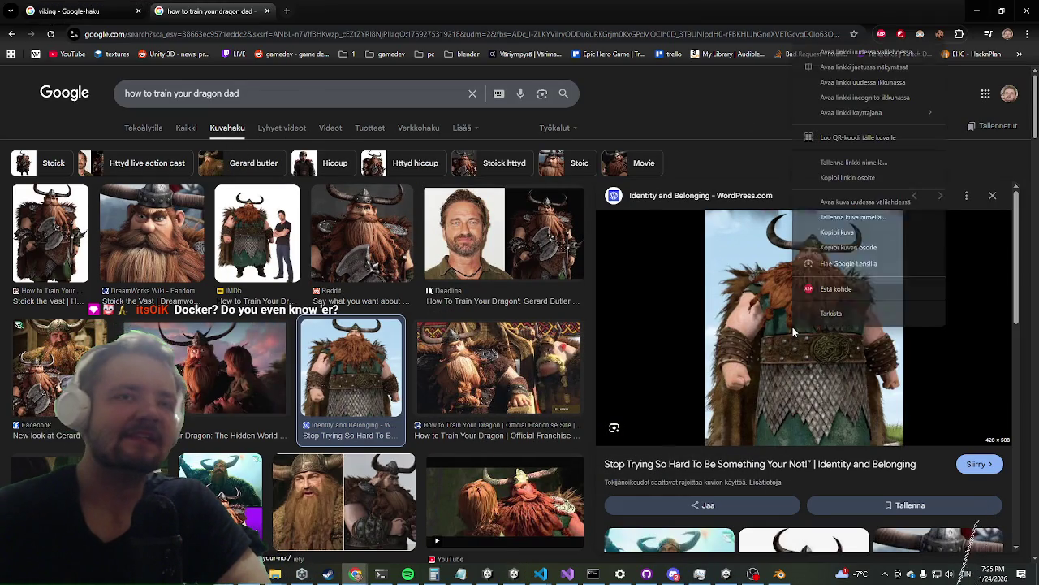
click(738, 100)
scroll(823, 283, down, 3)
scroll(812, 277, up, 2)
scroll(809, 258, down, 4)
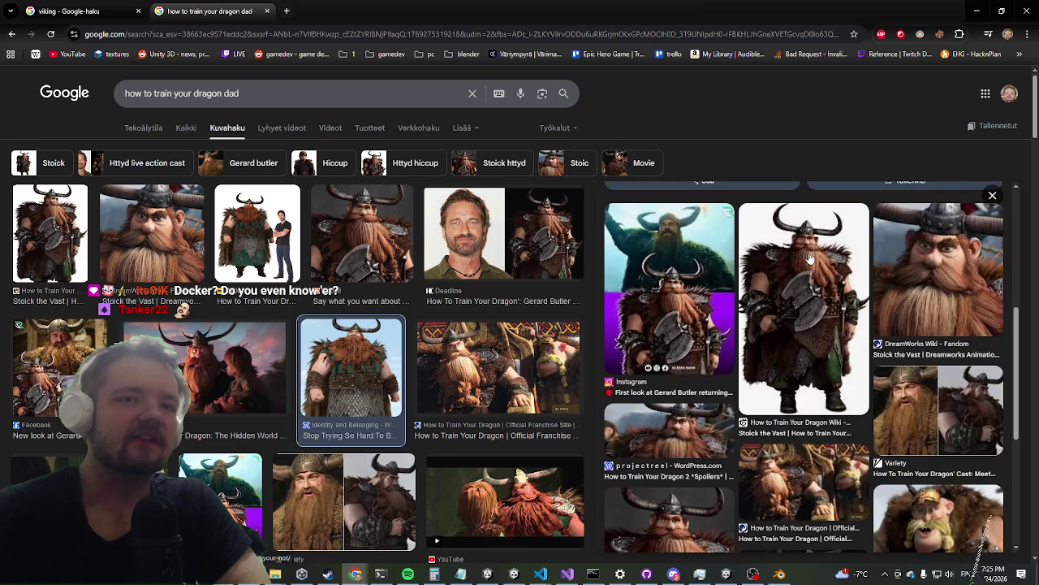
click(814, 288)
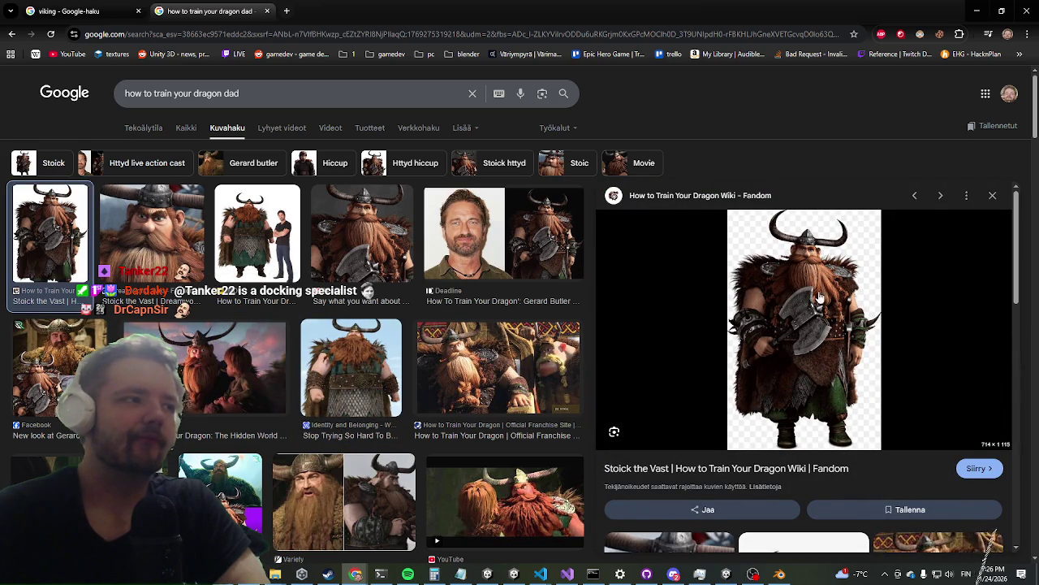
Save it to Downloads as Stoick_the_Vast_Transparent.webp and minimize Chrome
right_click(778, 298)
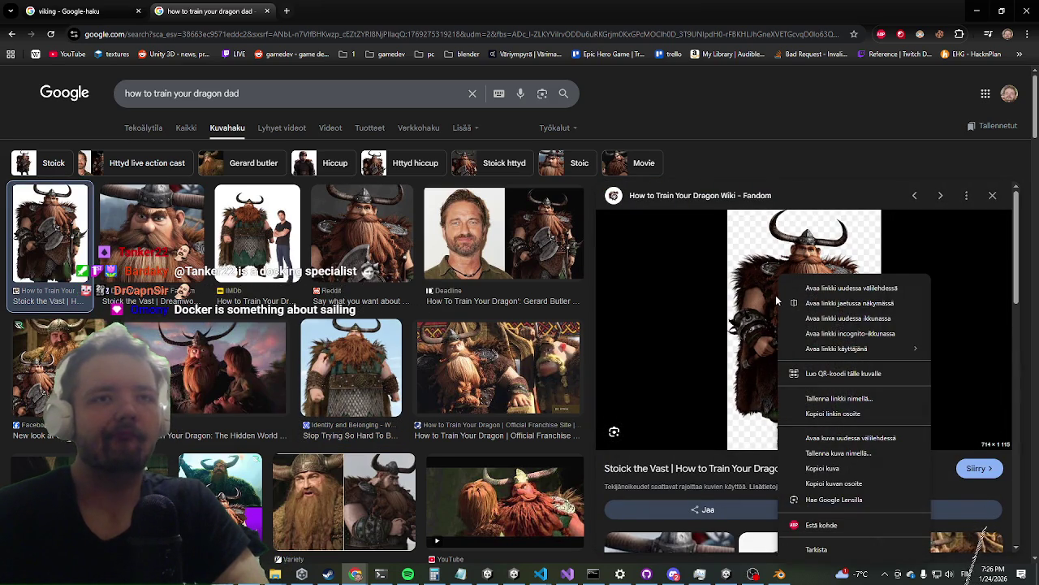
click(843, 454)
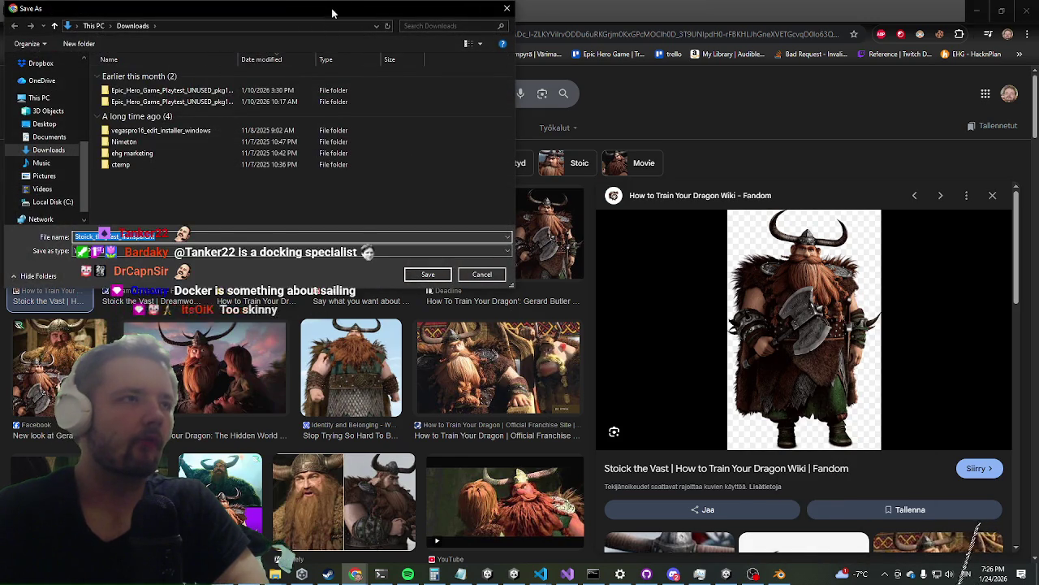
key(Return)
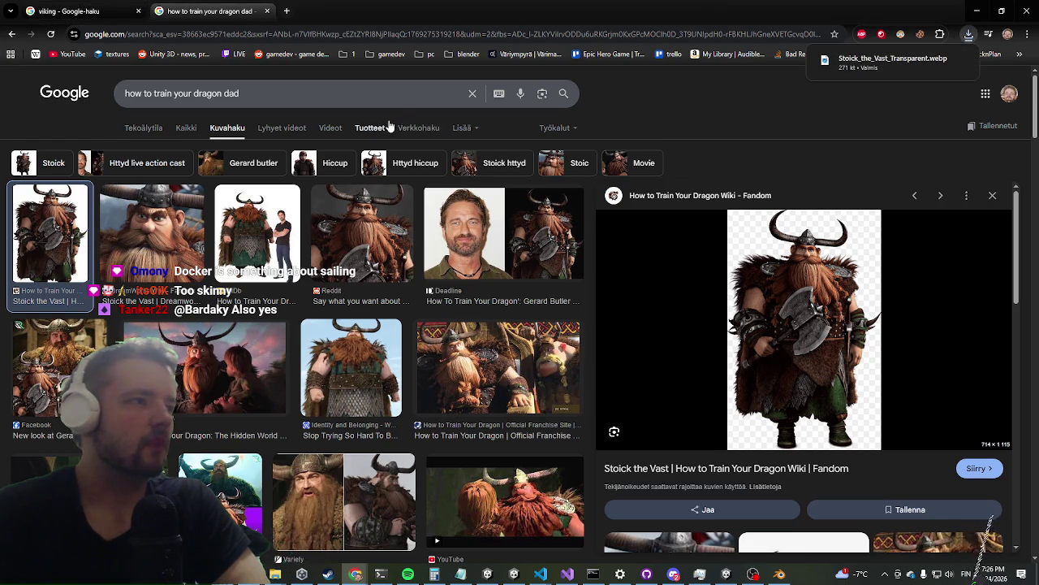
click(975, 10)
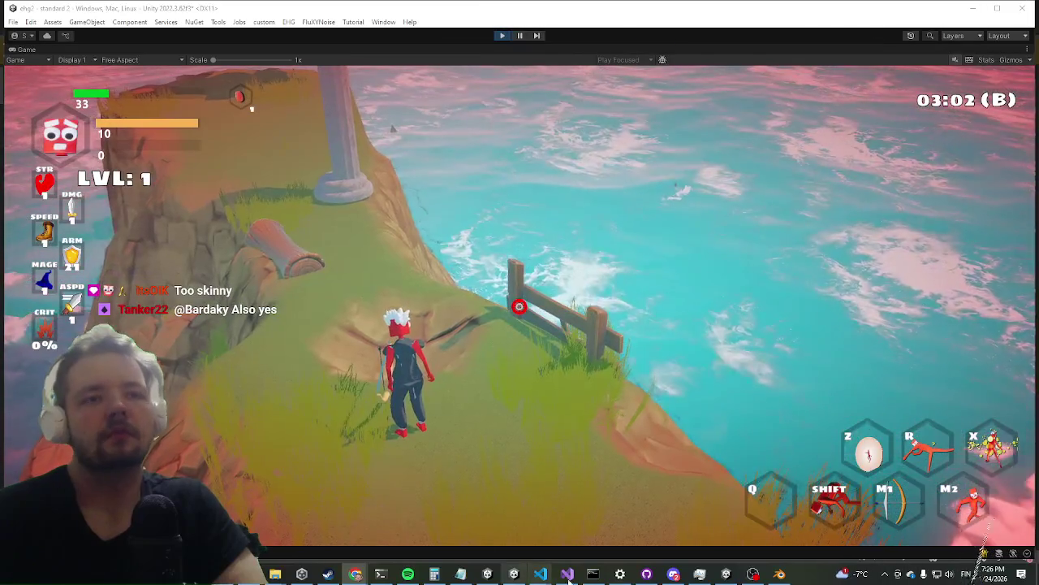
Bring Blender forward and take the mirrored subdivided cube out of Edit Mode into Object Mode
click(770, 576)
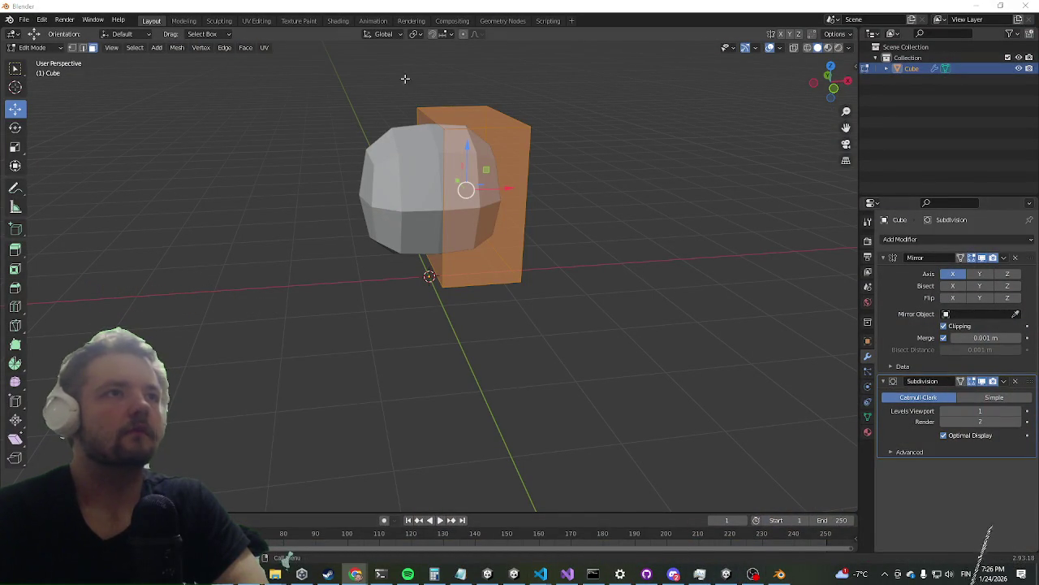
middle_drag(296, 104, 821, 103)
middle_drag(449, 172, 420, 198)
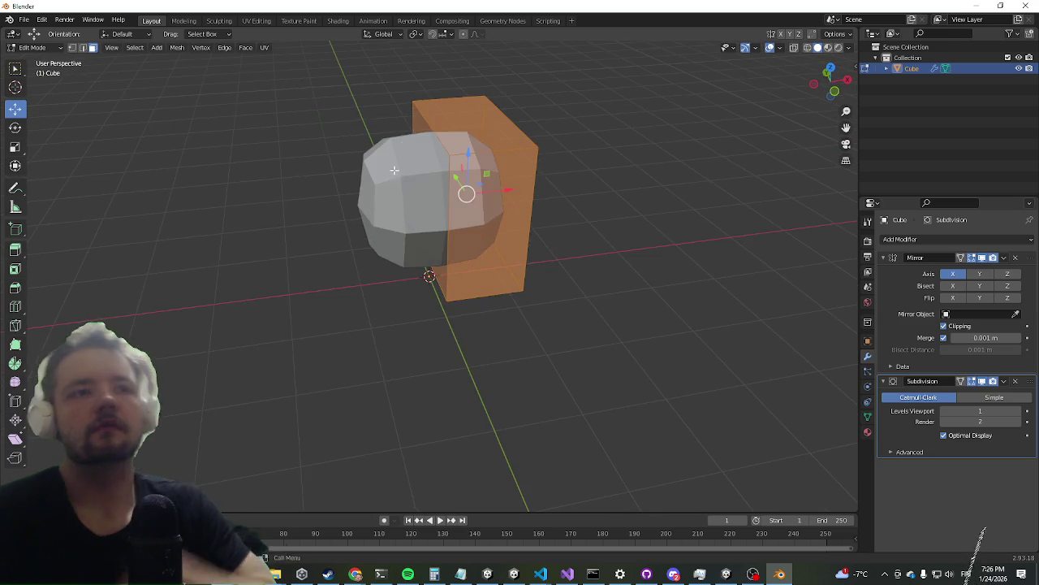
key(Tab)
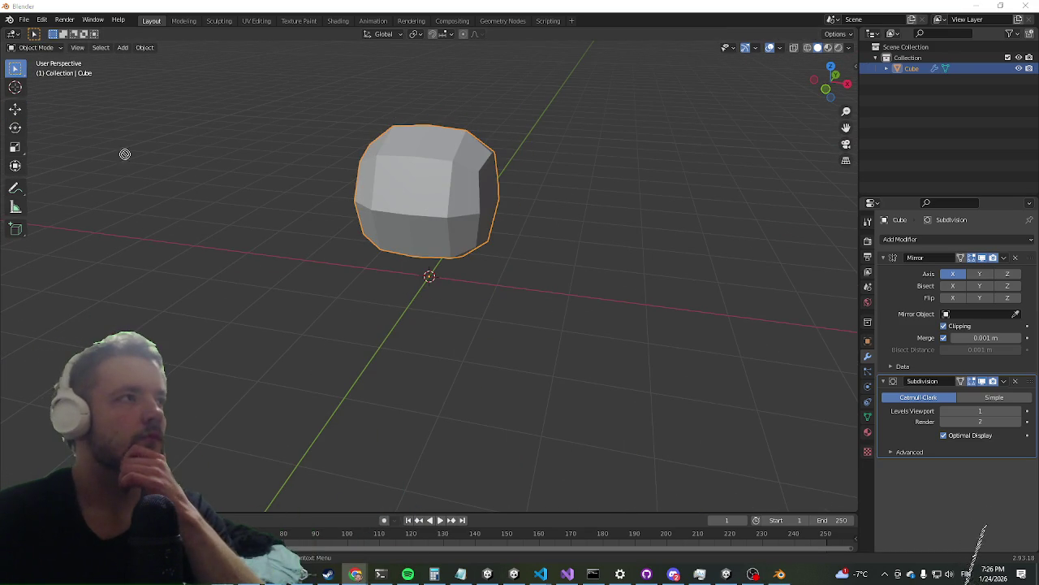
middle_drag(163, 308, 157, 274)
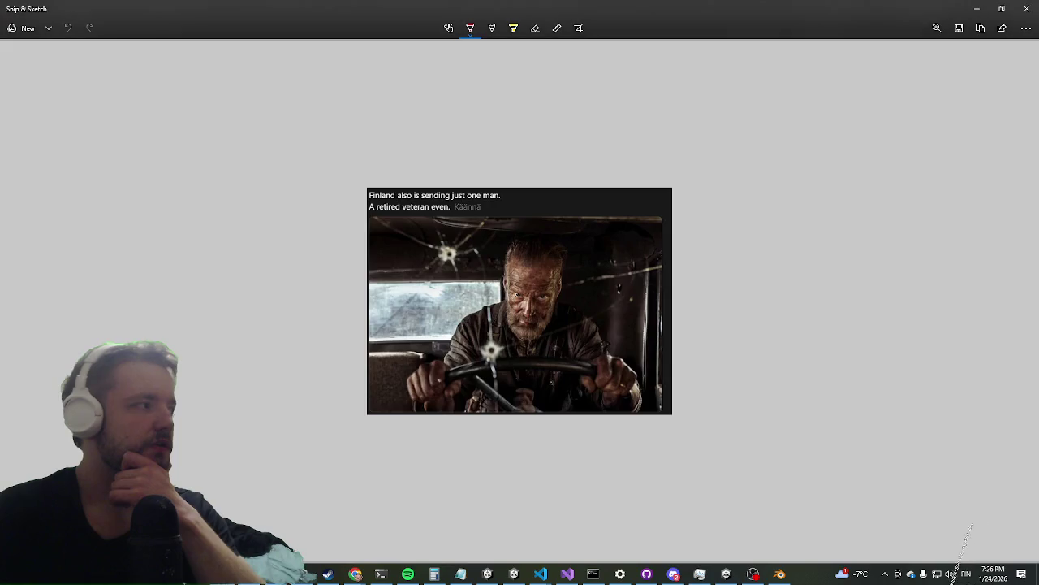
Snip the bearded viking picture with Win+Shift+S, dismiss the save dialog, and return to Blender
key(super+shift+s)
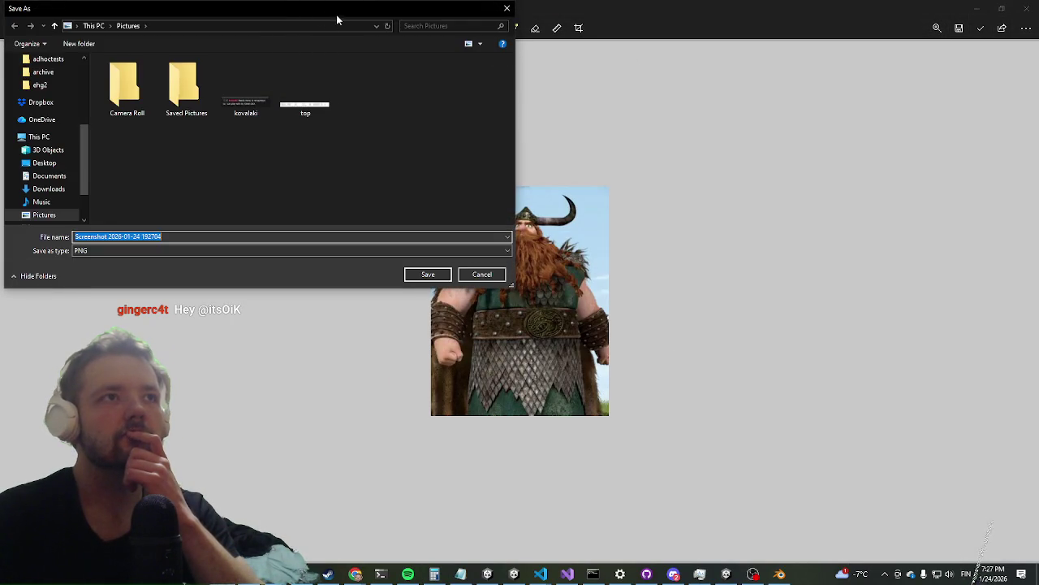
drag(209, 142, 0, 143)
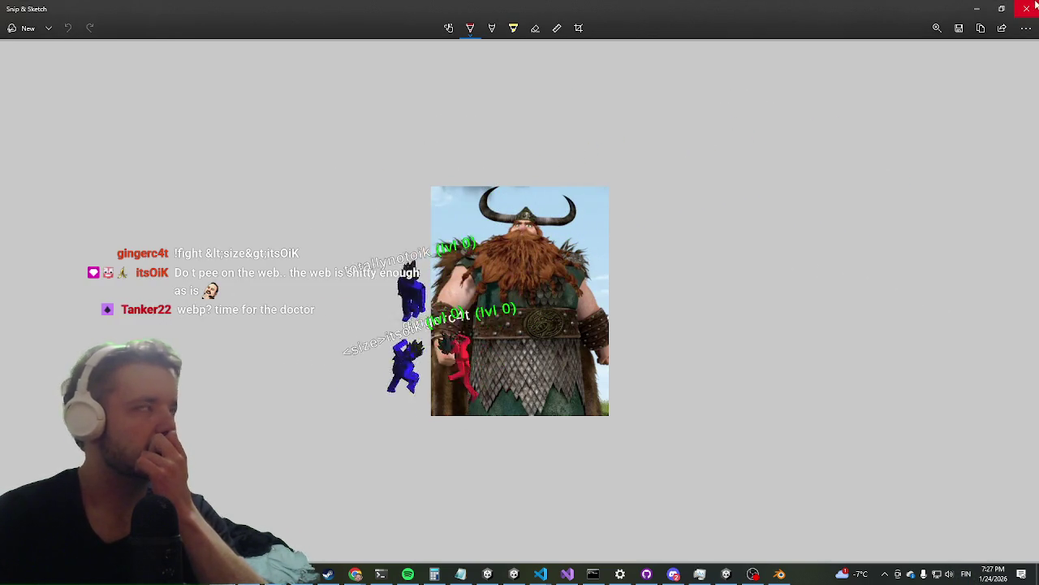
key(alt+Tab)
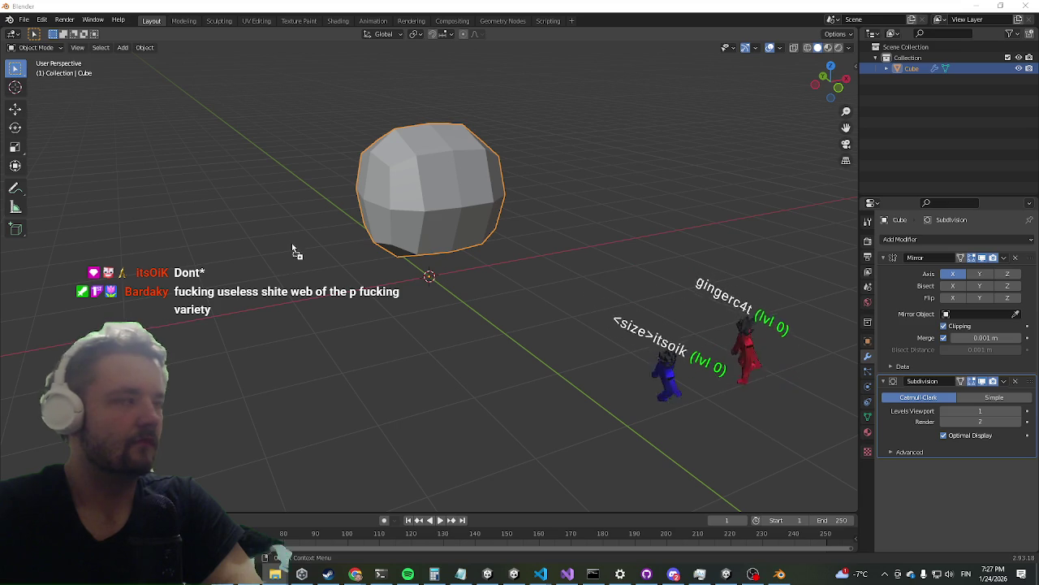
Add the viking picture as a reference image facing the Front Orthographic view
drag(292, 249, 258, 243)
mouse_move(455, 287)
middle_down()
mouse_move(354, 312)
mouse_move(281, 309)
middle_up()
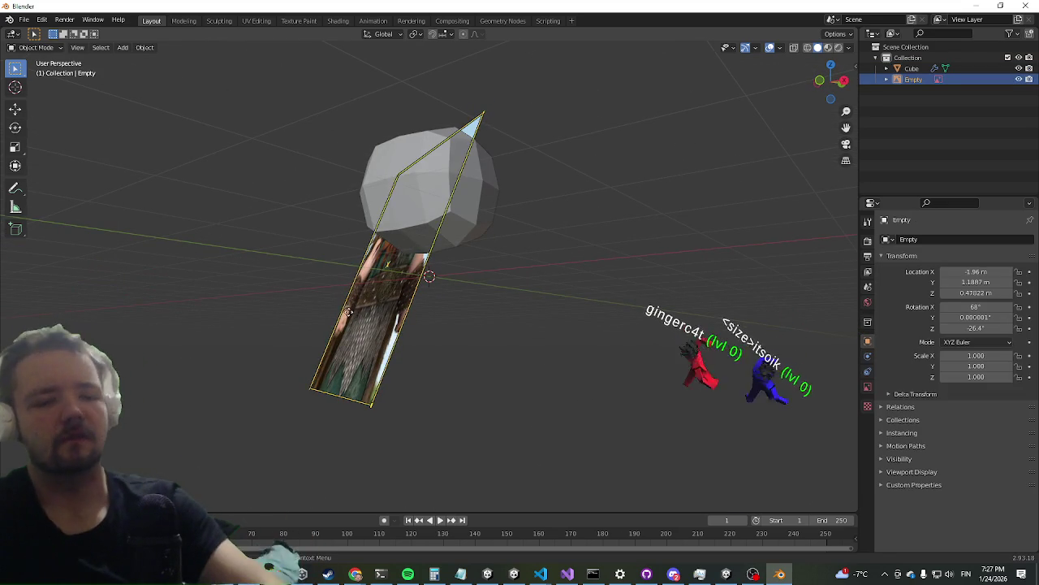
key(Delete)
key(KP_1)
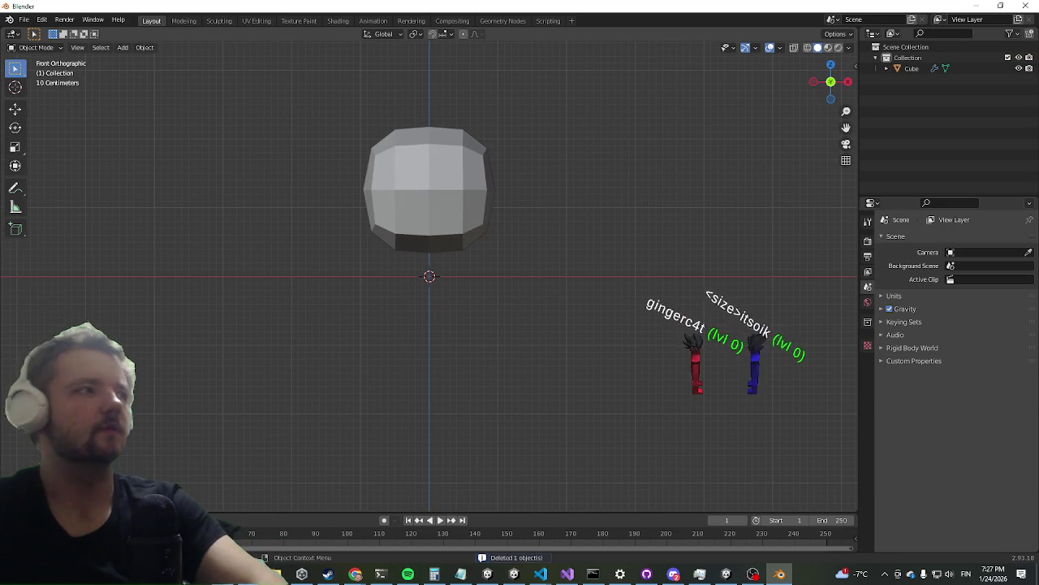
key(ctrl+z)
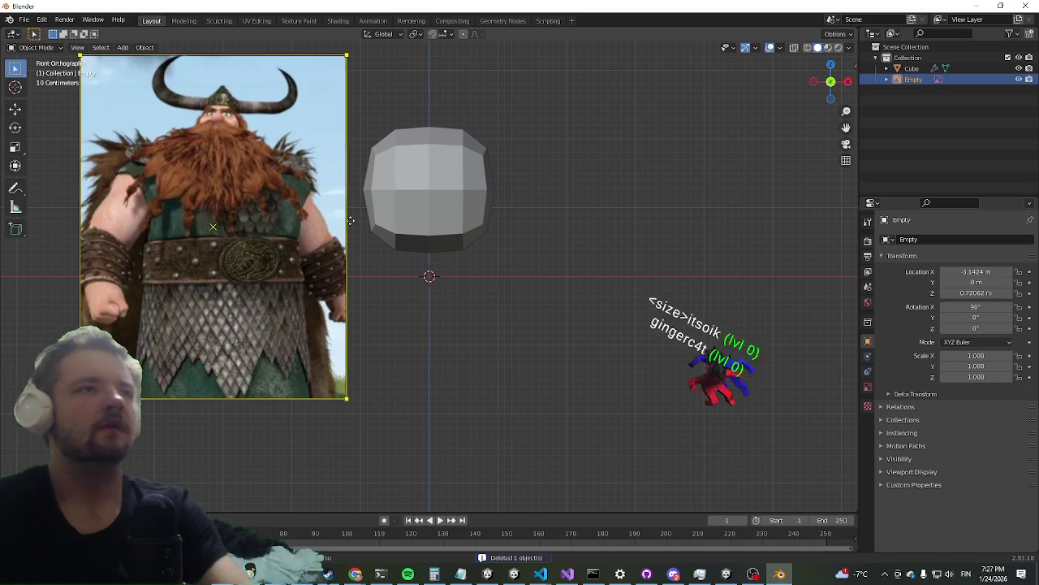
Move the reference image back along Y to 5.638 m
mouse_move(318, 227)
middle_down()
mouse_move(356, 292)
mouse_move(338, 285)
middle_up()
scroll(339, 286, up, 3)
scroll(317, 301, down, 5)
scroll(301, 310, up, 2)
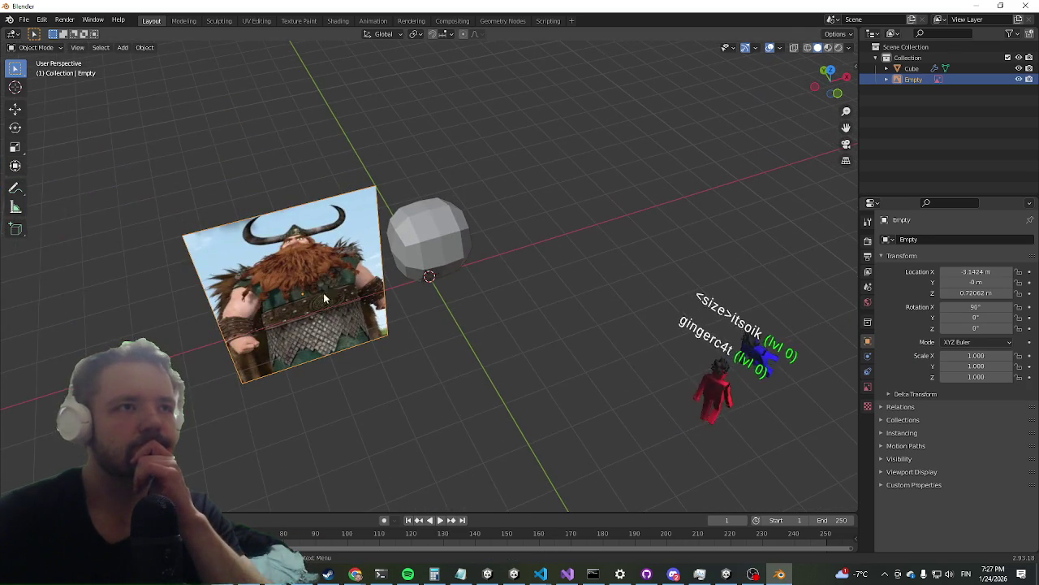
click(15, 109)
drag(290, 279, 155, 224)
mouse_move(154, 224)
middle_down()
mouse_move(258, 305)
mouse_move(225, 95)
middle_up()
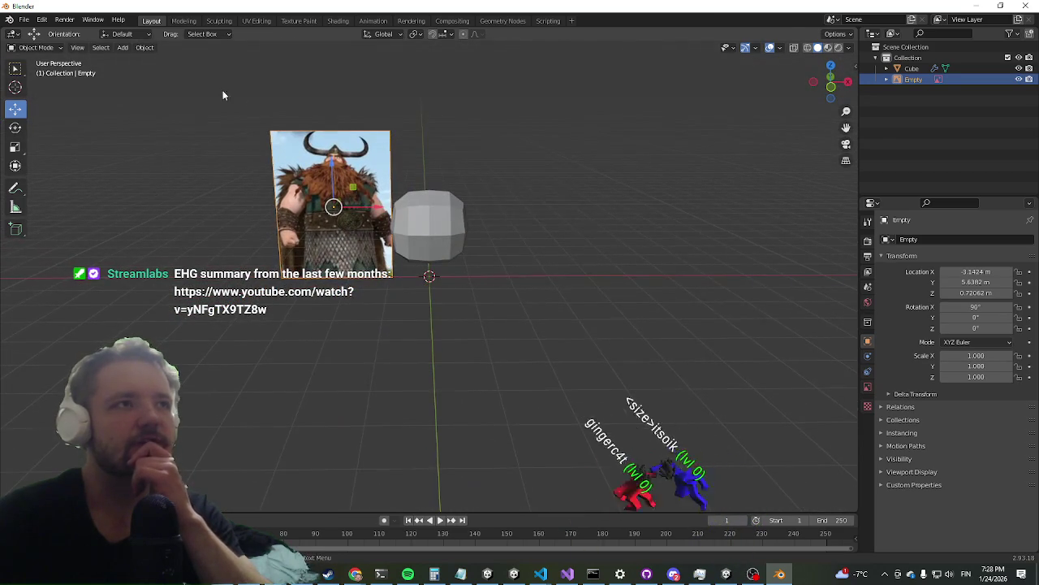
Add a Basic Human (Meta-Rig) armature at the scene origin
click(123, 47)
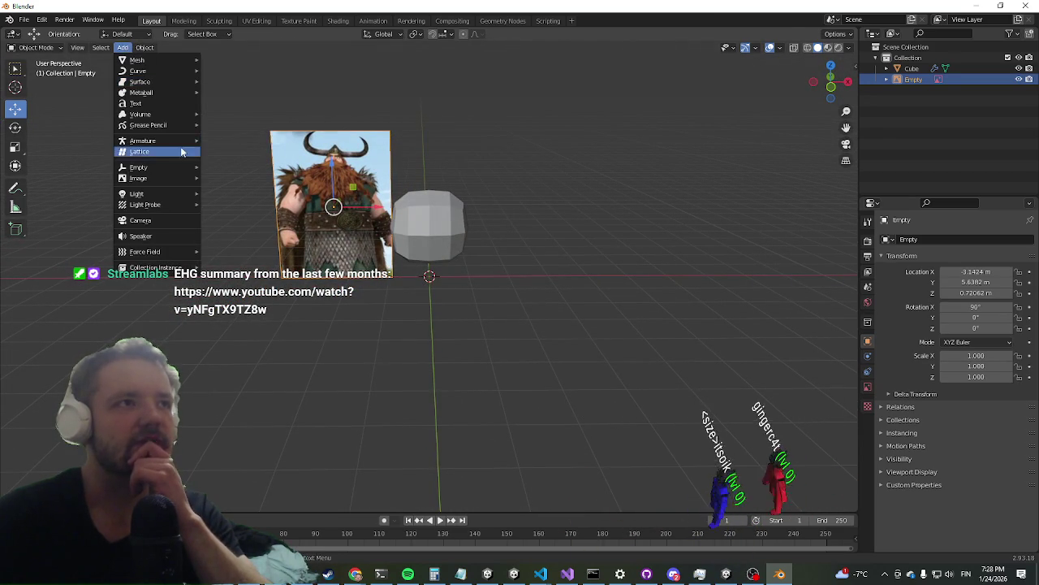
mouse_move(143, 140)
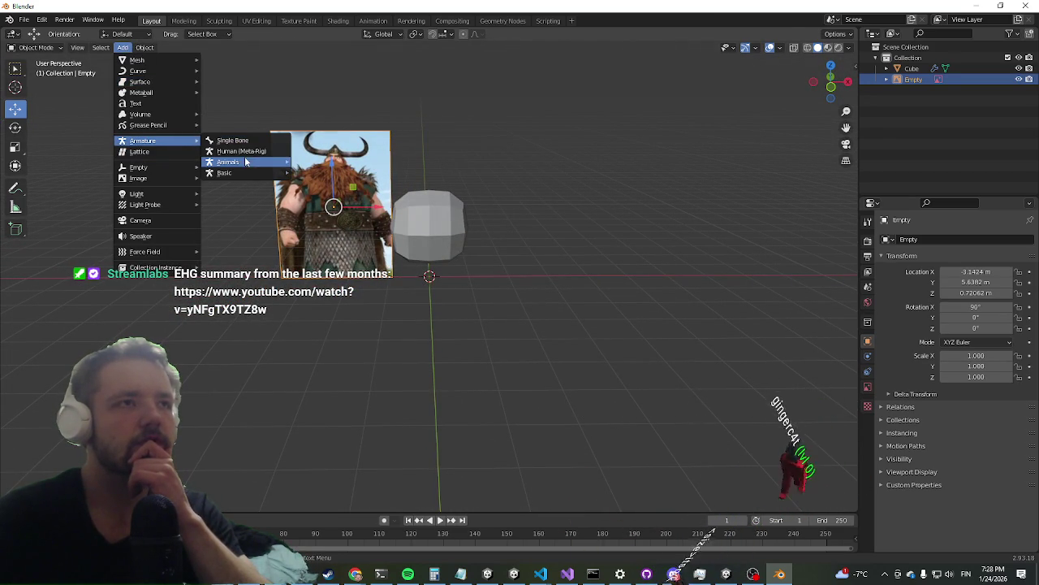
mouse_move(232, 172)
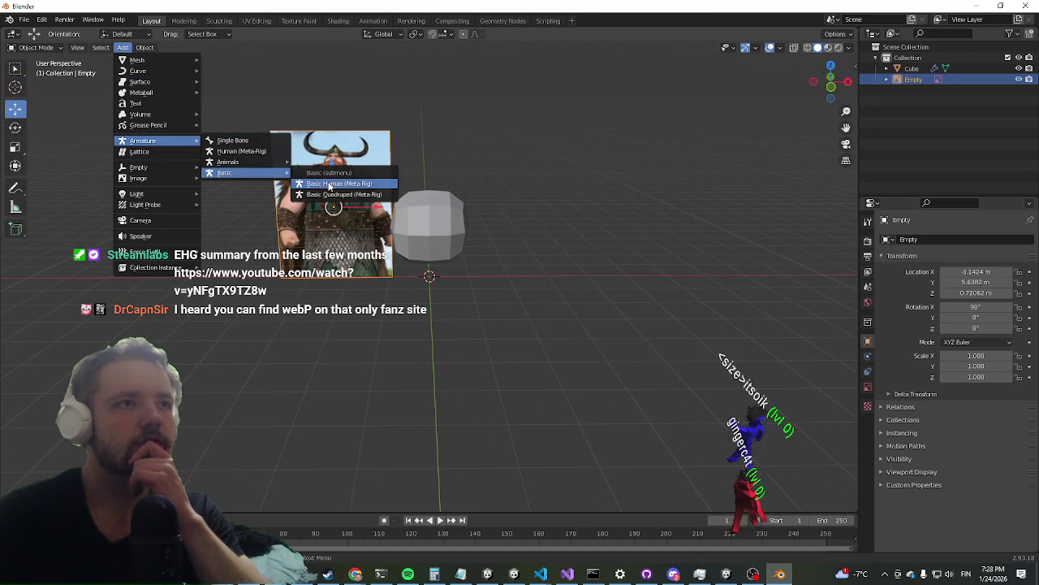
click(327, 183)
middle_drag(277, 206, 332, 240)
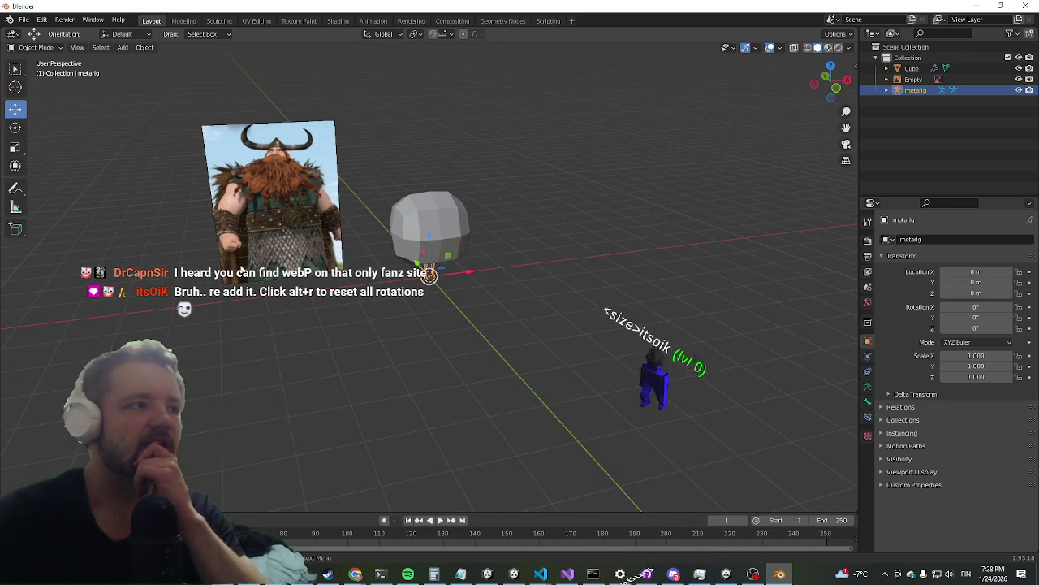
Select the reference image and try free rotations, resetting each with Alt+R
click(236, 235)
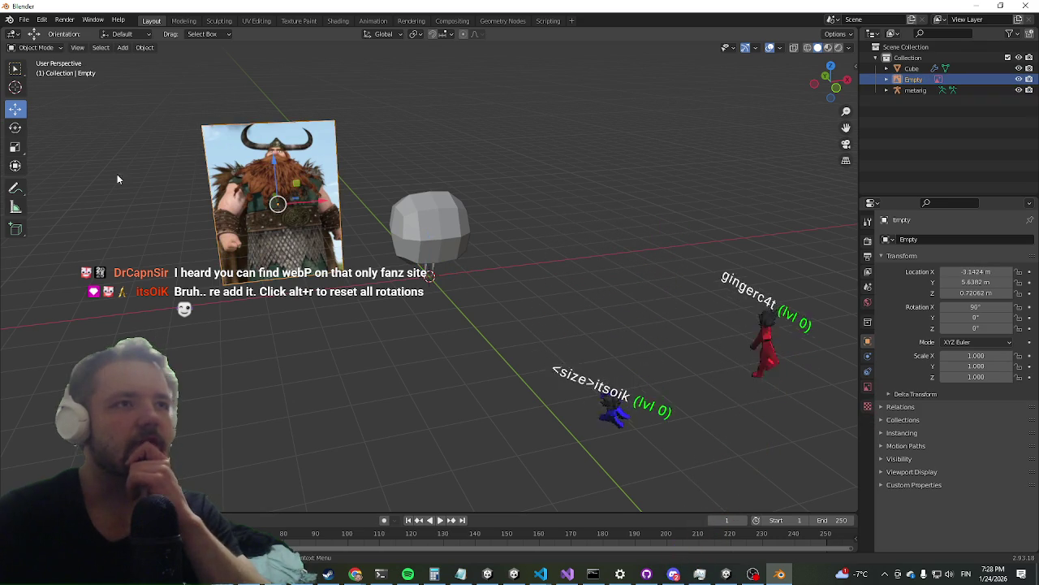
click(15, 127)
drag(278, 203, 408, 230)
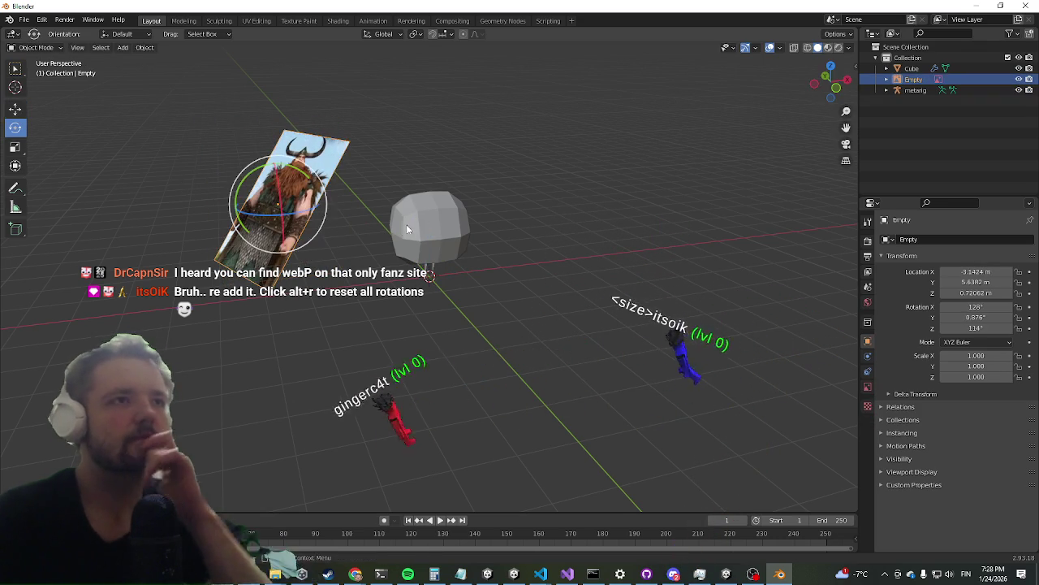
key(alt+r)
mouse_move(375, 209)
middle_down()
mouse_move(445, 163)
mouse_move(459, 203)
mouse_move(416, 142)
middle_up()
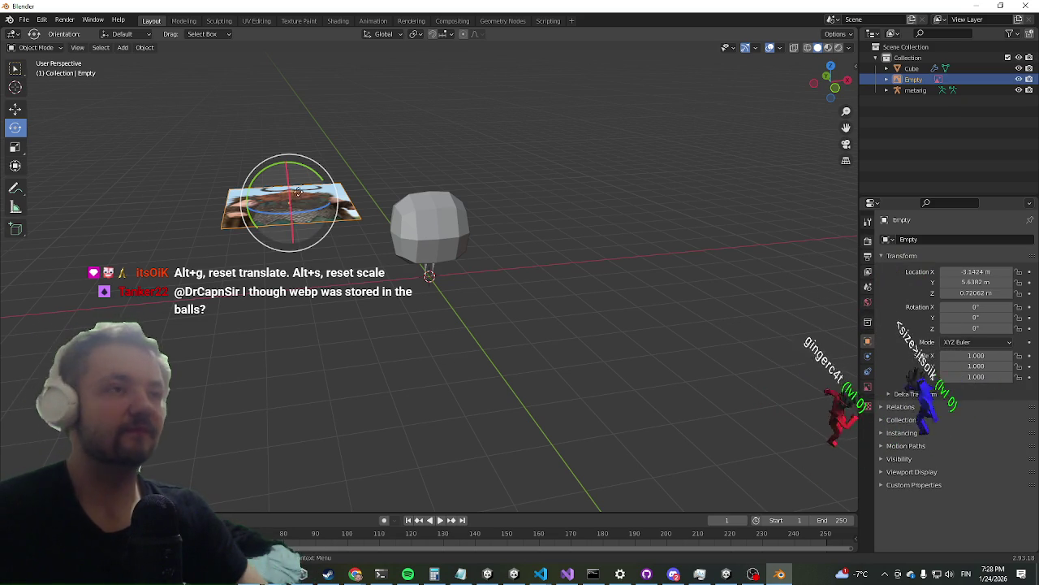
drag(298, 191, 267, 306)
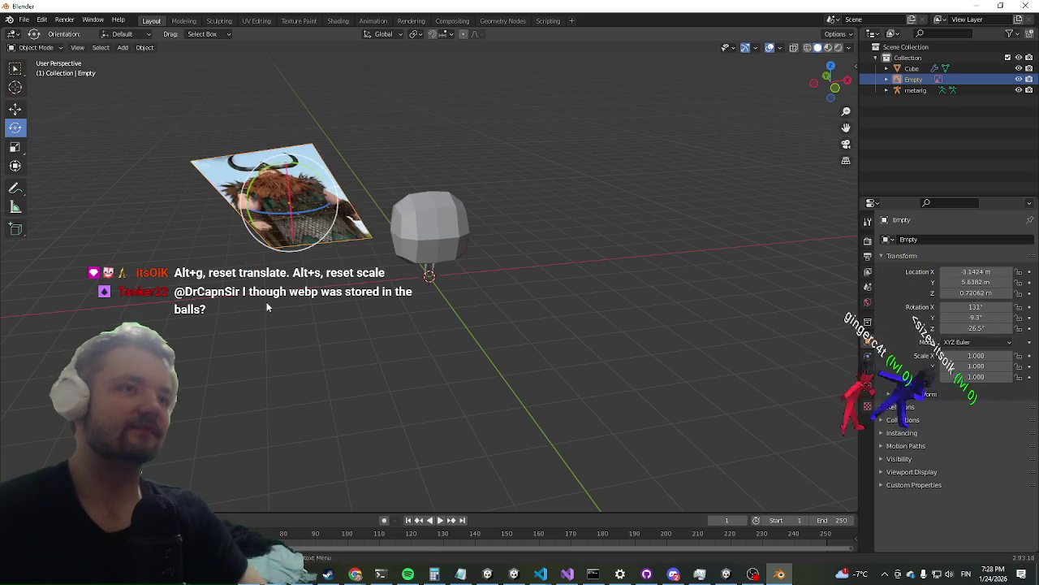
key(alt+r)
Rotate the image around X, first to 115°, then a further 90°
key(r)
key(x)
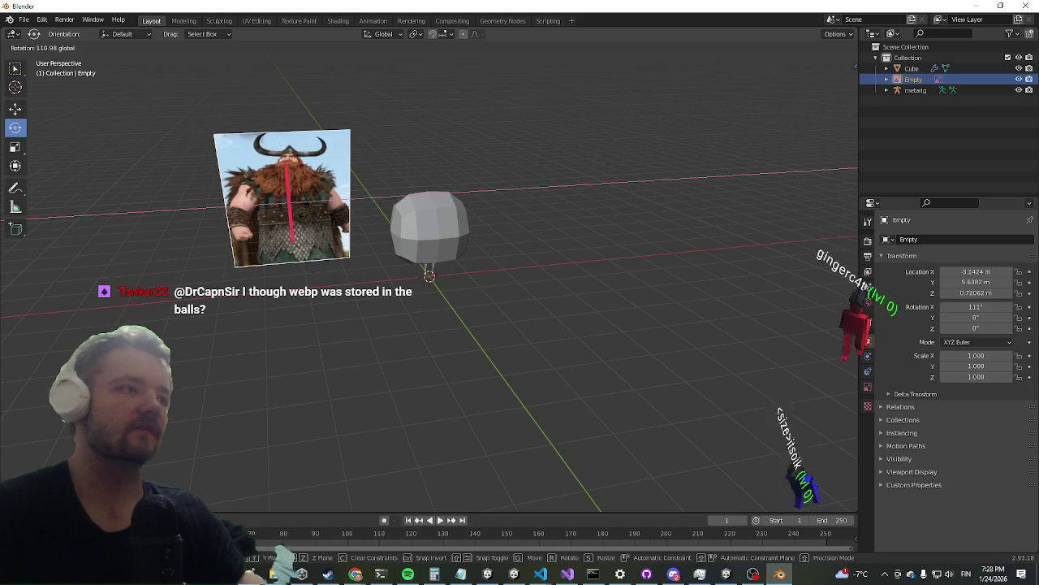
key(Return)
mouse_move(349, 211)
middle_down()
mouse_move(297, 219)
mouse_move(338, 248)
middle_up()
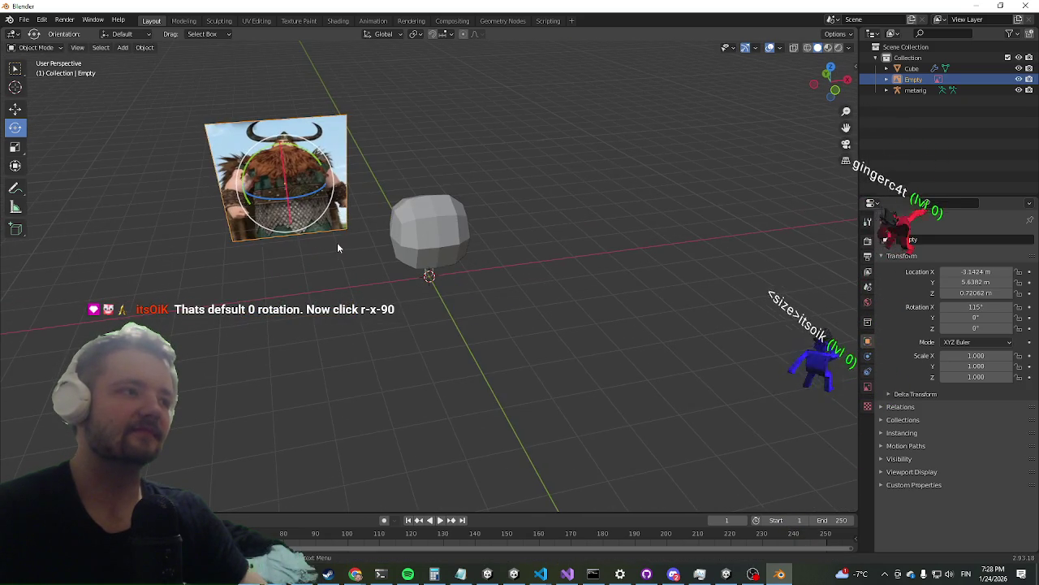
mouse_move(321, 240)
key(r)
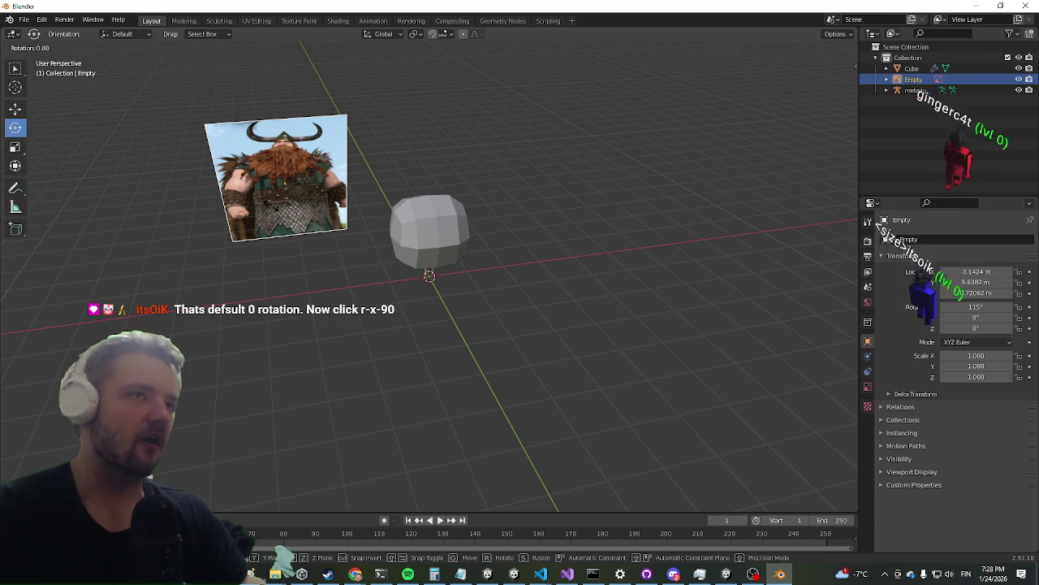
text(x)
text(90)
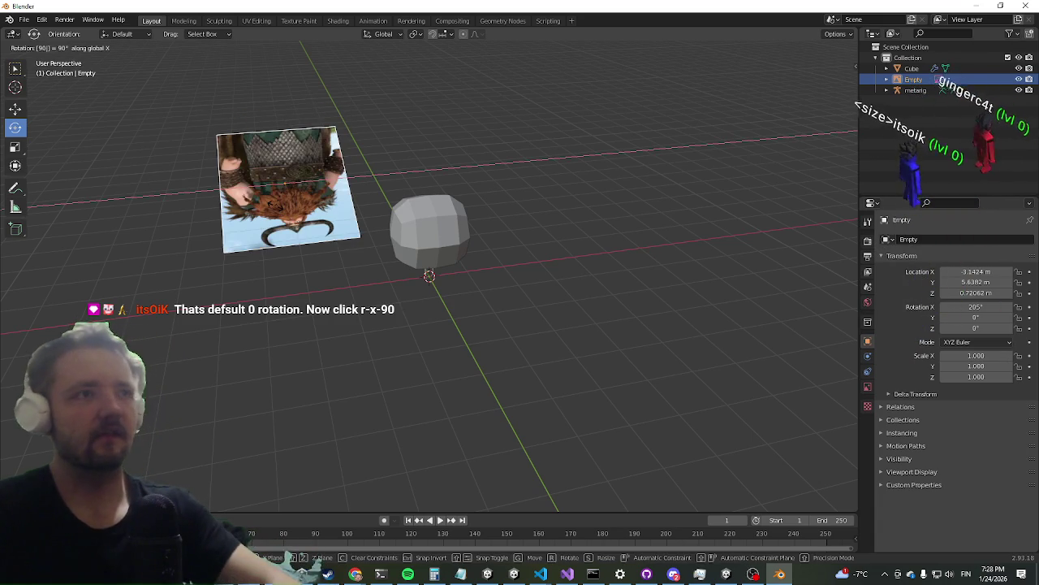
key(Return)
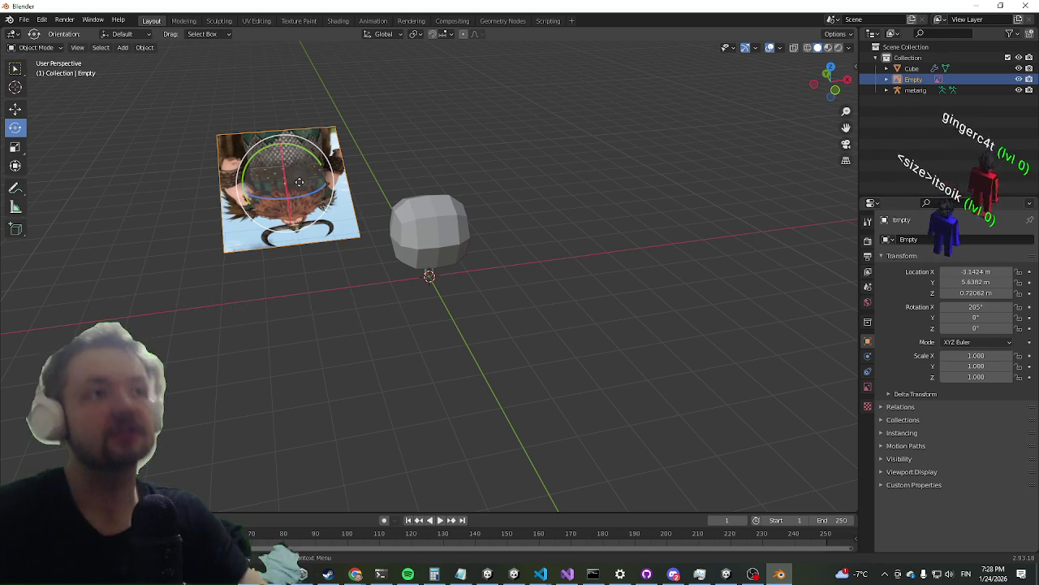
Drag the image upright to an X rotation of −276° and select everything
drag(285, 169, 290, 222)
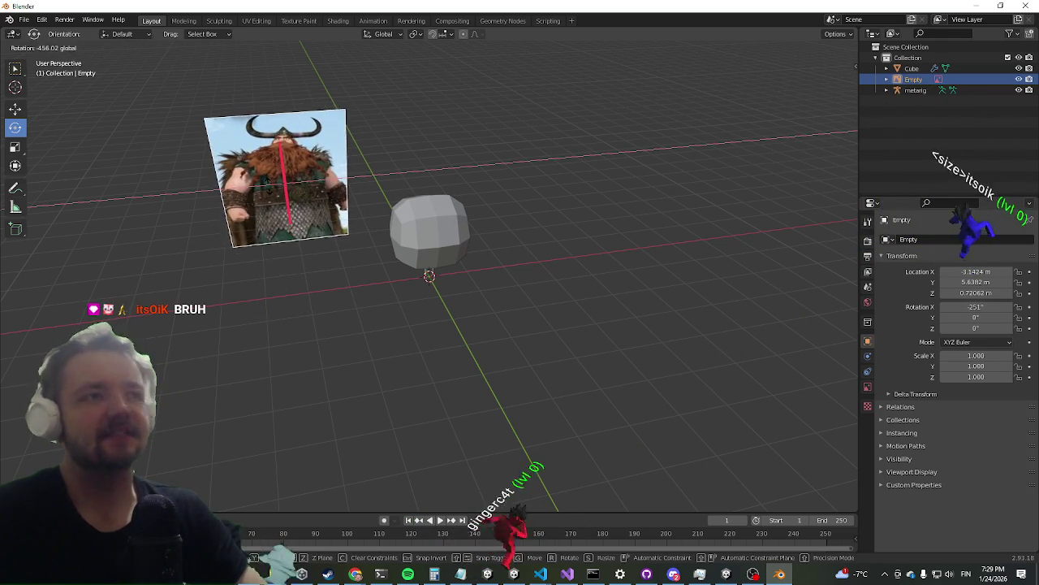
drag(290, 222, 368, 273)
middle_drag(368, 273, 386, 260)
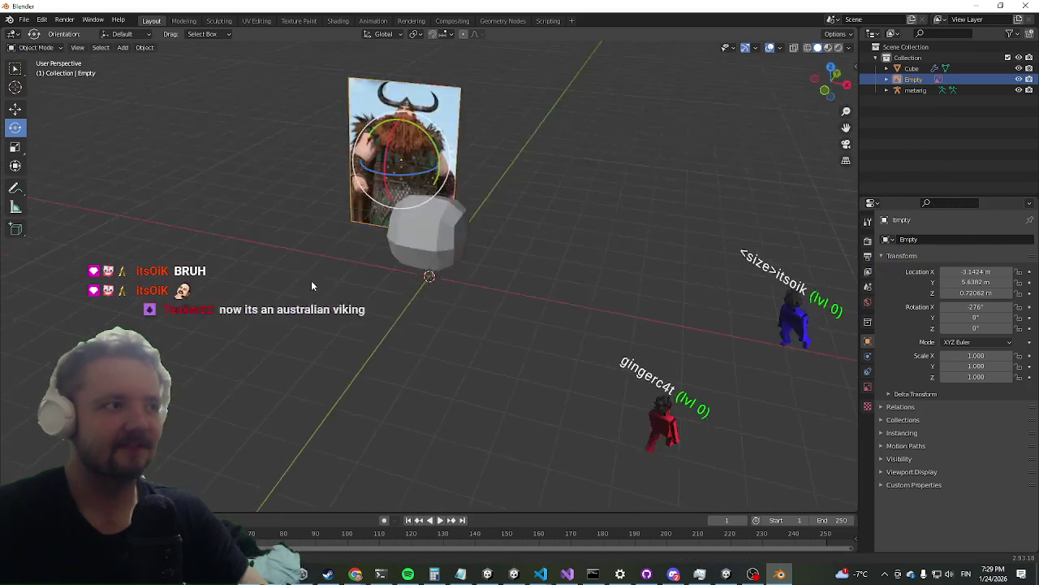
key(a)
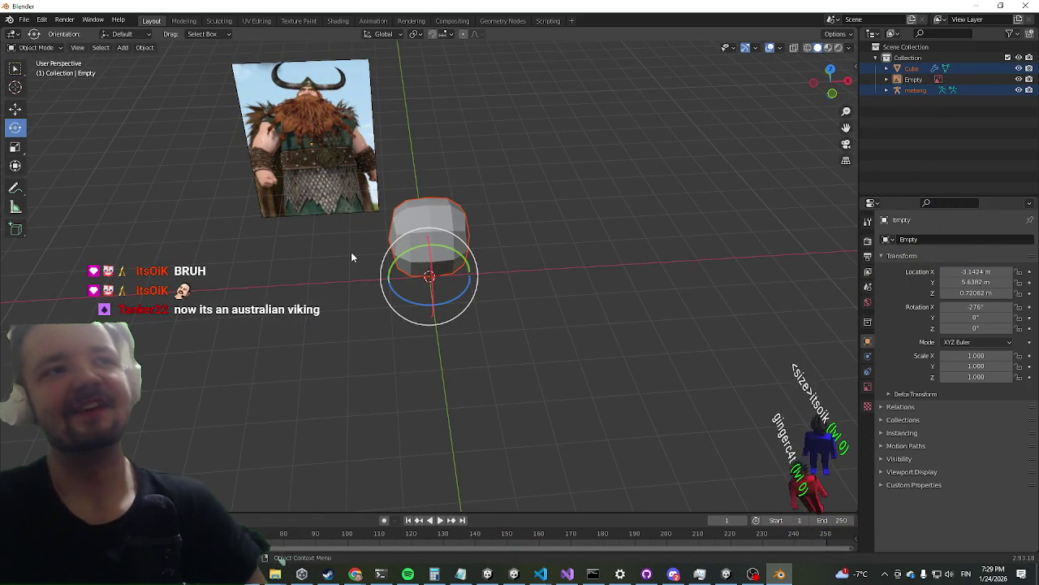
Select the metarig and undo its bone scaling to restore the full skeleton
mouse_move(416, 279)
middle_down()
mouse_move(392, 192)
mouse_move(350, 220)
mouse_move(367, 219)
middle_up()
click(915, 90)
scroll(367, 219, up, 3)
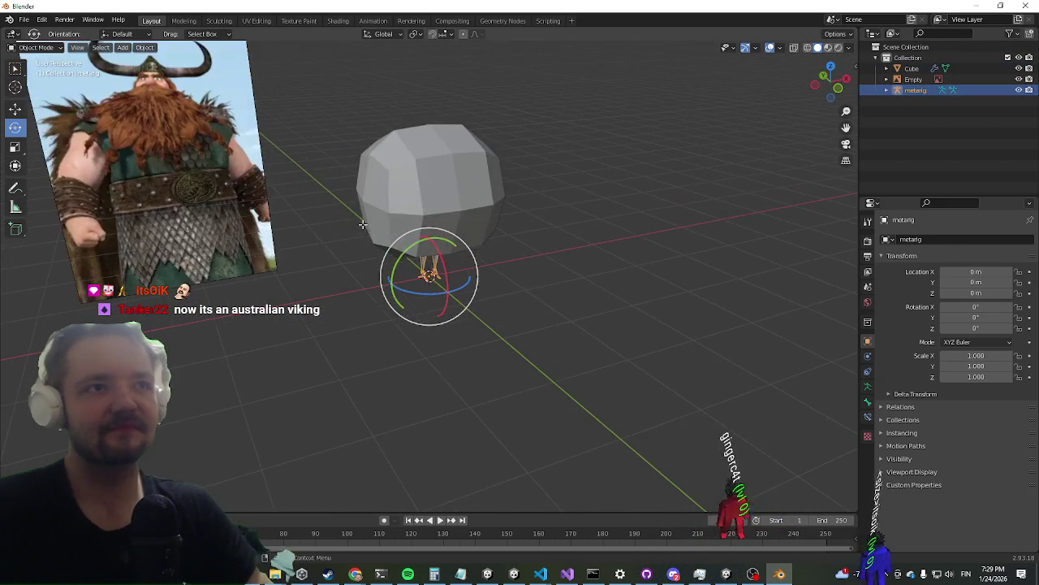
scroll(367, 219, down, 4)
key(Tab)
scroll(354, 224, up, 3)
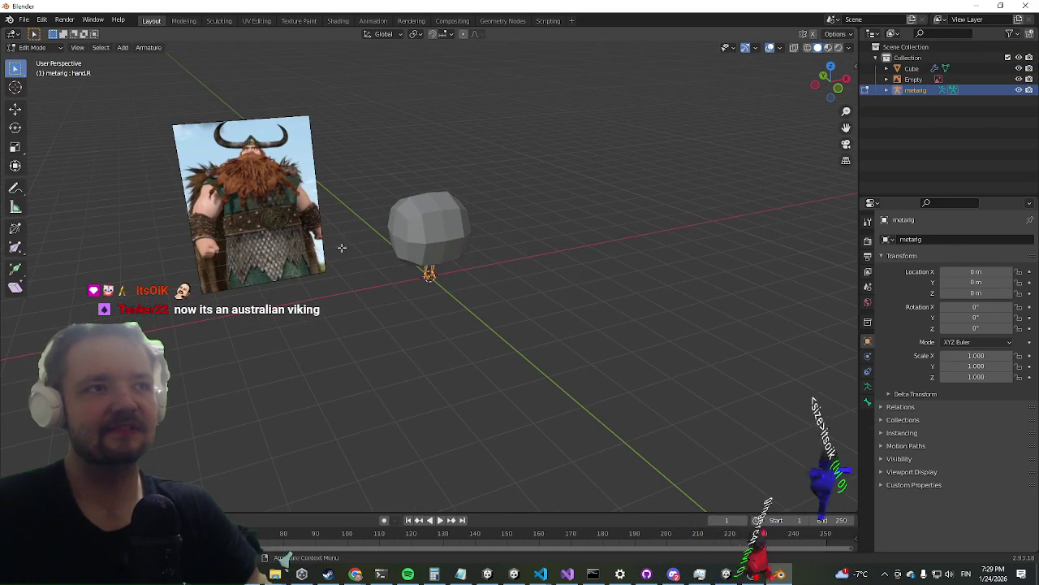
key(s)
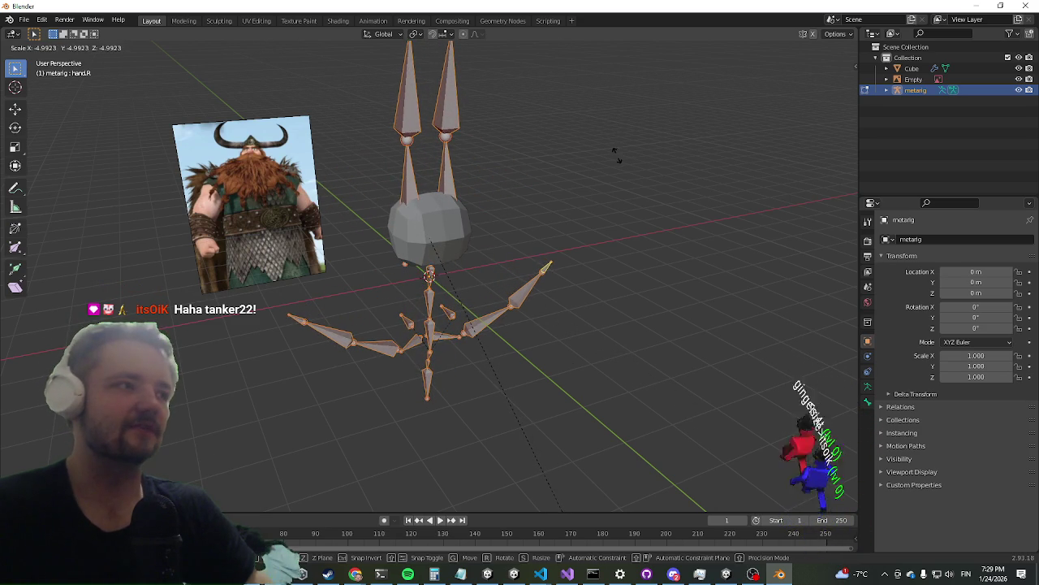
right_click(570, 113)
scroll(361, 142, down, 5)
mouse_move(365, 186)
middle_down()
mouse_move(354, 223)
mouse_move(423, 221)
middle_up()
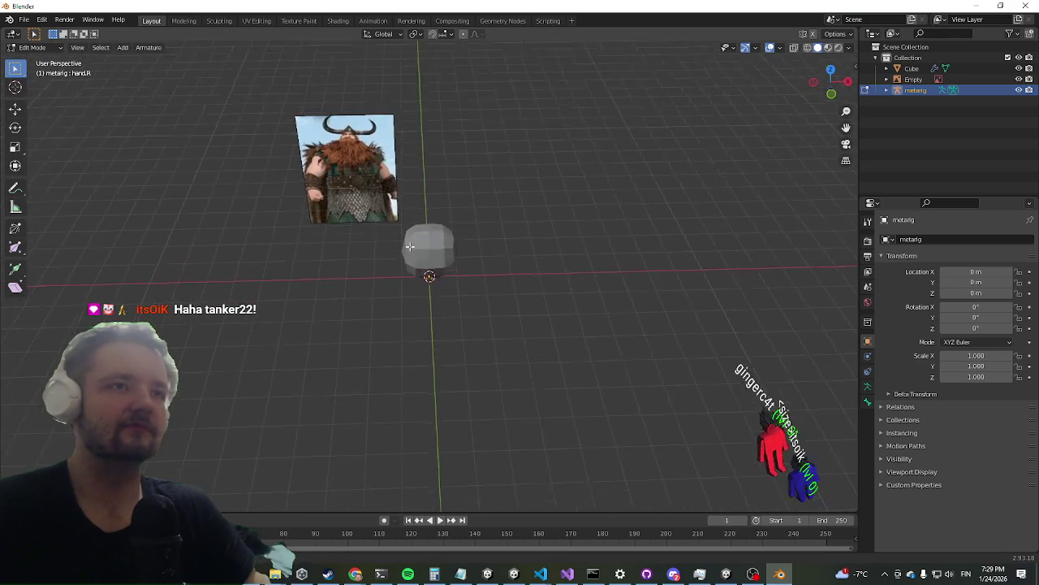
scroll(423, 222, up, 2)
key(ctrl+z)
key(ctrl+z)
key(ctrl+z)
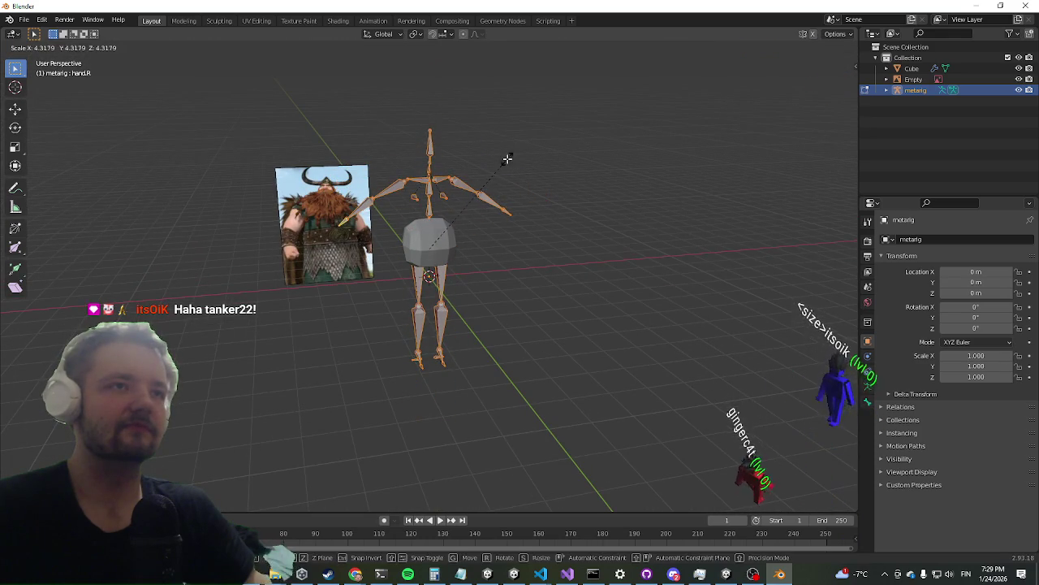
Leave bone editing, select the Cube and enter its Edit Mode
middle_drag(435, 228, 453, 250)
key(Tab)
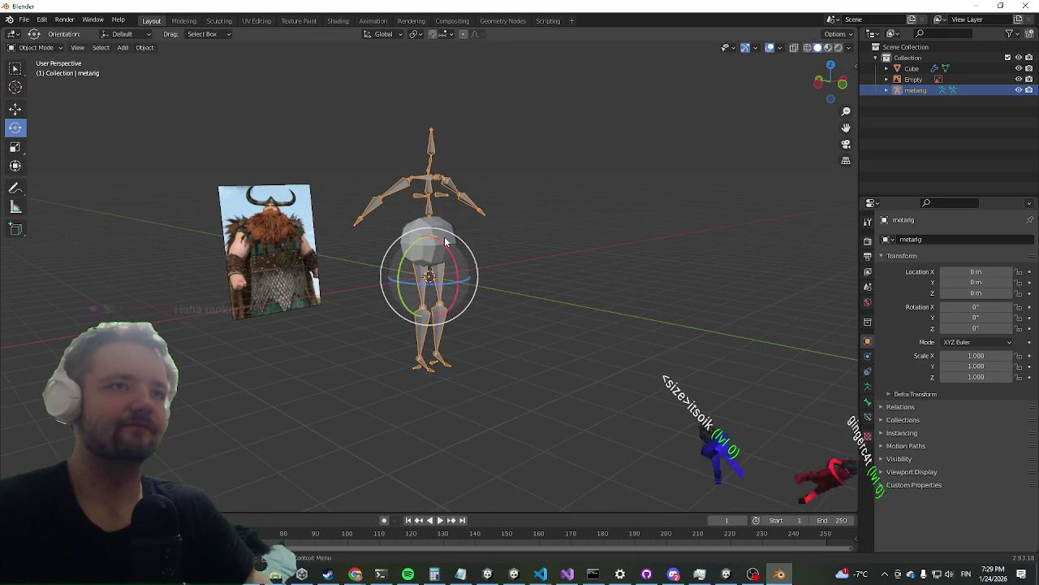
click(438, 240)
mouse_move(501, 185)
middle_down()
mouse_move(312, 210)
mouse_move(417, 327)
middle_up()
key(Tab)
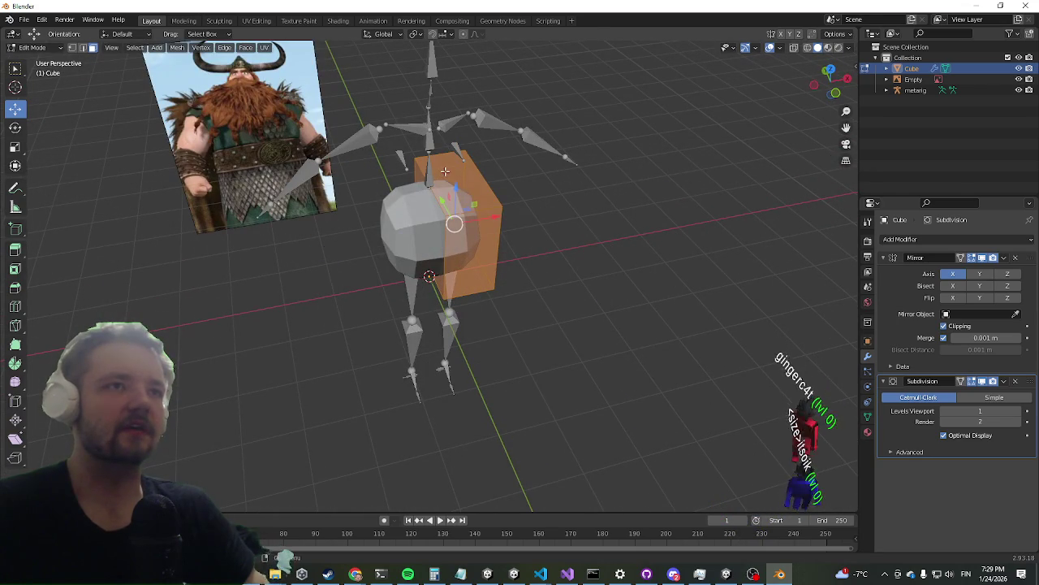
Raise the cube's top face to make the body taller
click(446, 166)
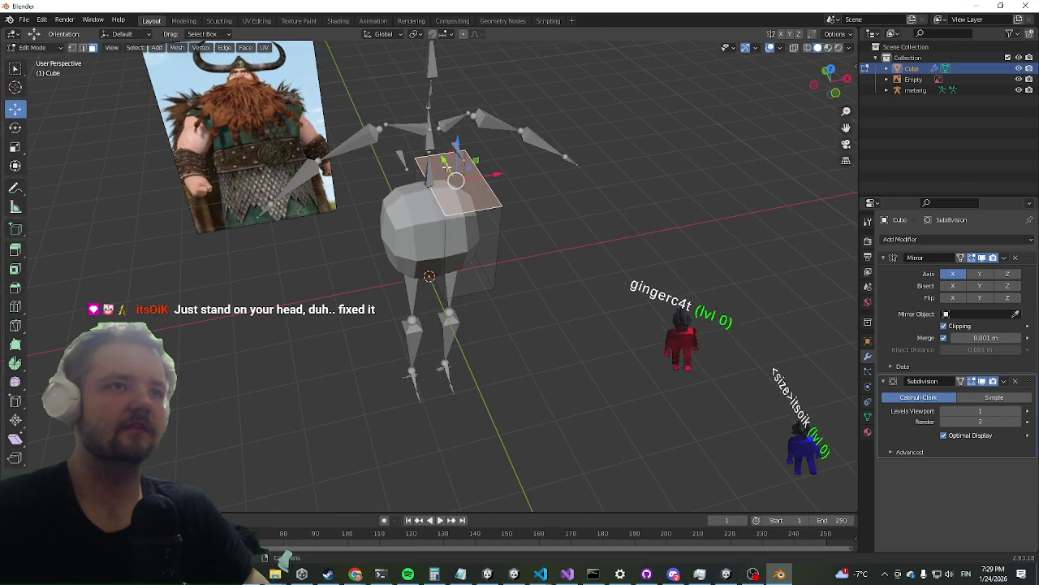
drag(446, 167, 455, 93)
mouse_move(455, 93)
middle_down()
mouse_move(422, 163)
mouse_move(487, 134)
mouse_move(448, 143)
mouse_move(494, 255)
middle_up()
Extrude an upper side face outward twice, lowering each end into a curved extension
click(479, 131)
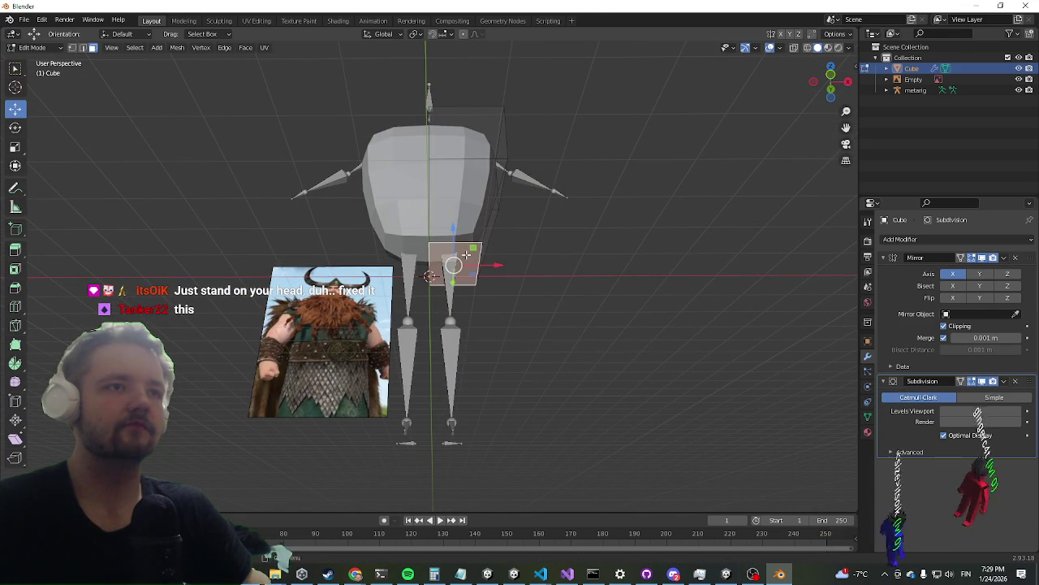
mouse_move(429, 88)
middle_down()
mouse_move(476, 168)
mouse_move(511, 93)
mouse_move(499, 209)
mouse_move(463, 196)
middle_up()
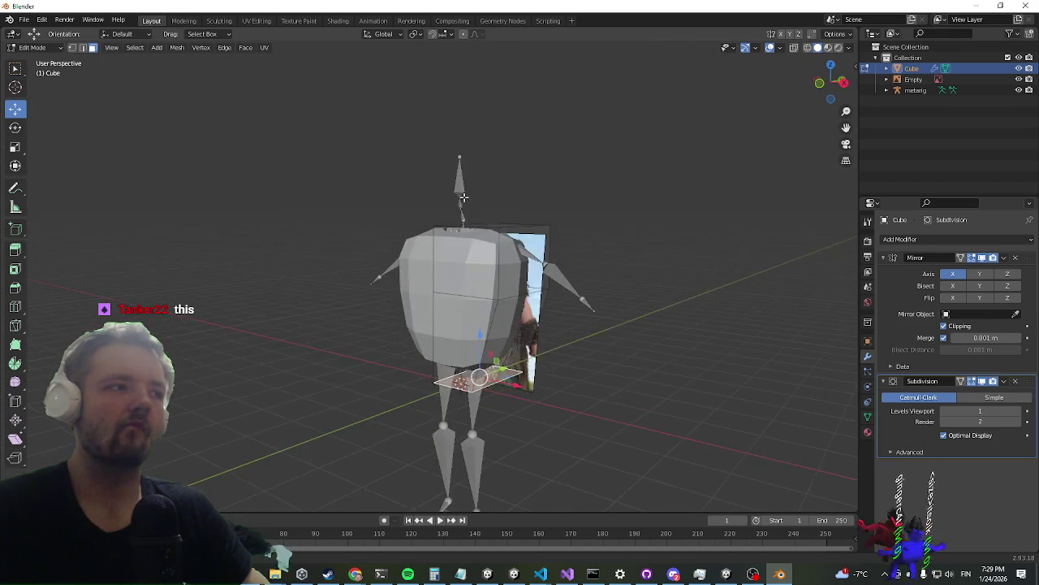
click(514, 235)
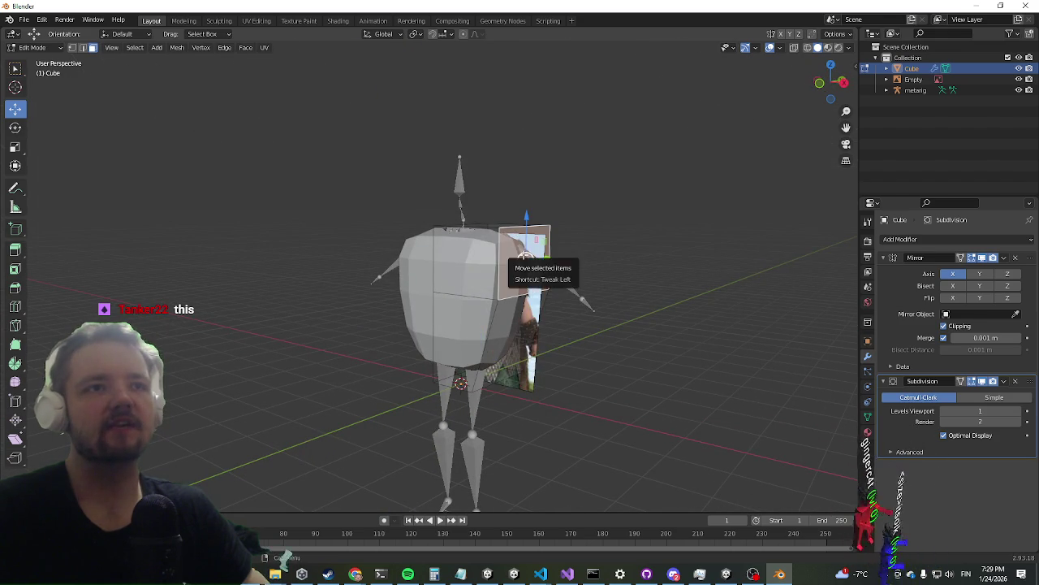
key(e)
click(570, 266)
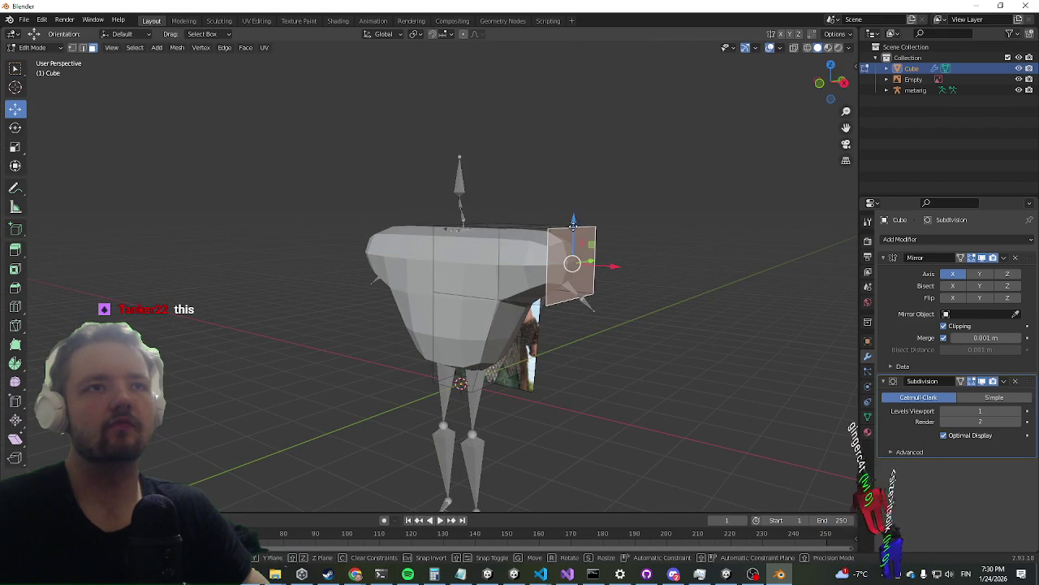
drag(572, 224, 592, 302)
key(e)
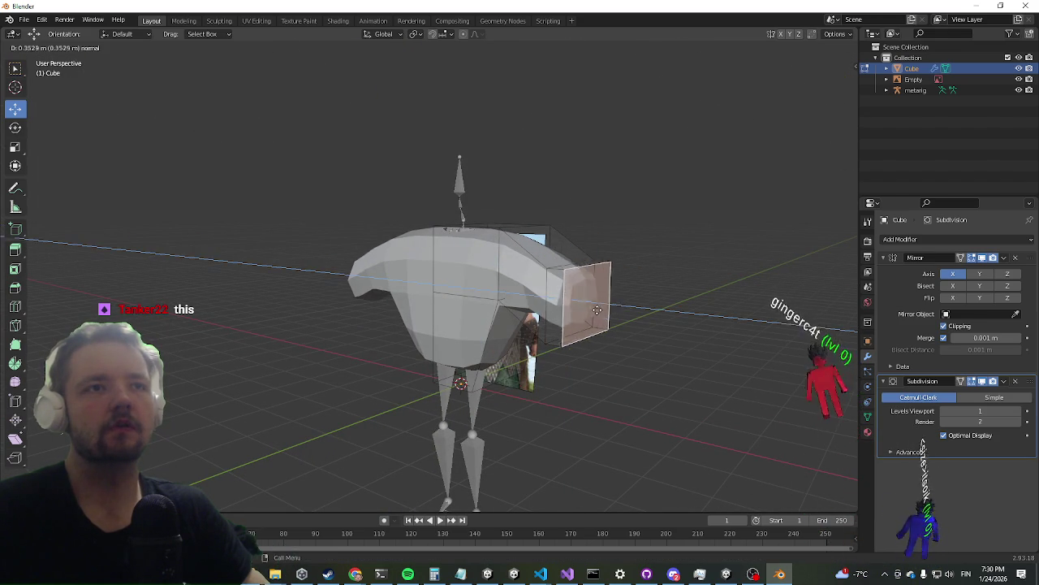
click(618, 280)
drag(618, 268, 625, 351)
Add two loop cuts across the body and the extension
mouse_move(625, 351)
middle_down()
mouse_move(523, 232)
mouse_move(528, 291)
middle_up()
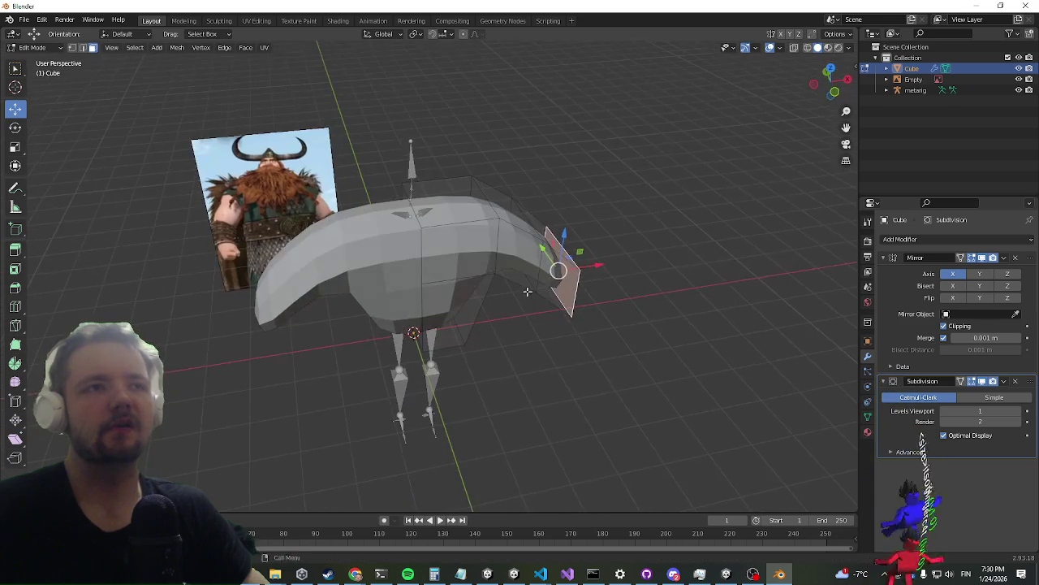
click(443, 216)
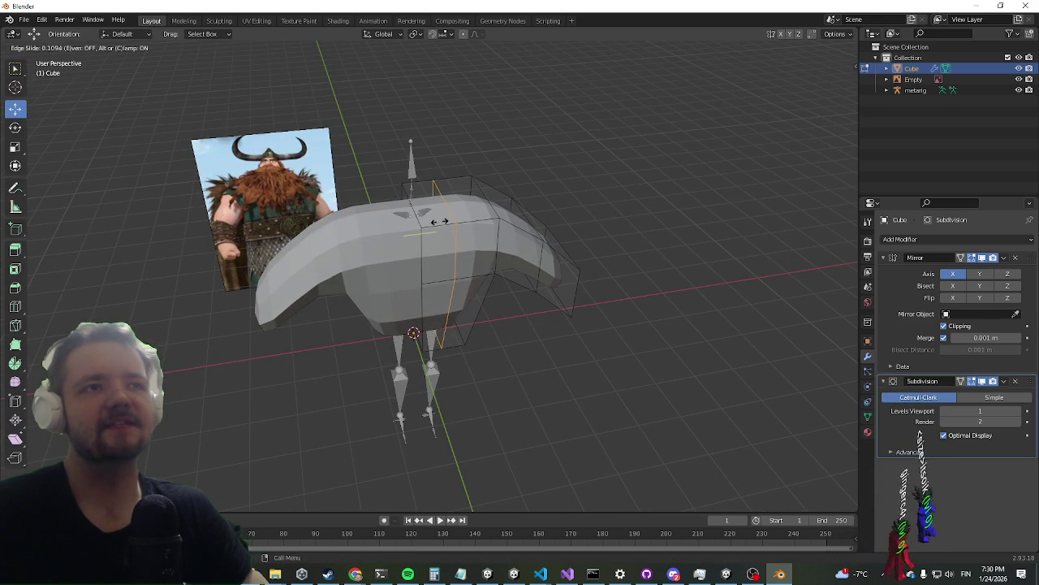
click(438, 220)
mouse_move(449, 242)
middle_down()
mouse_move(425, 179)
mouse_move(422, 242)
mouse_move(415, 193)
middle_up()
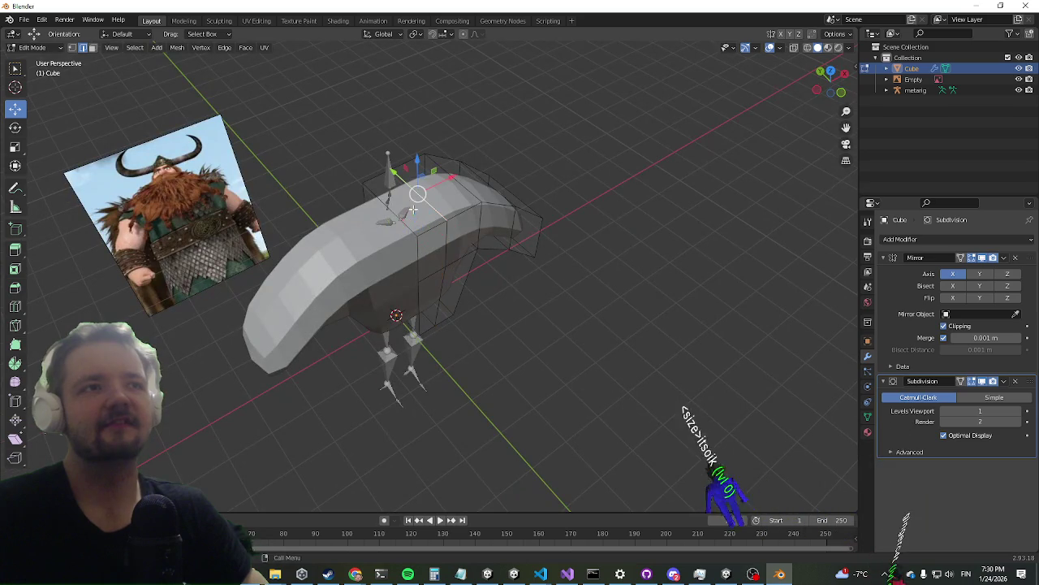
click(404, 218)
click(406, 216)
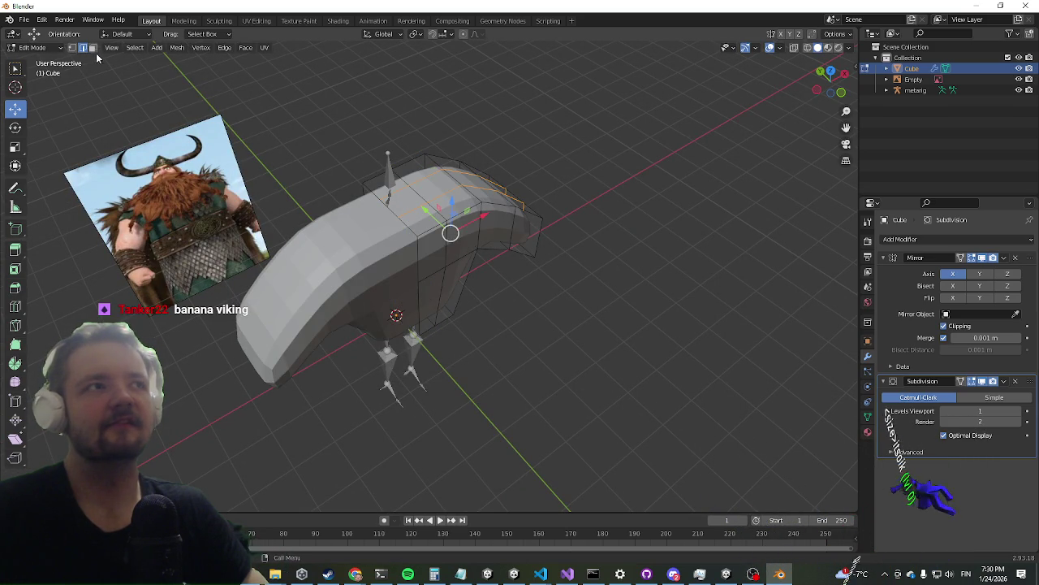
middle_drag(318, 202, 369, 211)
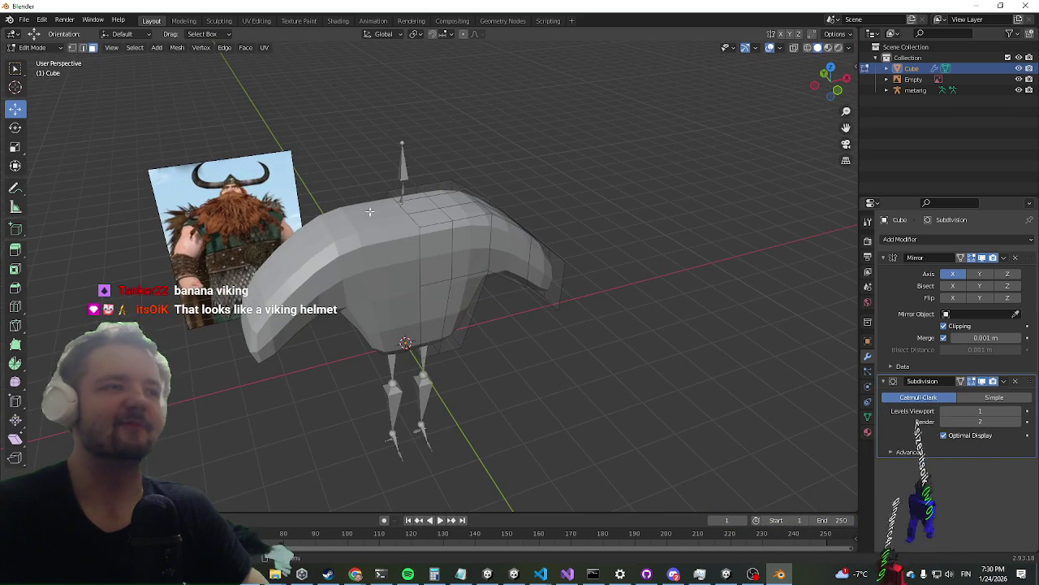
Extrude the body's top face upward into a neck and raise it further along Z
key(e)
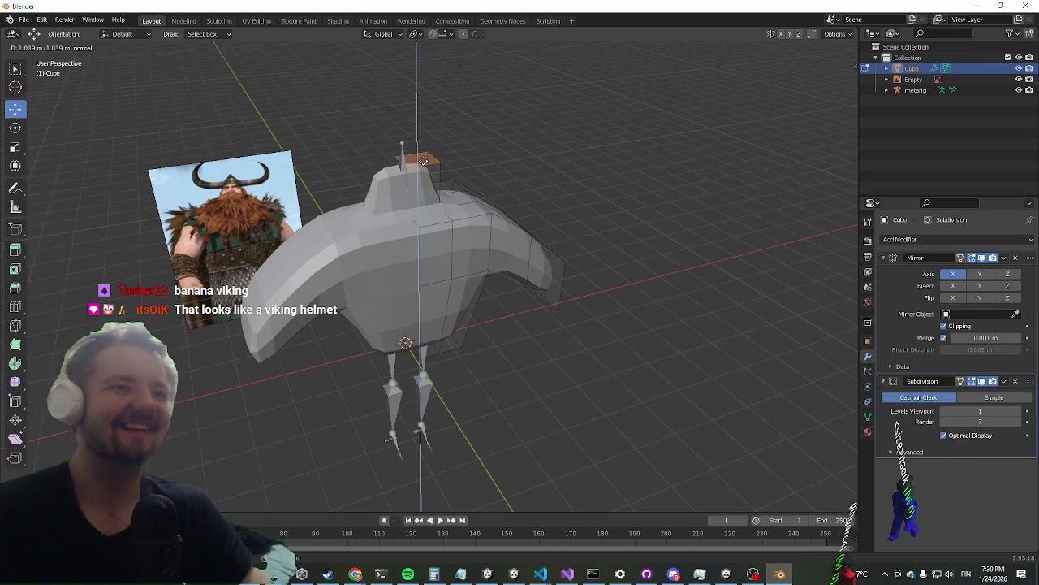
click(420, 175)
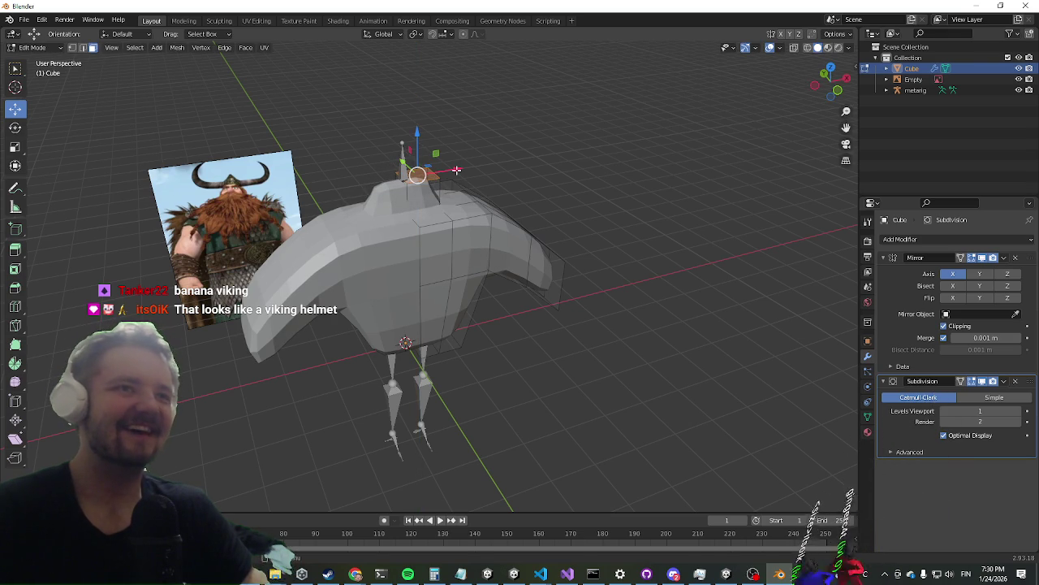
drag(457, 170, 439, 171)
key(Escape)
key(g)
key(z)
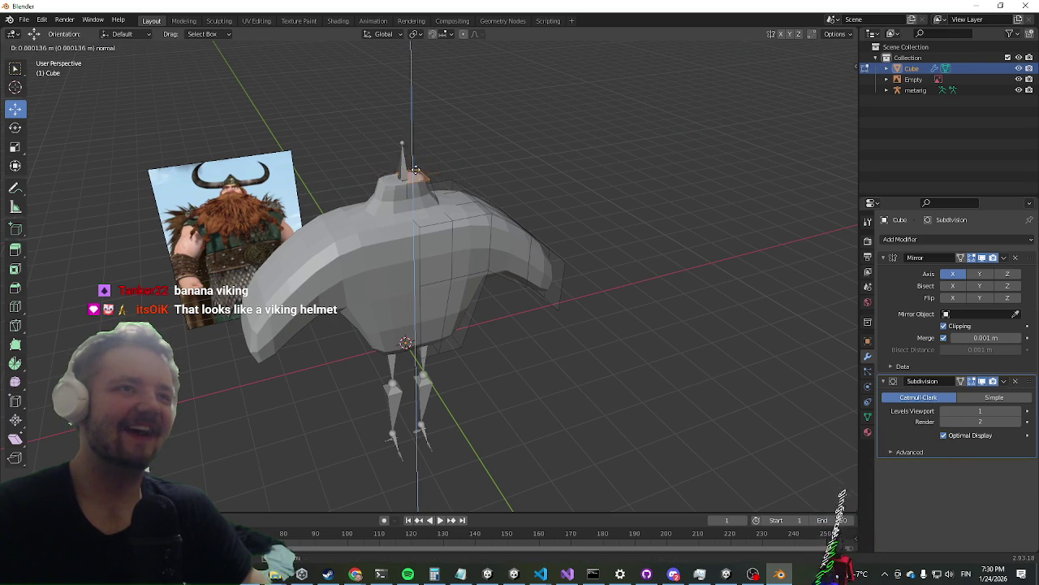
click(417, 171)
mouse_move(419, 163)
middle_down()
mouse_move(453, 140)
mouse_move(484, 210)
mouse_move(476, 186)
mouse_move(474, 196)
middle_up()
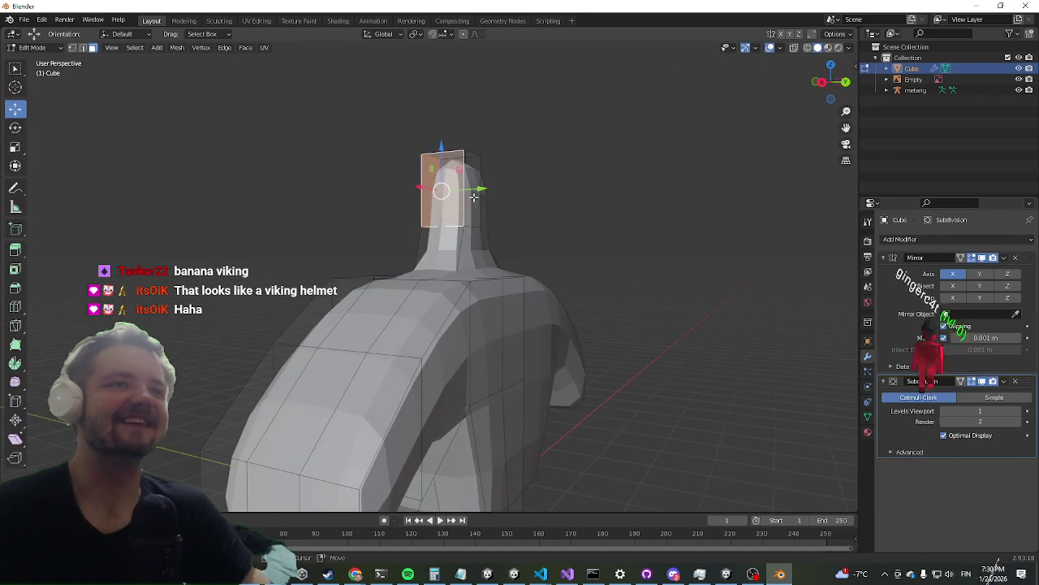
middle_drag(337, 194, 406, 207)
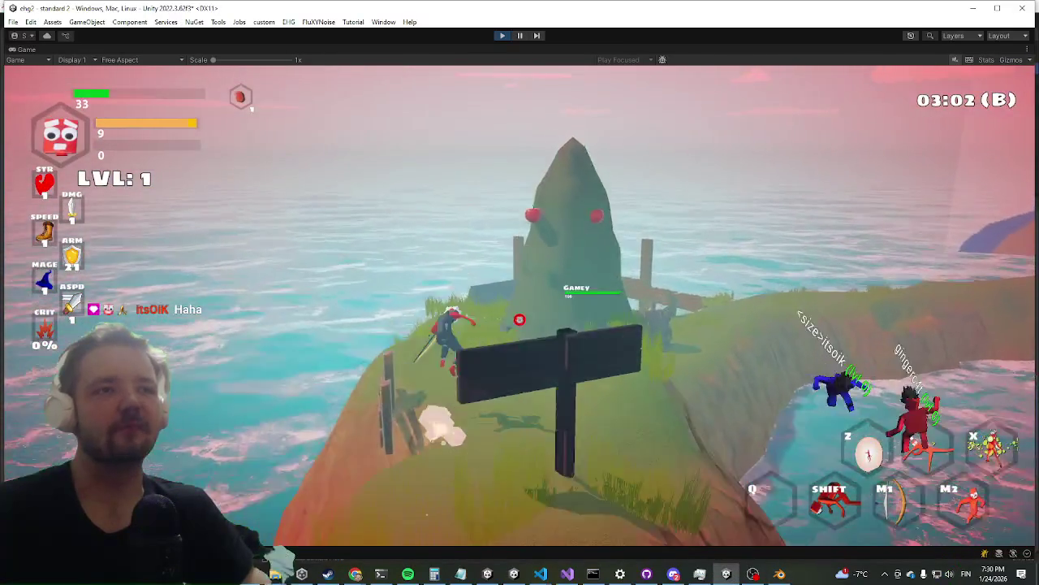
Dash and run the character to the seaside chest, open it, and toggle the debug console
key(shift)
key(w)
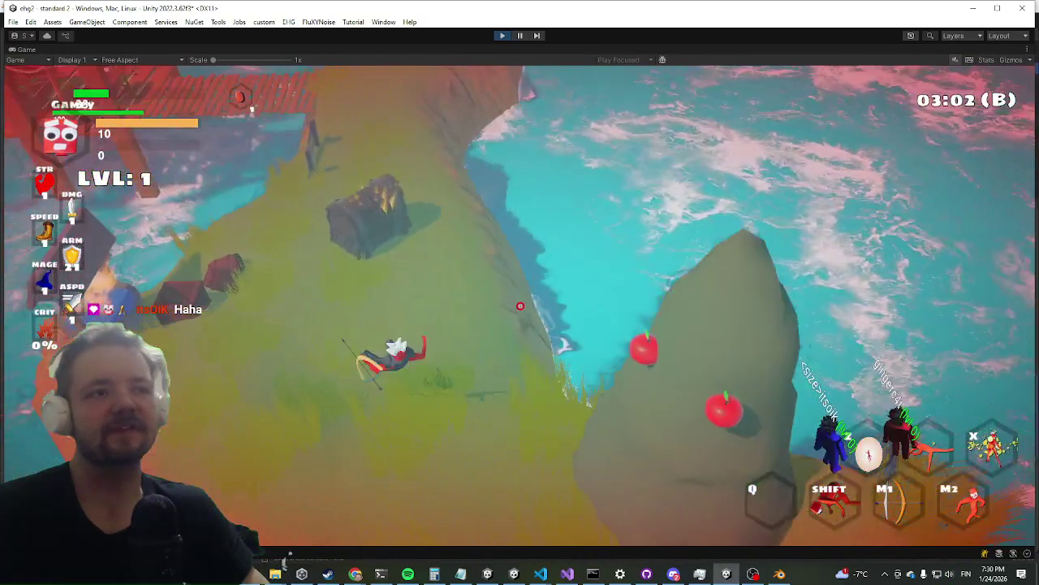
key(w)
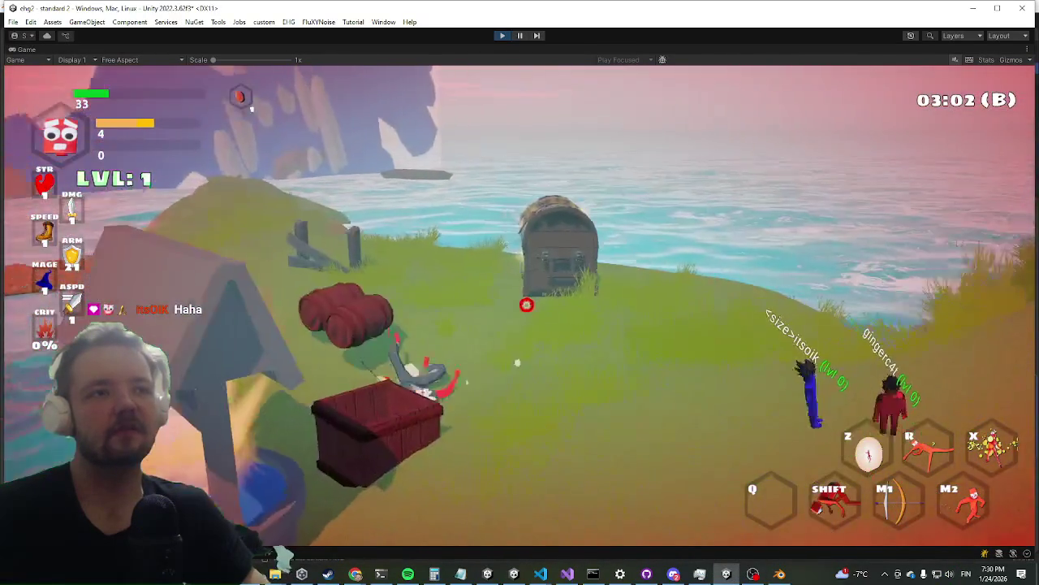
key(e)
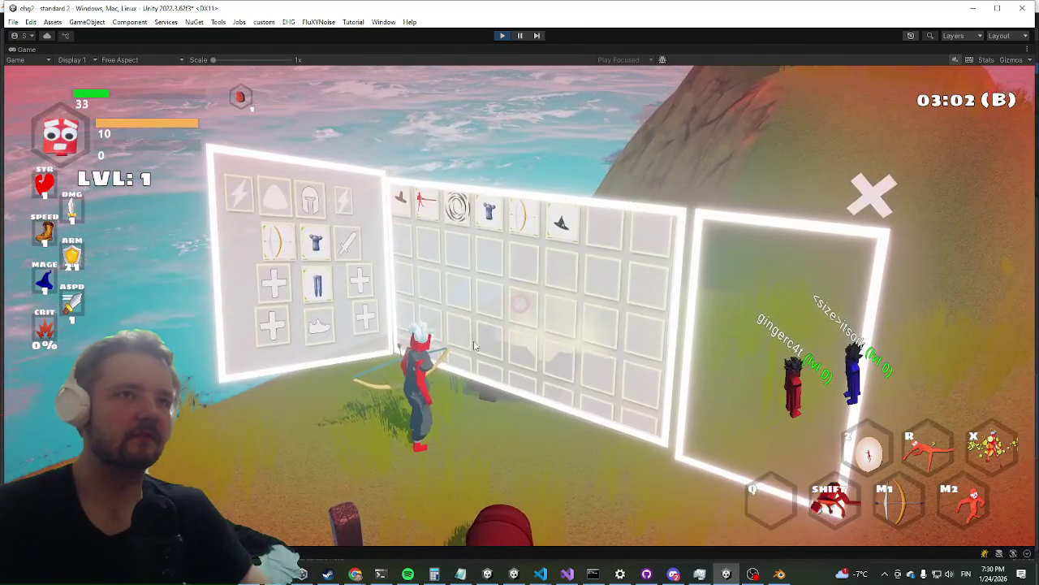
key(Escape)
key(grave)
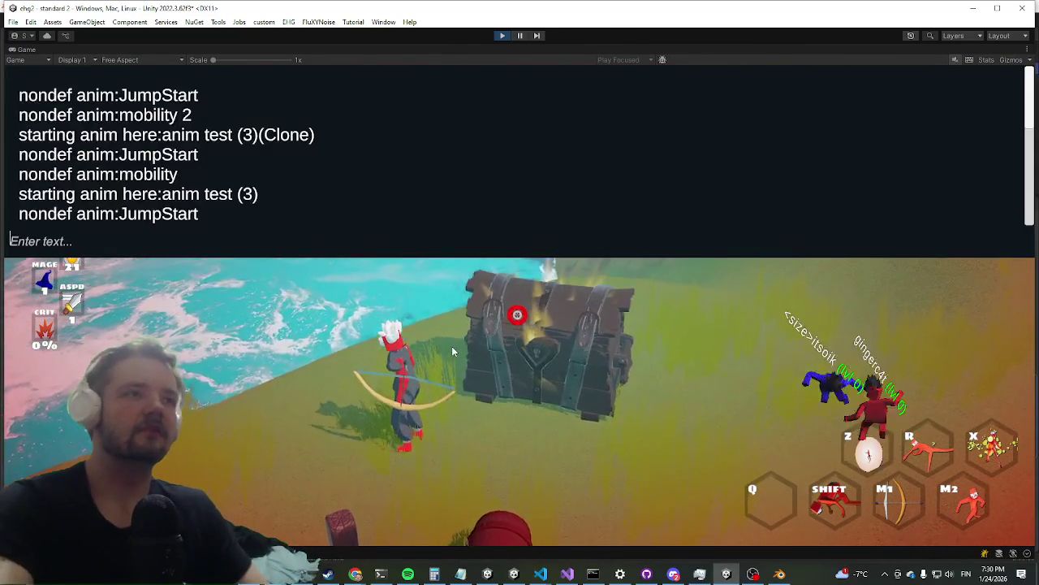
key(grave)
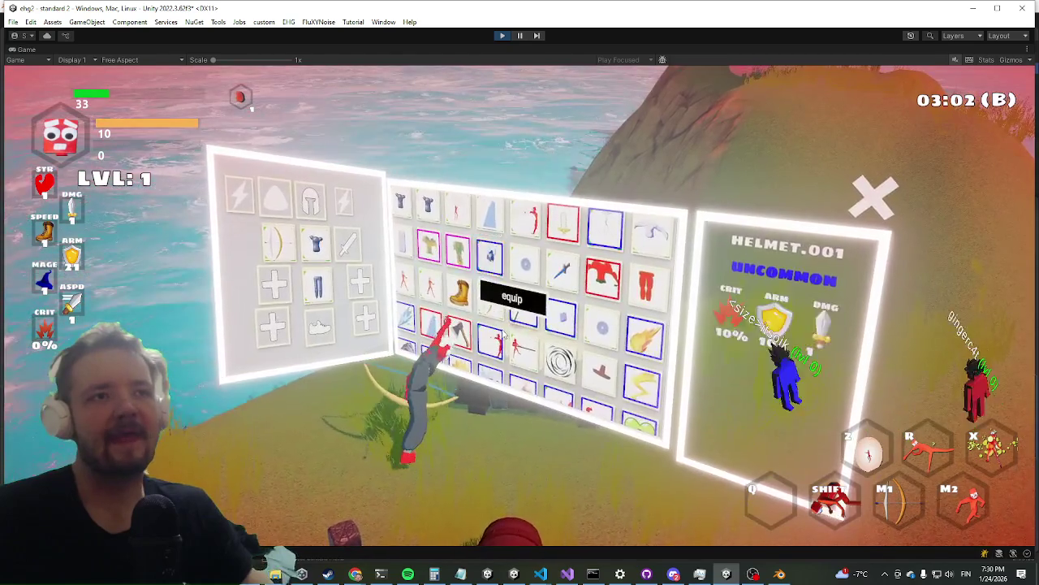
Equip the blue helmet and left-hand axe, then ground-slam at the cliff and trigger the burst
click(487, 248)
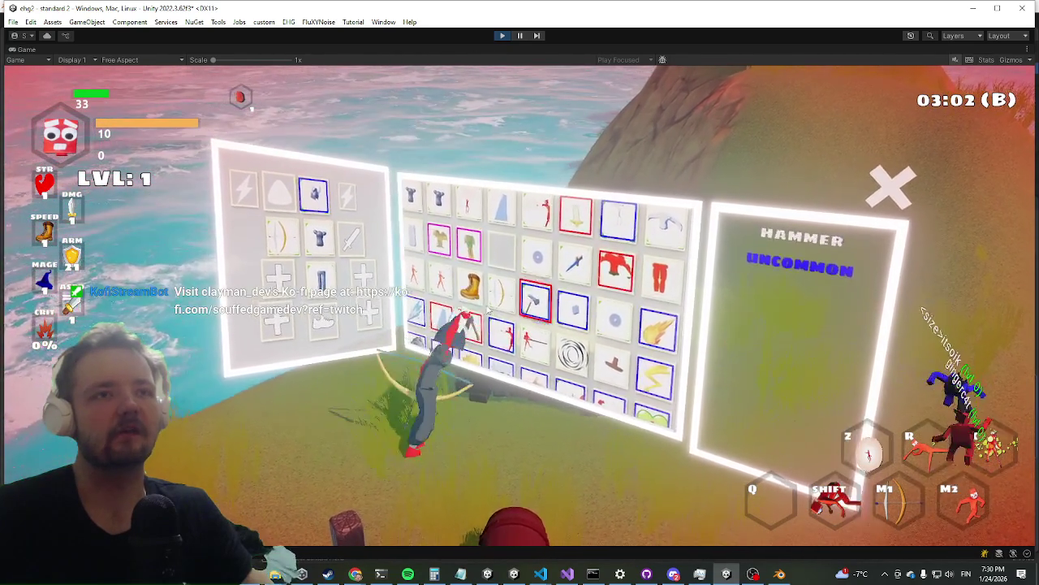
click(459, 333)
click(476, 364)
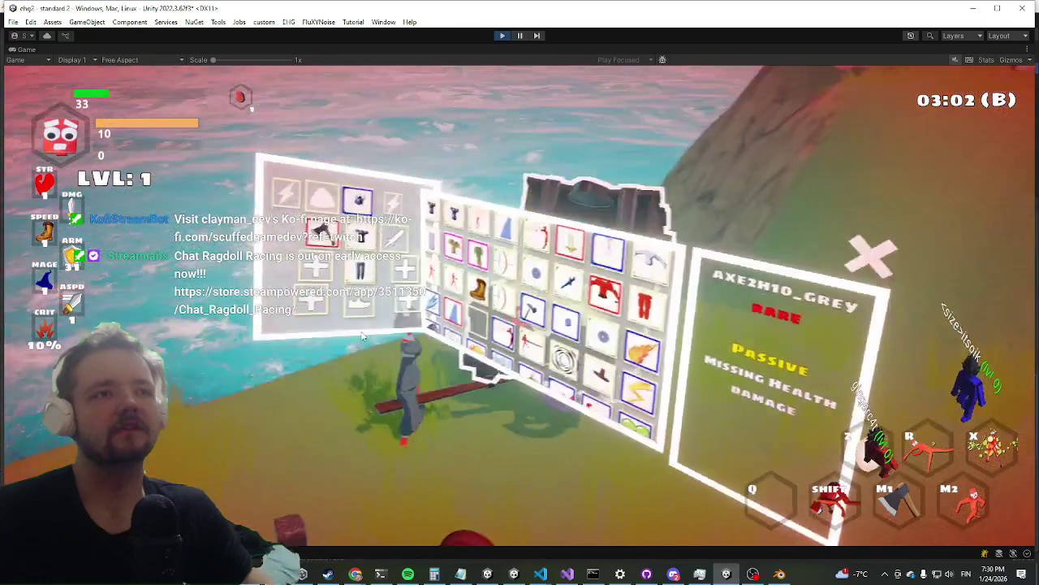
key(w)
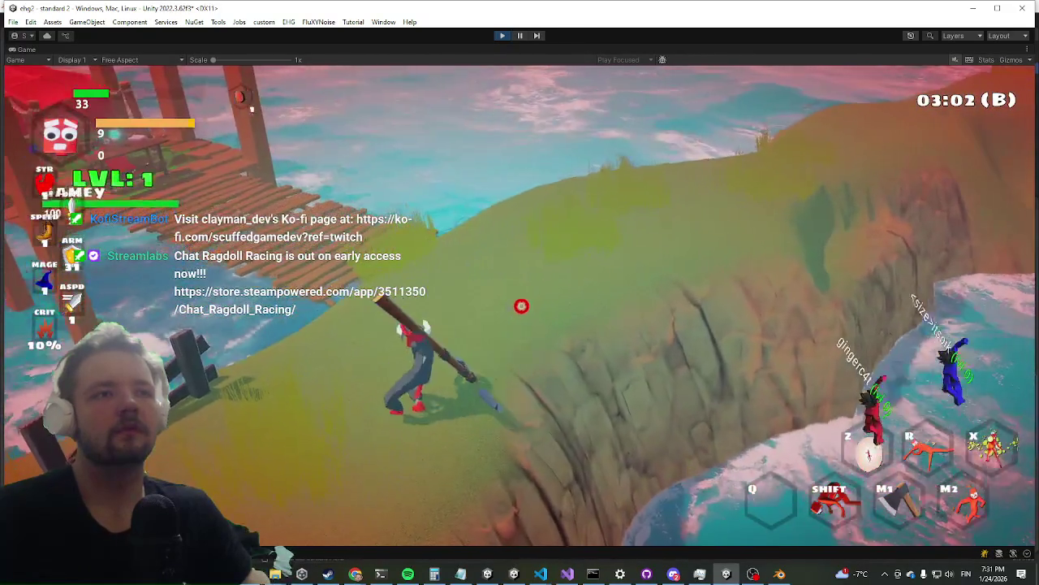
click(518, 304)
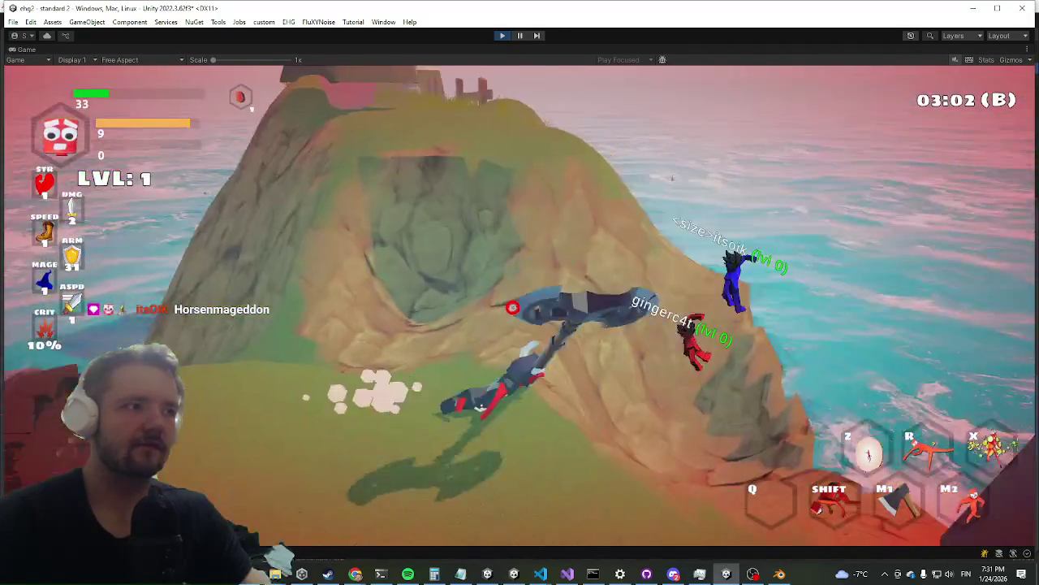
key(shift)
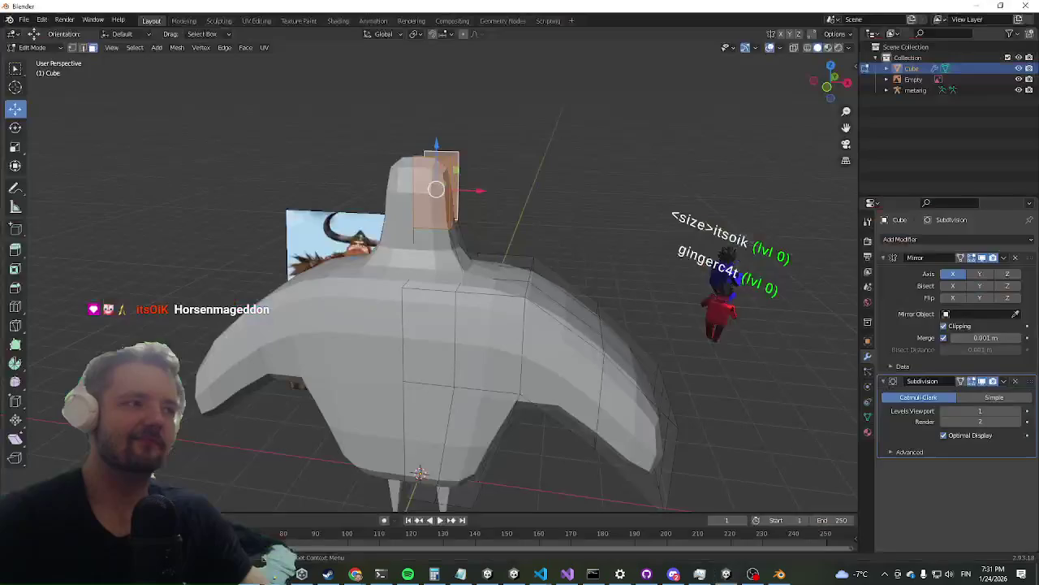
Move the head's top faces upward to round out the head above the neck
middle_drag(472, 292, 467, 300)
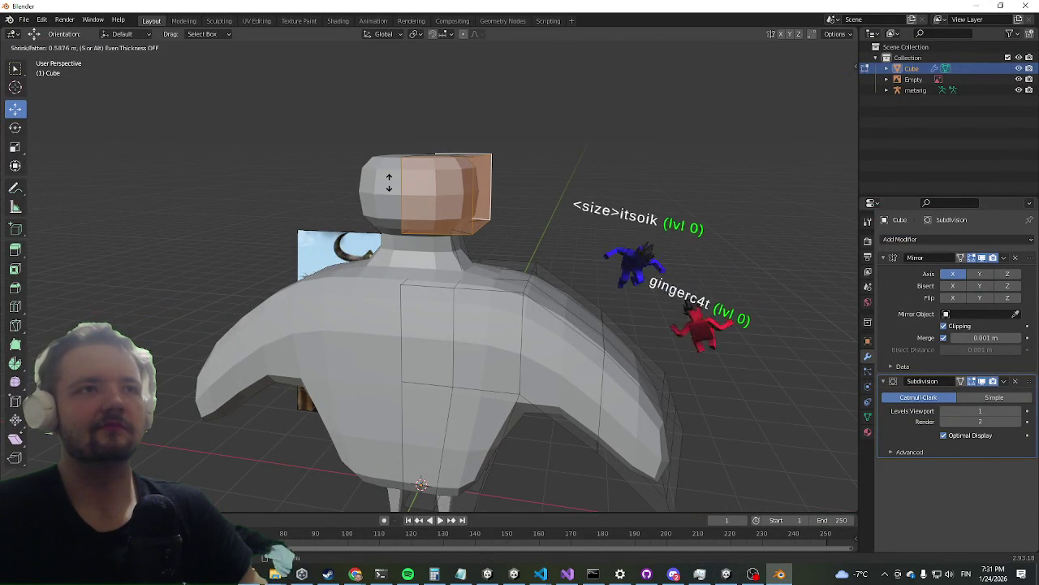
middle_drag(483, 218, 453, 184)
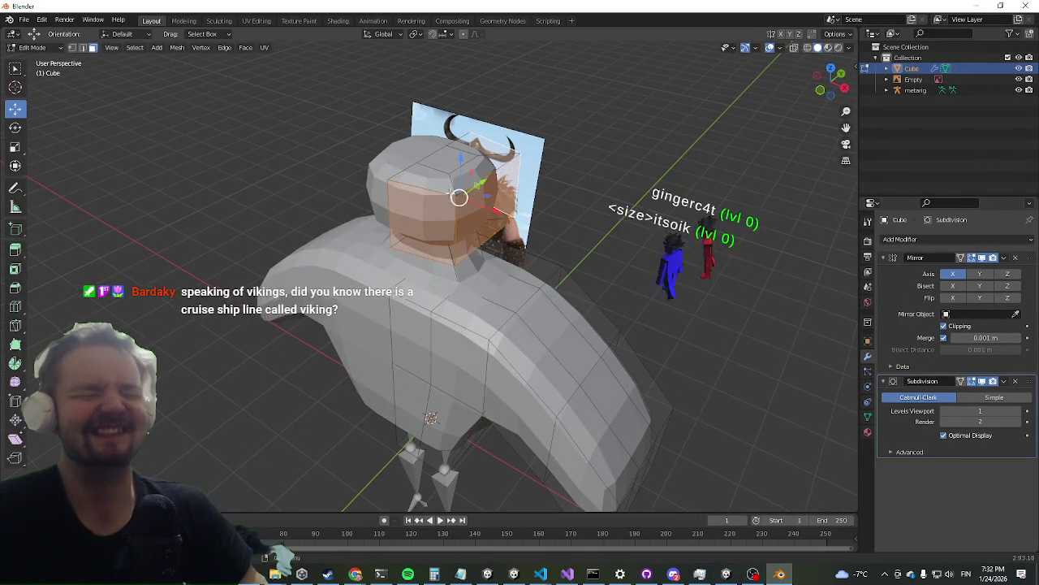
middle_drag(277, 254, 288, 190)
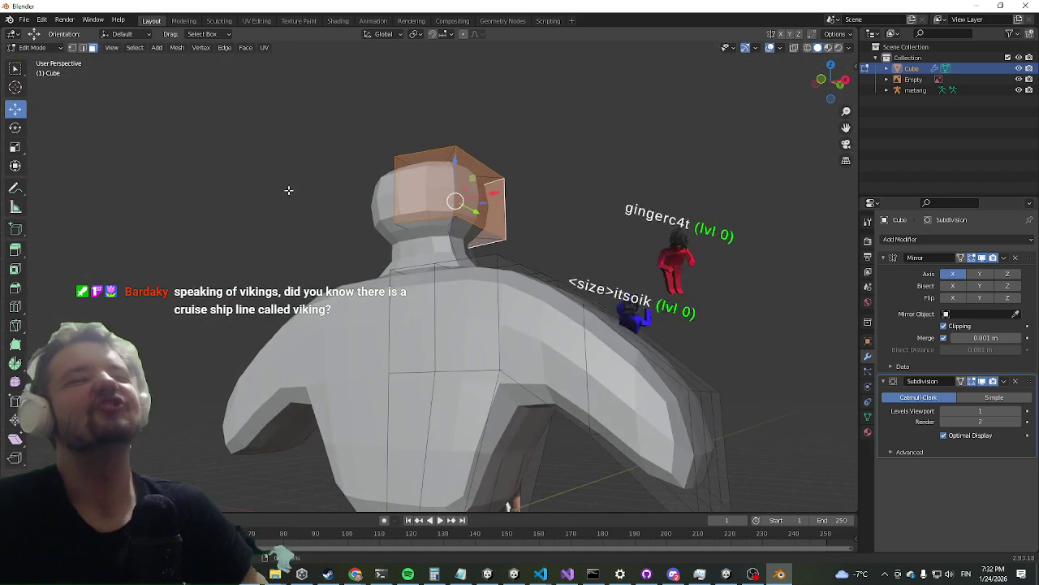
middle_drag(335, 133, 336, 221)
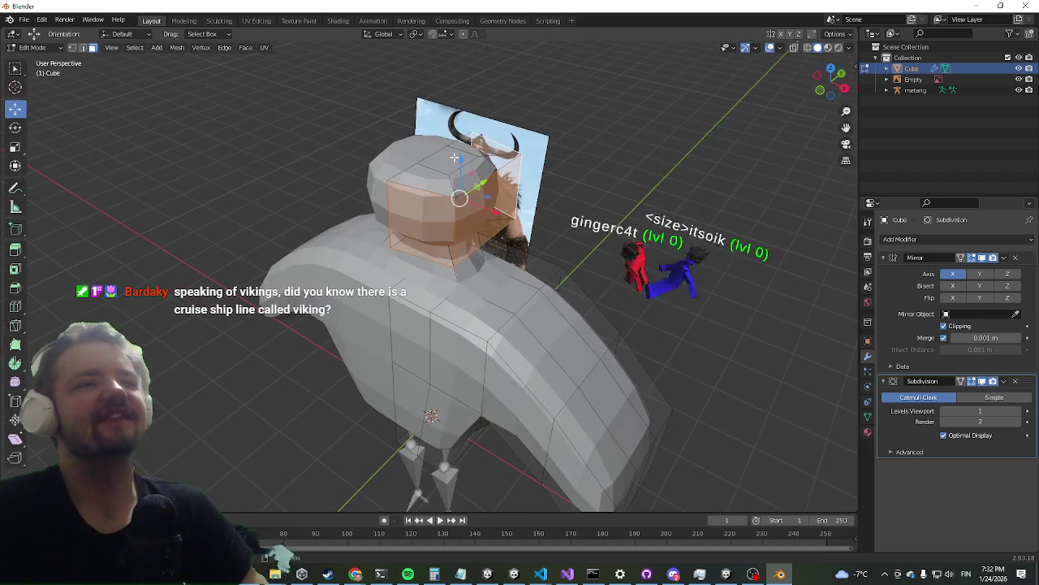
key(g)
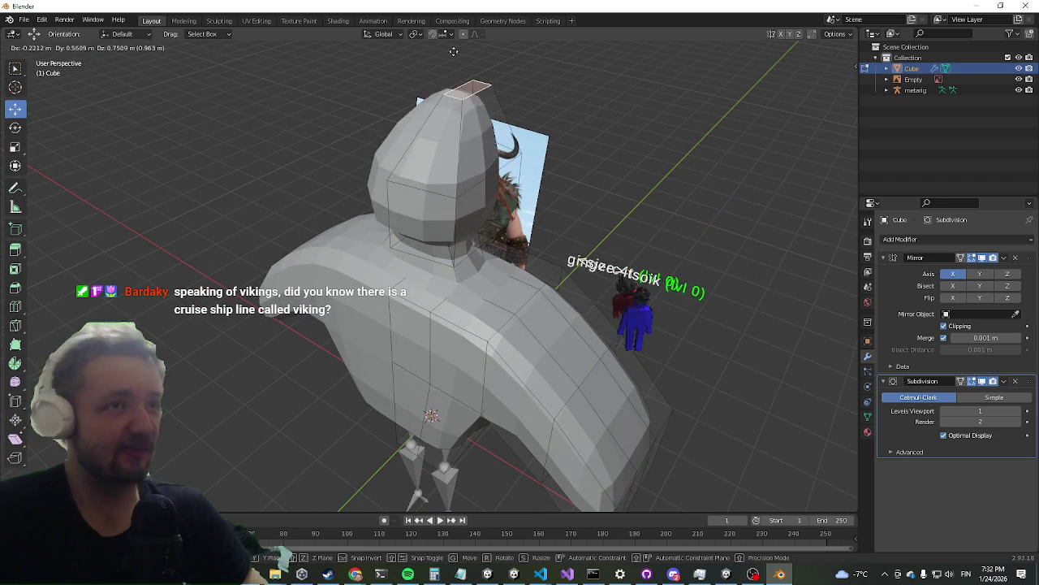
click(444, 65)
mouse_move(444, 65)
middle_down()
mouse_move(350, 187)
mouse_move(263, 558)
middle_up()
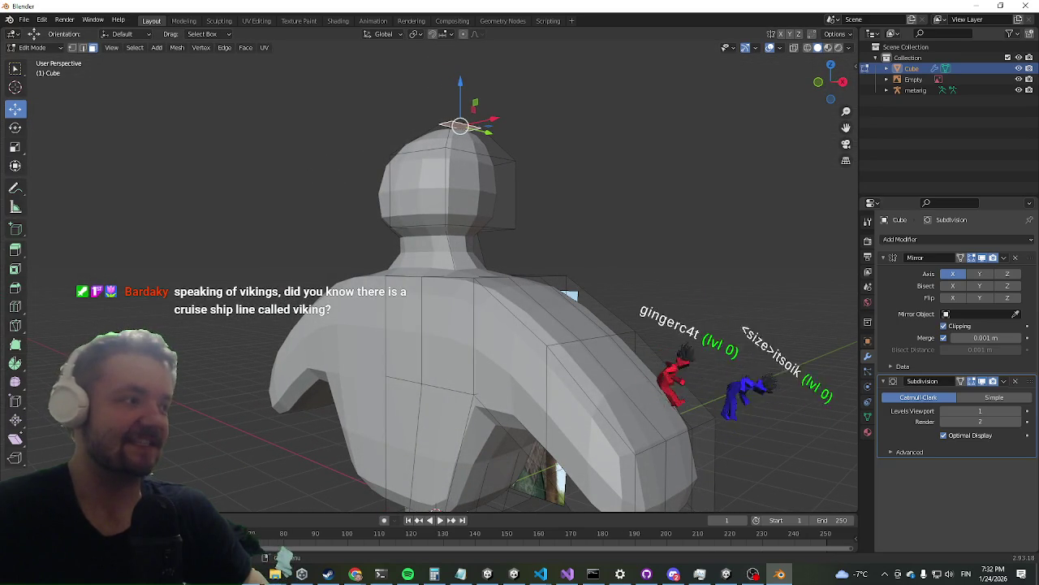
key(alt+Tab)
key(alt+Tab)
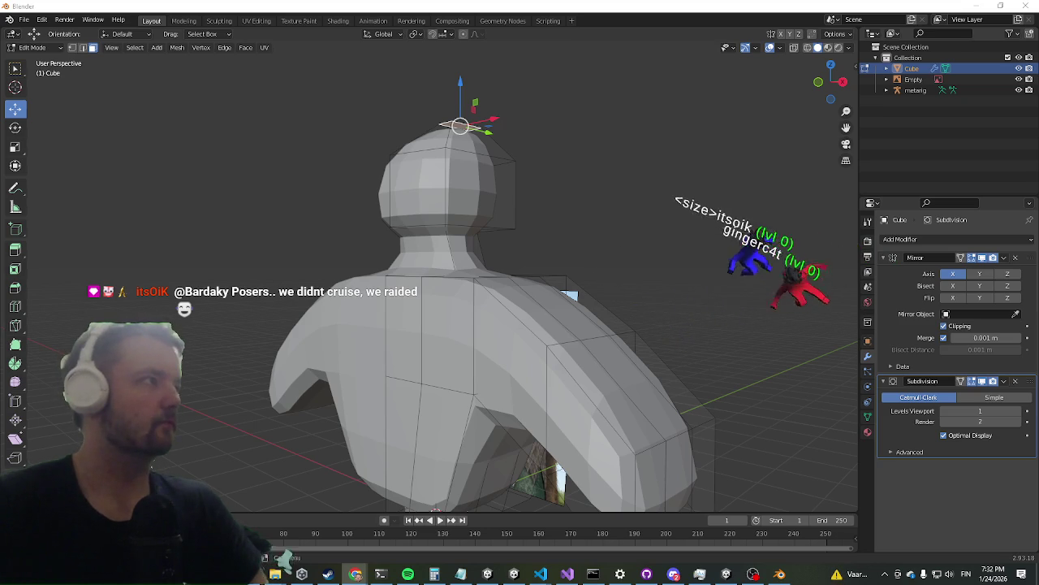
key(alt+Tab)
Highlight the opening sentence of the Viking Line Wikipedia article
scroll(254, 303, down, 1)
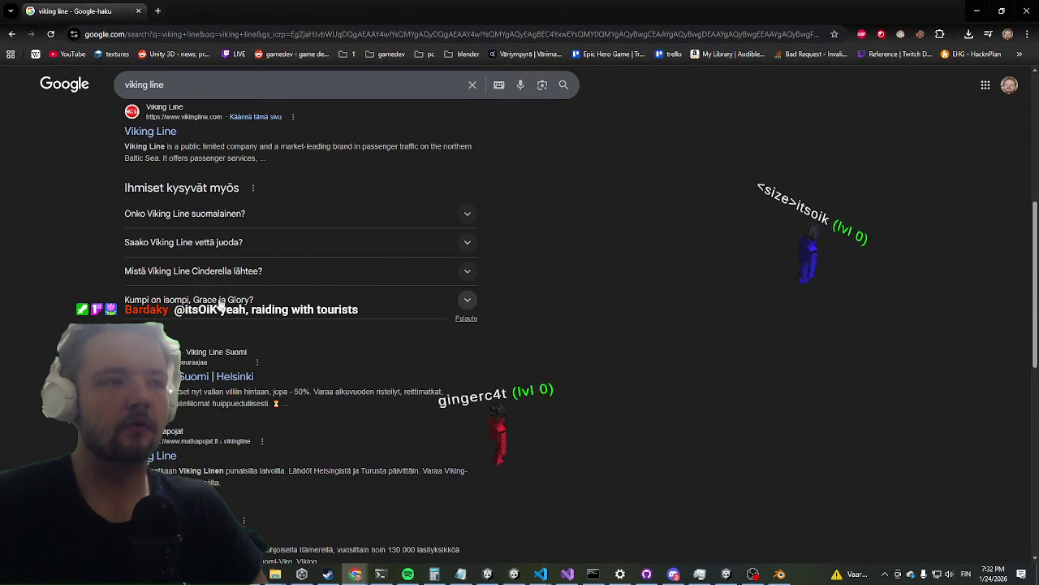
scroll(221, 305, down, 1)
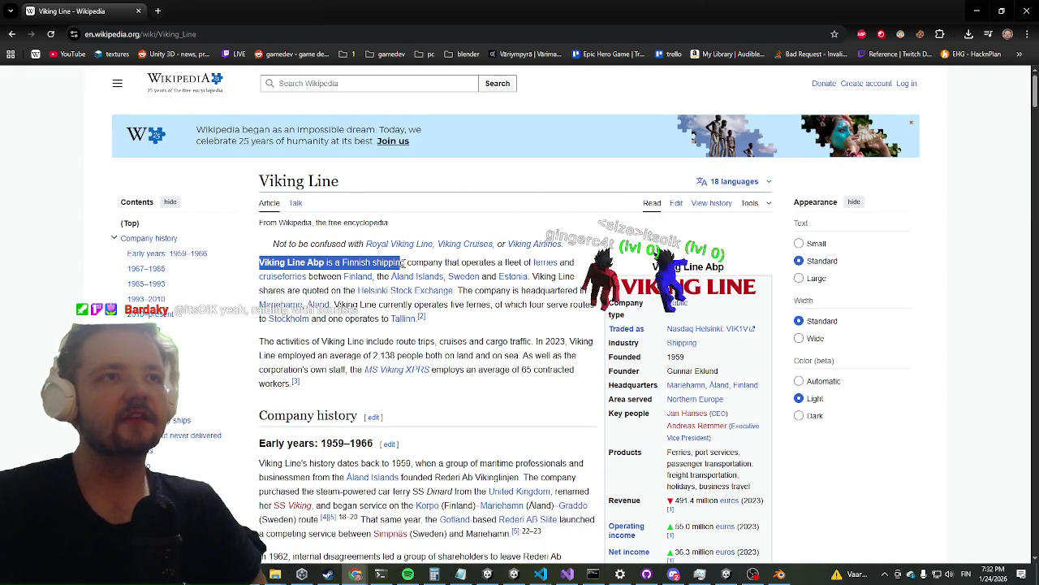
drag(403, 263, 546, 232)
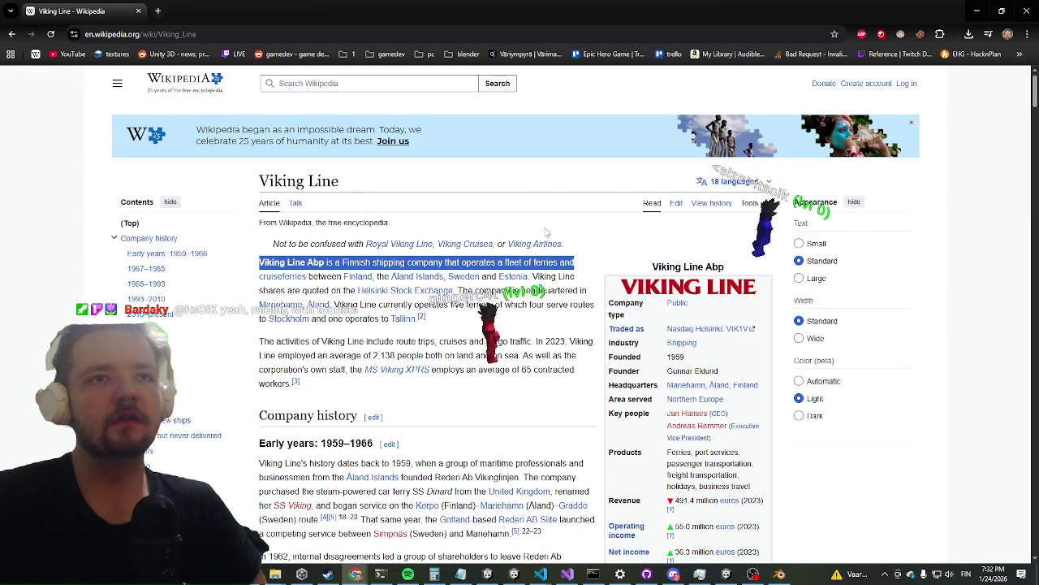
Scroll through the rest of the article, then minimise Chrome
scroll(547, 232, down, 5)
scroll(479, 277, up, 4)
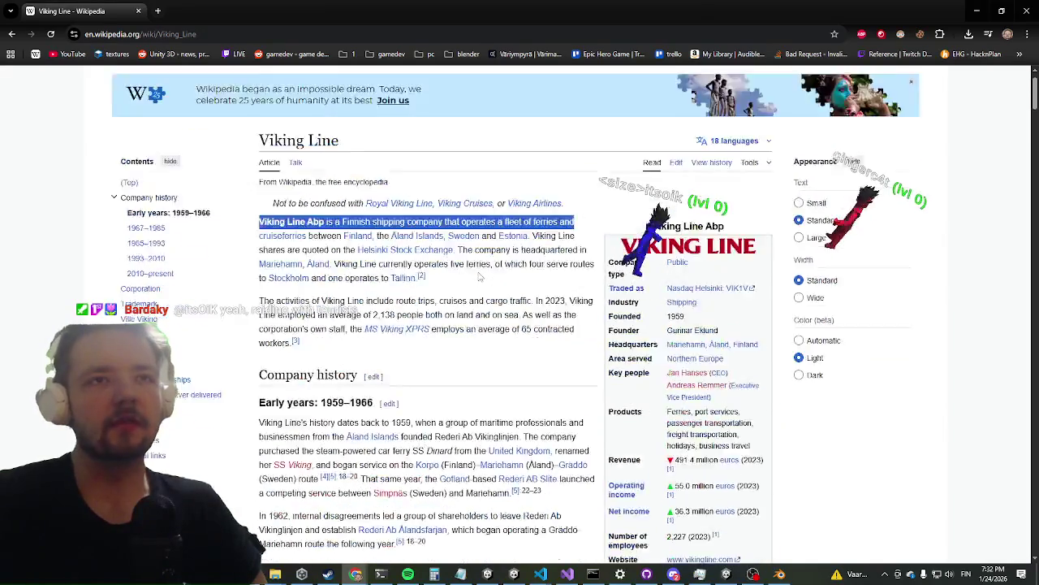
scroll(479, 277, up, 1)
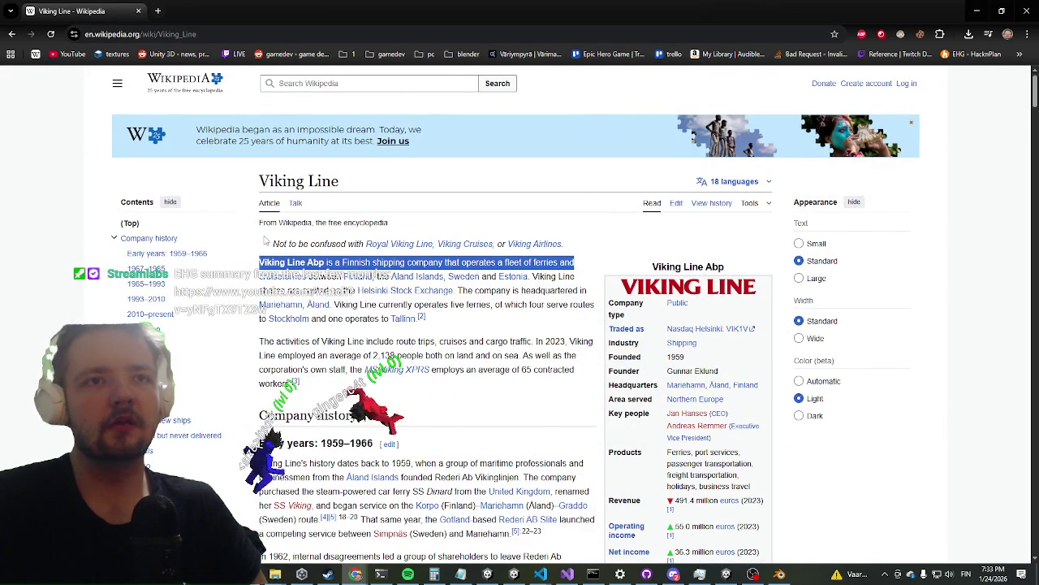
scroll(590, 247, down, 1)
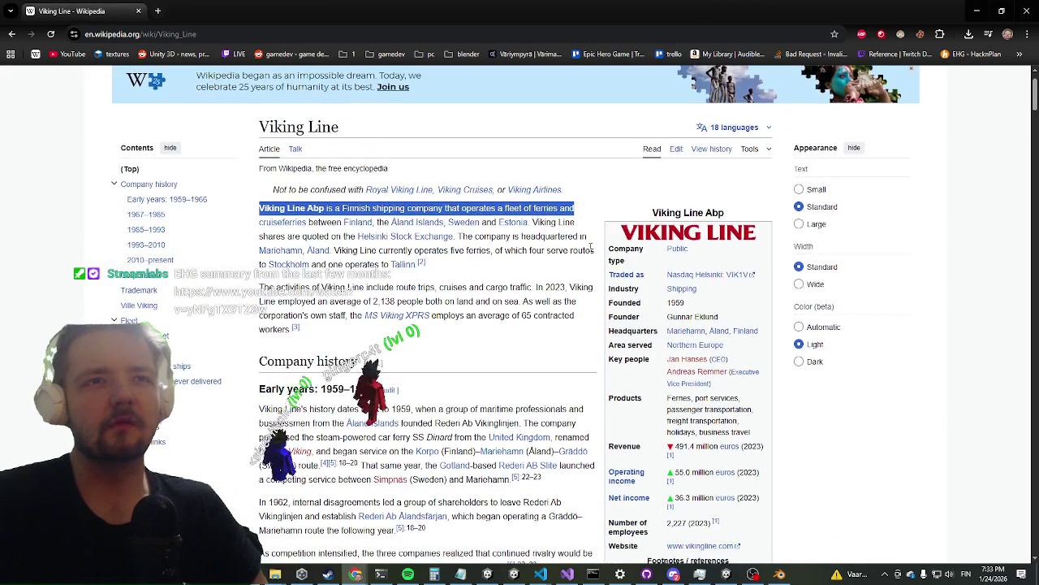
scroll(553, 268, down, 1)
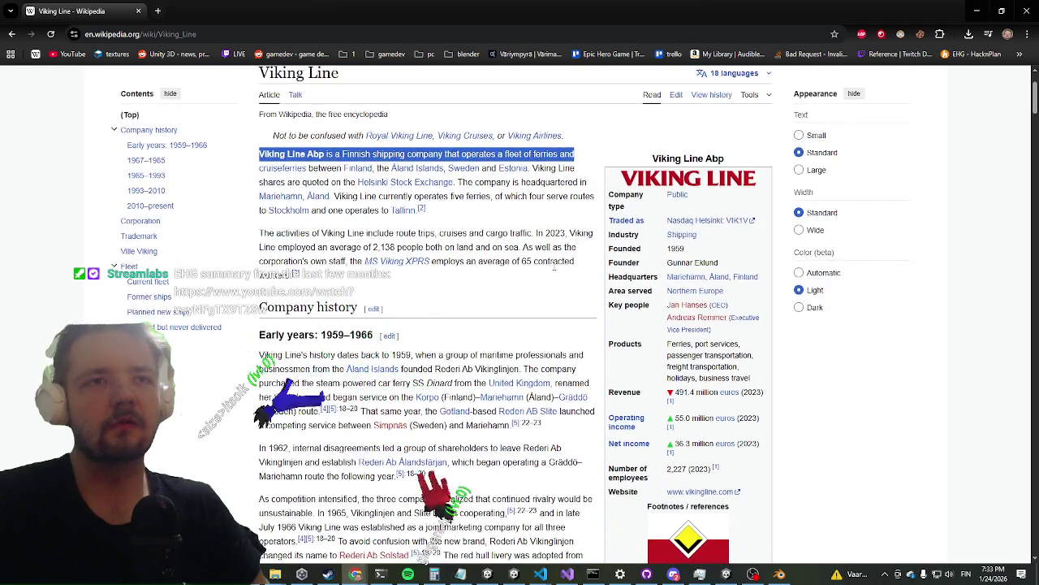
scroll(554, 268, down, 3)
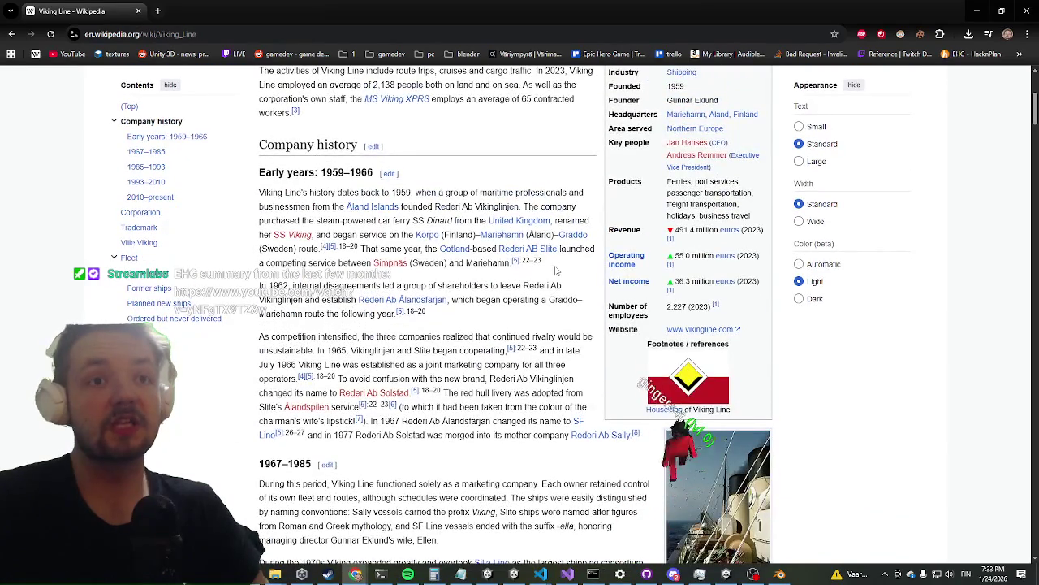
scroll(428, 160, up, 3)
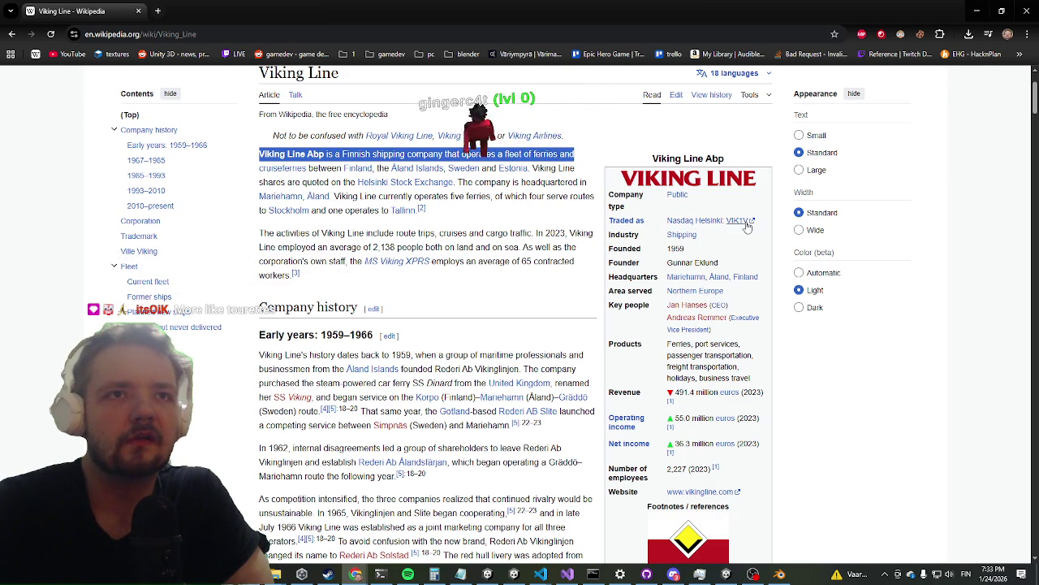
scroll(719, 220, down, 2)
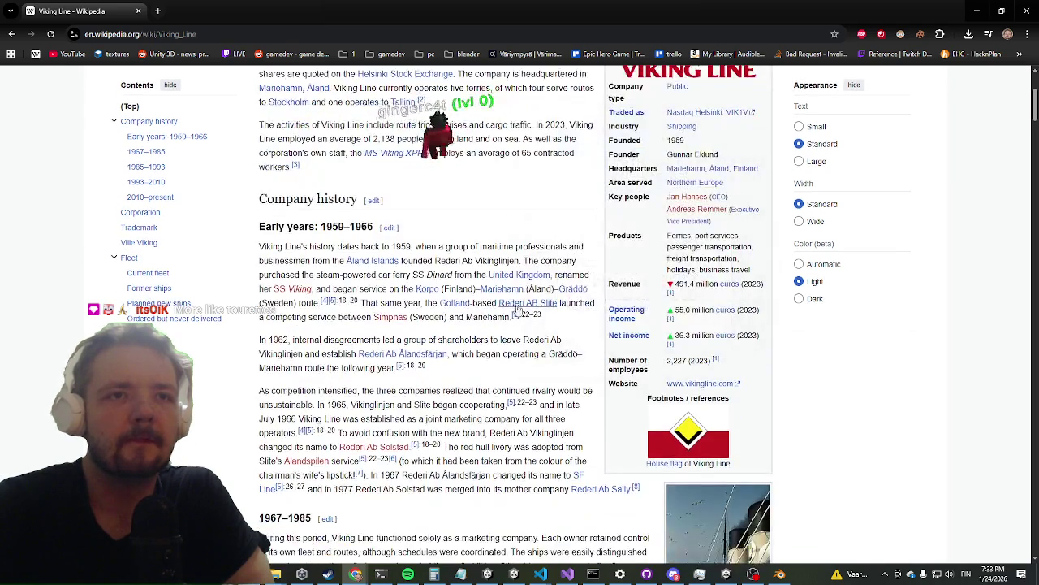
scroll(497, 315, up, 2)
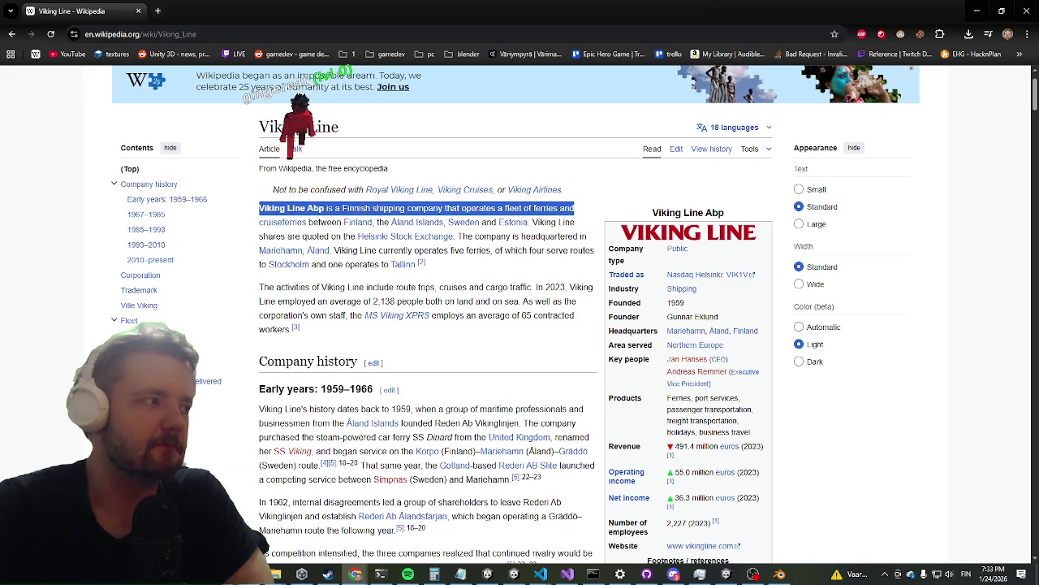
click(978, 9)
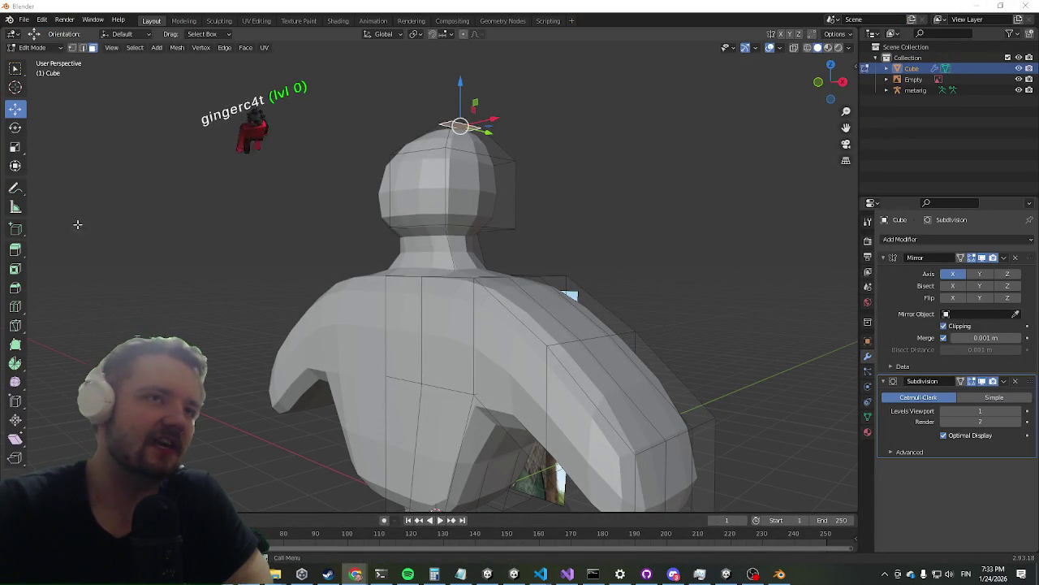
Orbit and zoom out to view the whole Viking model from below
middle_drag(145, 236, 170, 235)
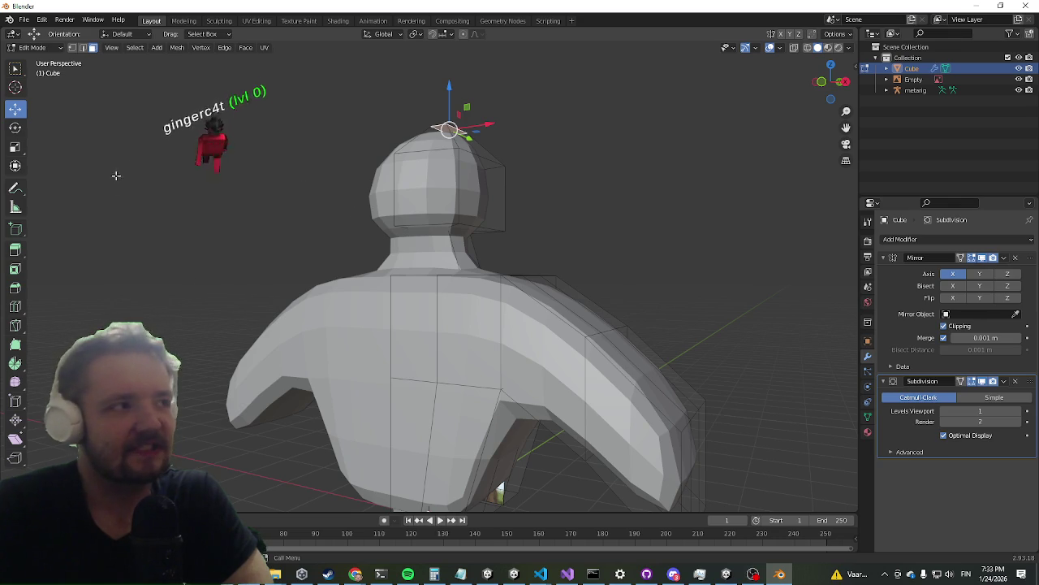
middle_drag(374, 245, 357, 341)
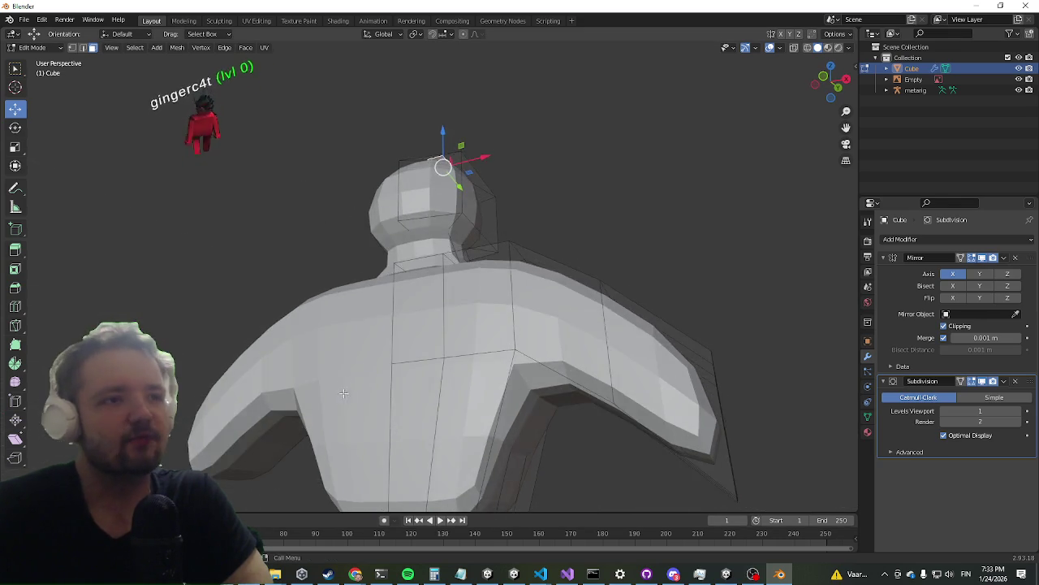
scroll(346, 461, down, 4)
scroll(346, 461, up, 1)
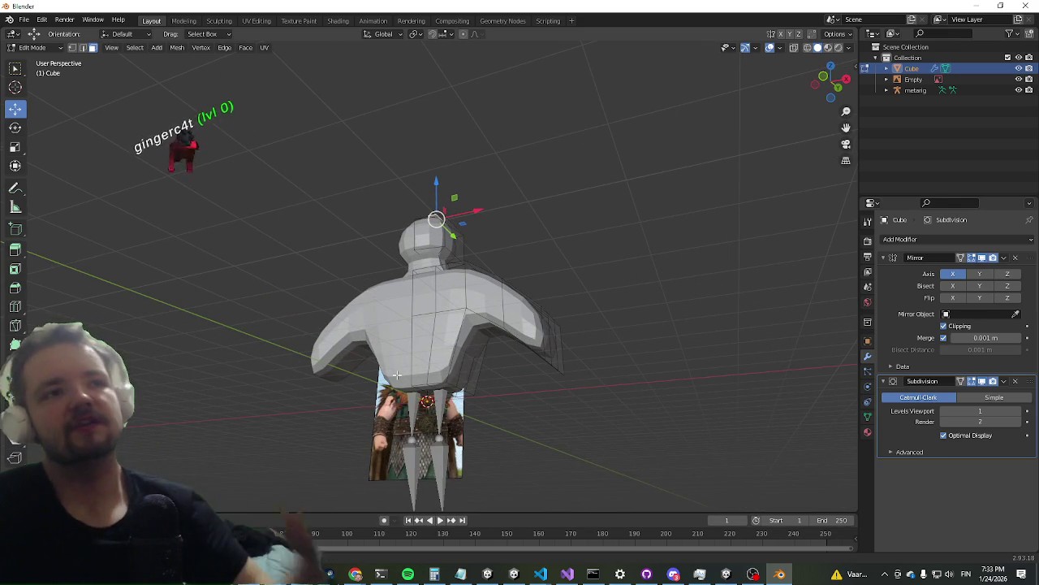
scroll(288, 385, up, 5)
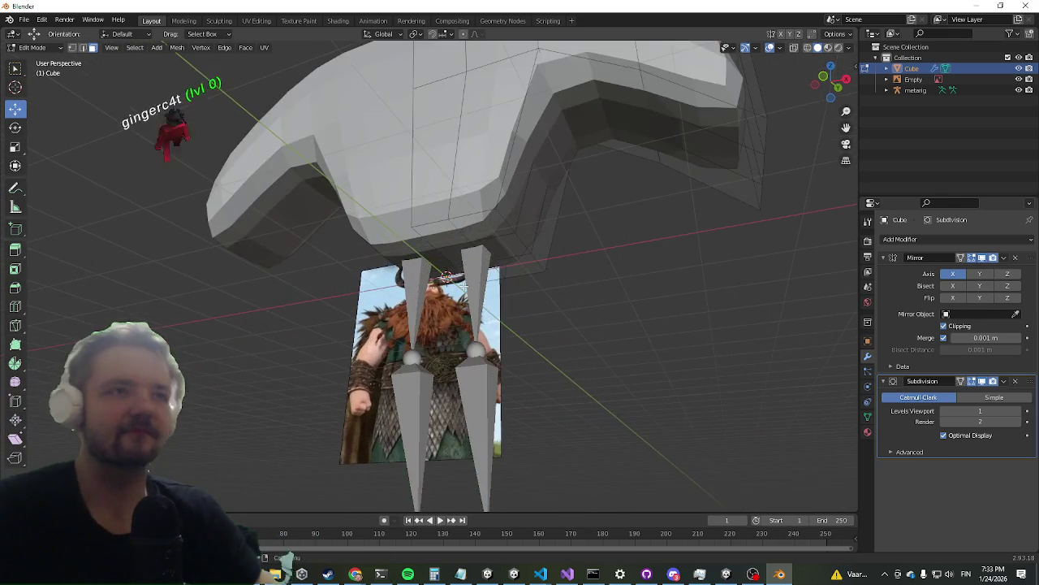
mouse_move(485, 267)
middle_down()
mouse_move(513, 281)
mouse_move(514, 232)
mouse_move(495, 228)
middle_up()
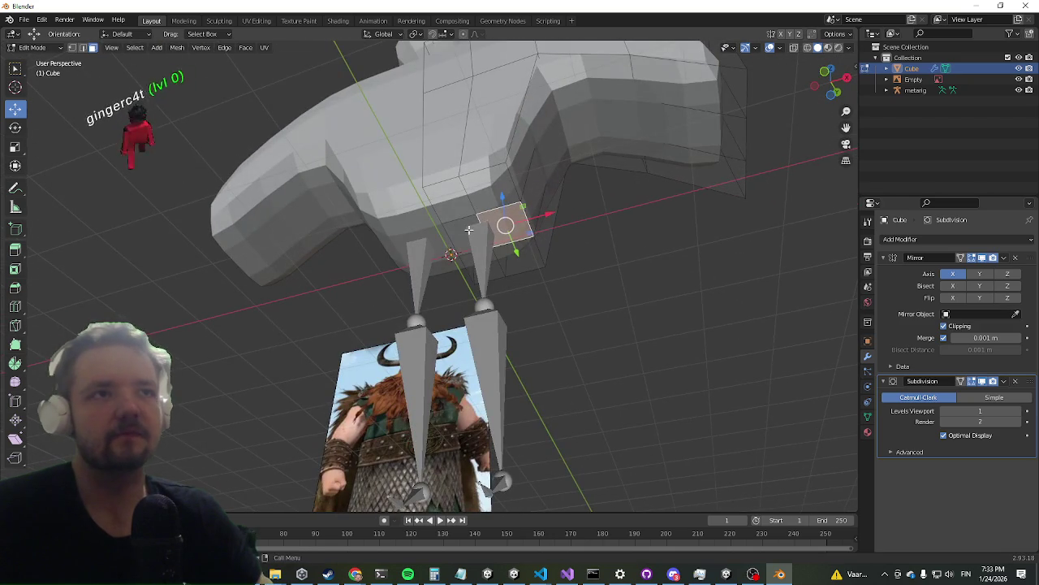
Extrude the leg's underside face downward and rotate it to a new tilt
key(e)
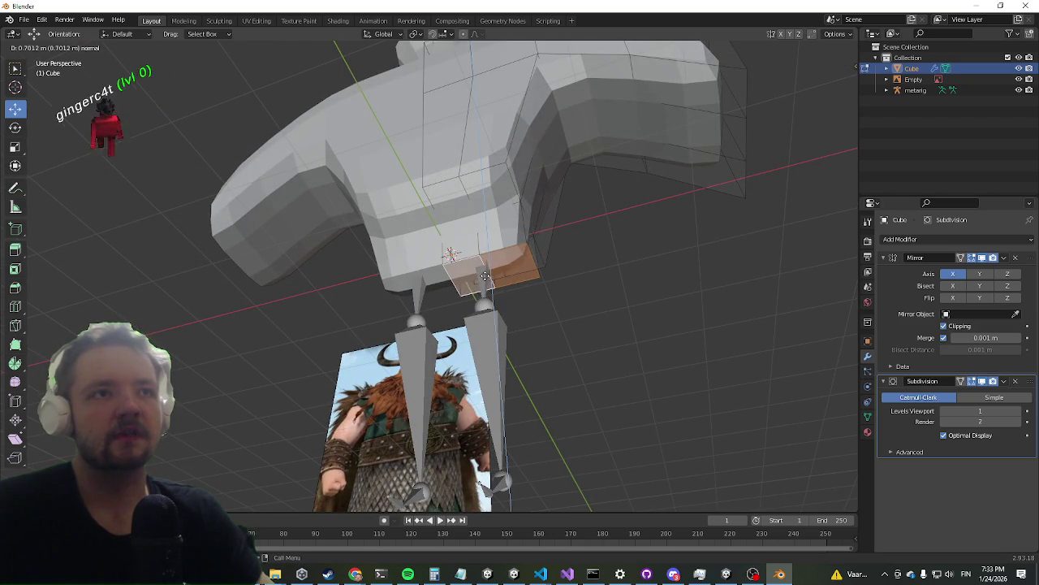
click(495, 262)
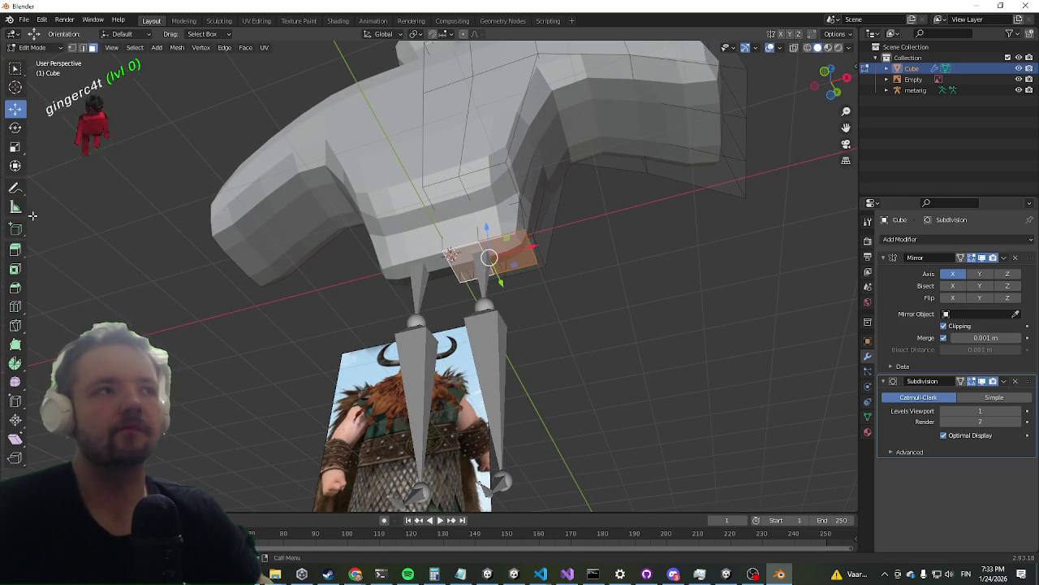
drag(516, 279, 805, 273)
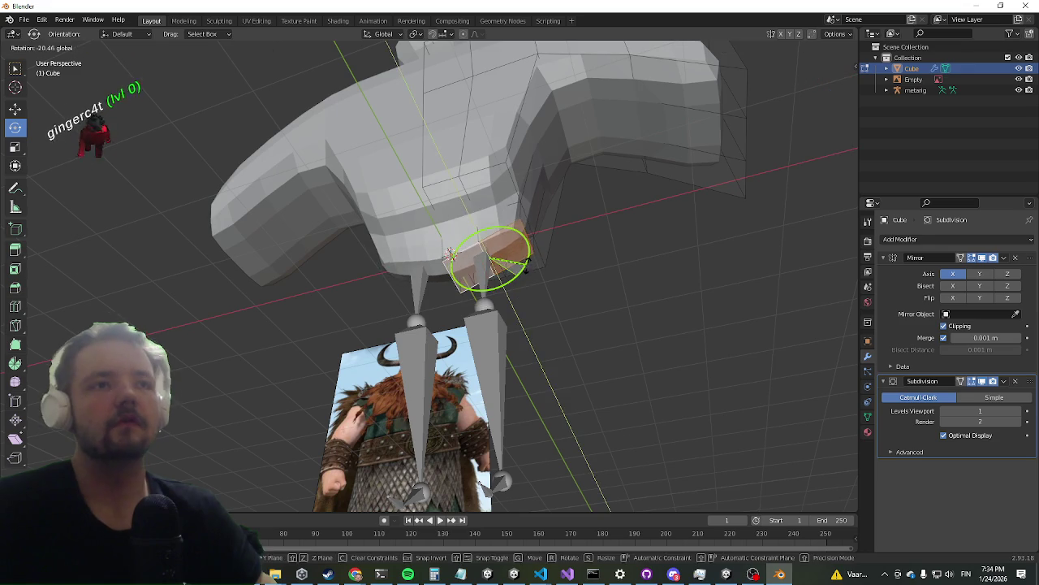
key(ctrl+z)
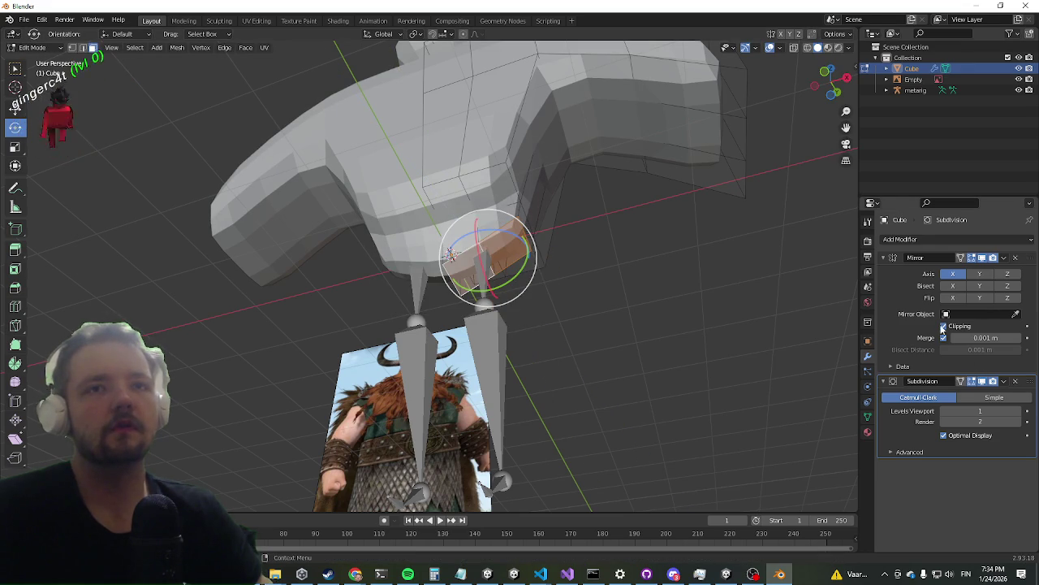
key(r)
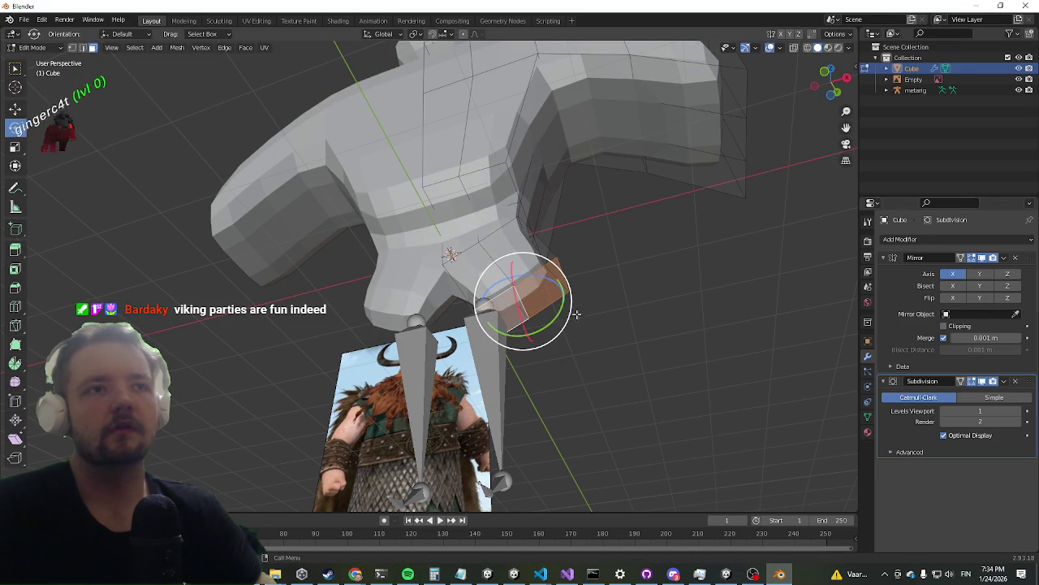
click(556, 334)
mouse_move(556, 334)
middle_down()
mouse_move(617, 360)
mouse_move(590, 387)
middle_up()
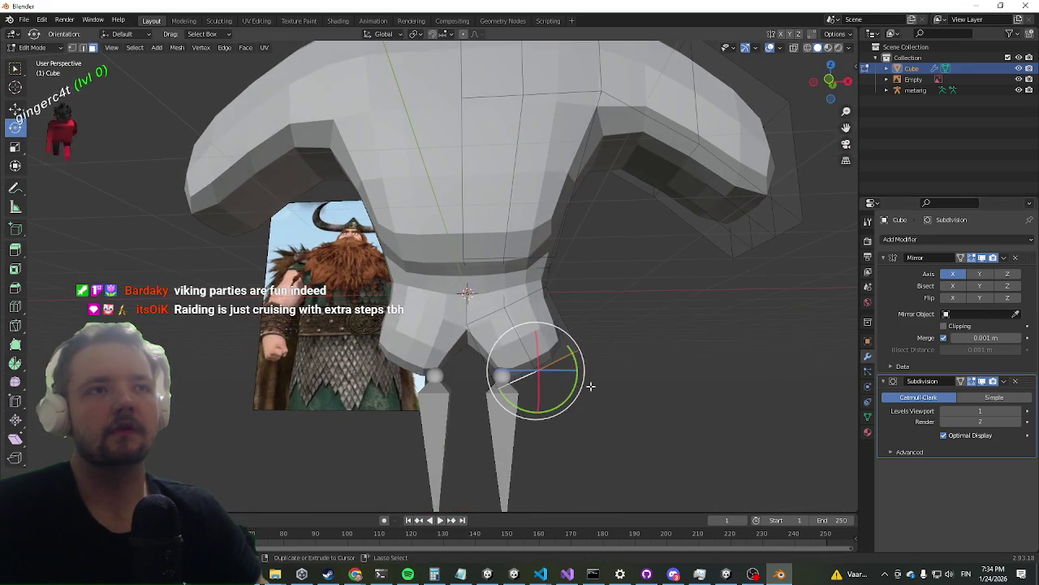
mouse_move(589, 471)
middle_down()
mouse_move(568, 288)
mouse_move(538, 176)
middle_up()
Extrude the leg face further down along its normal
key(e)
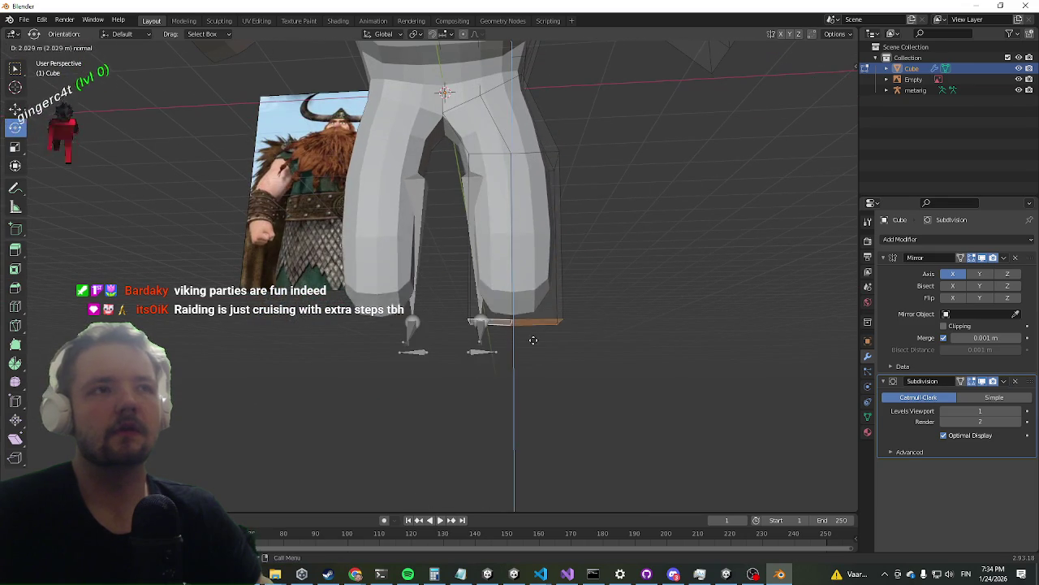
click(536, 397)
mouse_move(668, 346)
middle_down()
mouse_move(592, 369)
mouse_move(518, 374)
mouse_move(473, 344)
mouse_move(506, 379)
middle_up()
scroll(474, 344, up, 2)
Extrude the foot faces forward into pointed toe claws
key(e)
click(455, 360)
key(e)
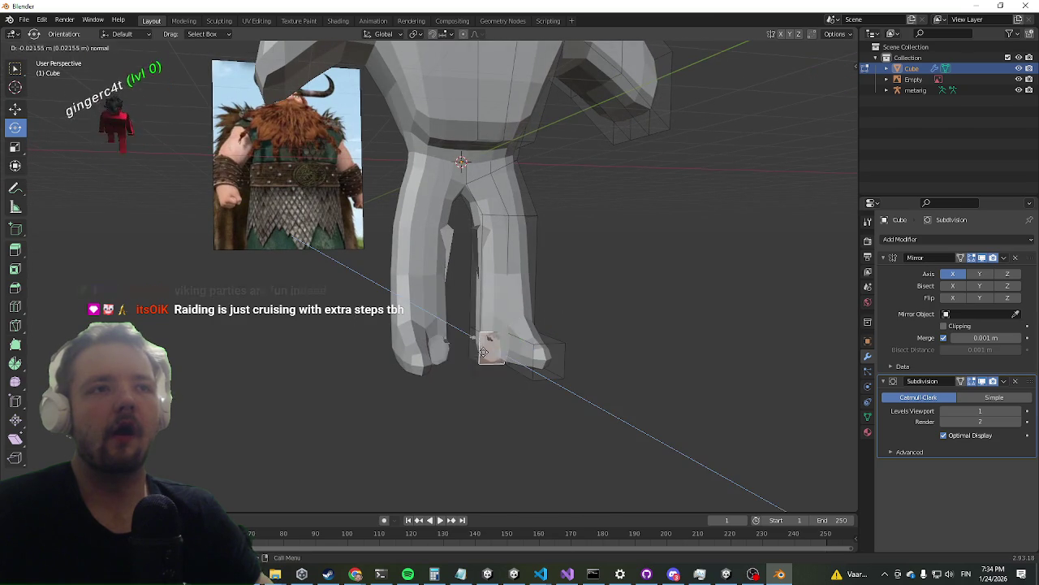
click(496, 401)
mouse_move(496, 401)
middle_down()
mouse_move(515, 388)
mouse_move(482, 385)
mouse_move(508, 450)
mouse_move(457, 356)
mouse_move(520, 406)
middle_up()
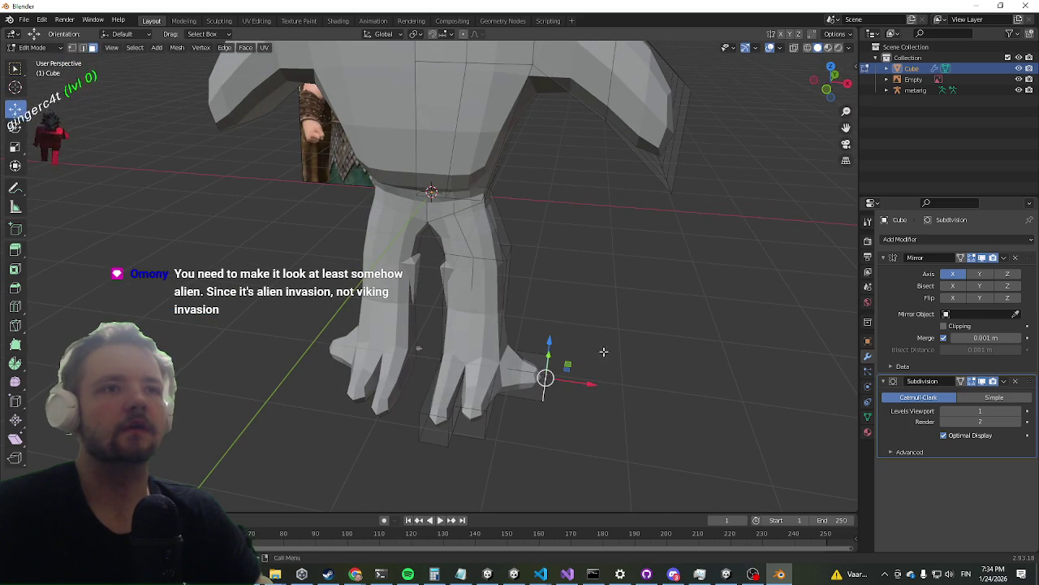
Move the heel face and rotate it about -89° around Z to start a rear claw
middle_drag(604, 352, 574, 332)
key(g)
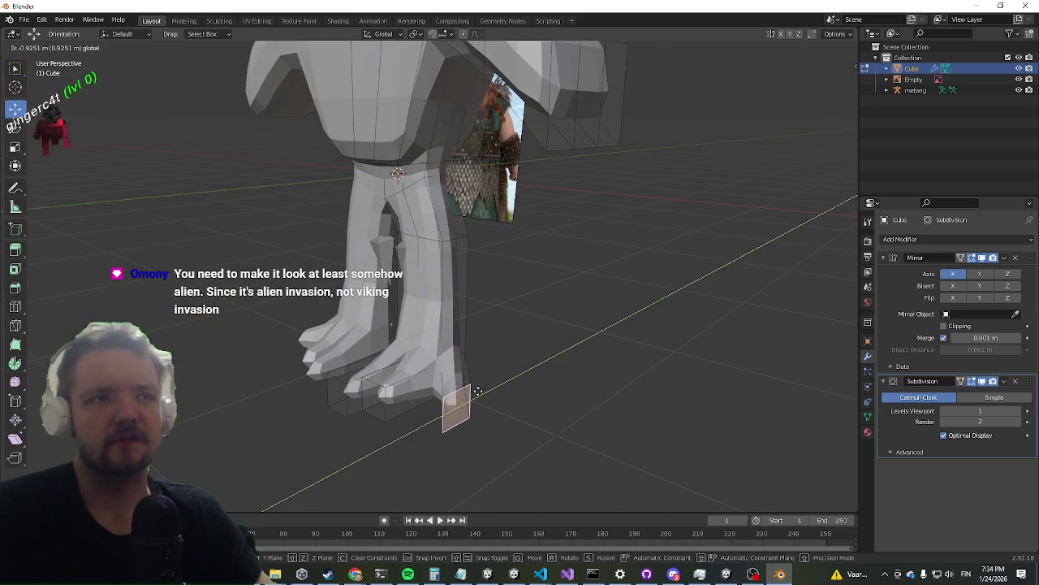
click(468, 395)
middle_drag(468, 396, 487, 382)
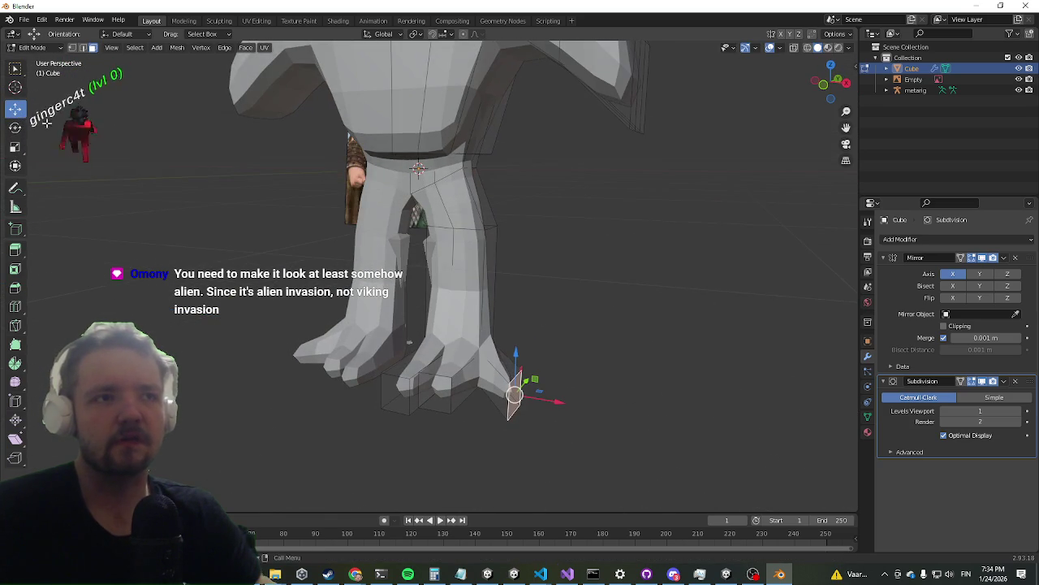
click(20, 128)
mouse_move(535, 406)
mouse_down()
mouse_move(501, 409)
mouse_move(564, 419)
mouse_up()
middle_drag(564, 420, 8, 185)
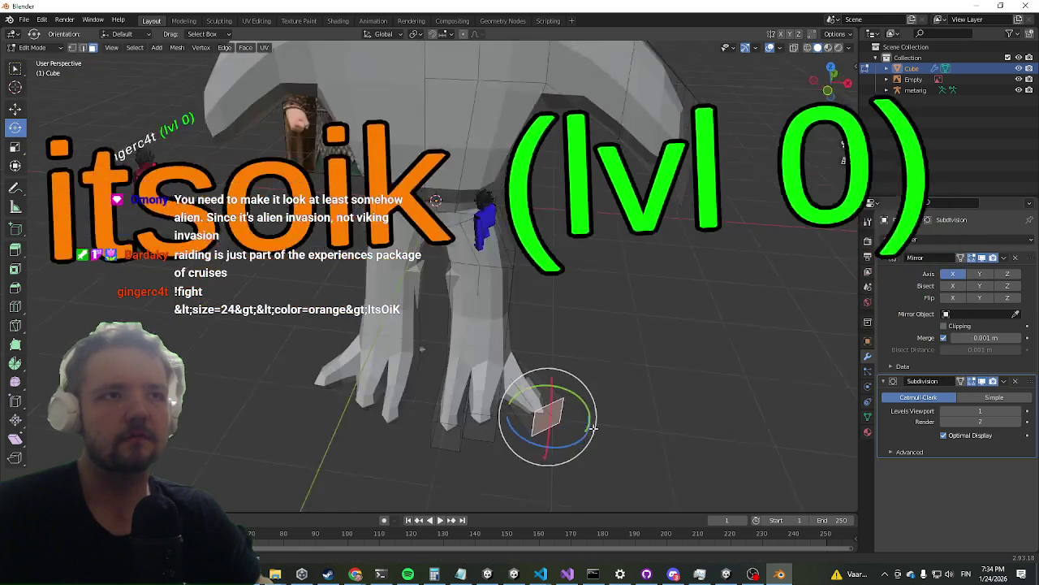
click(14, 108)
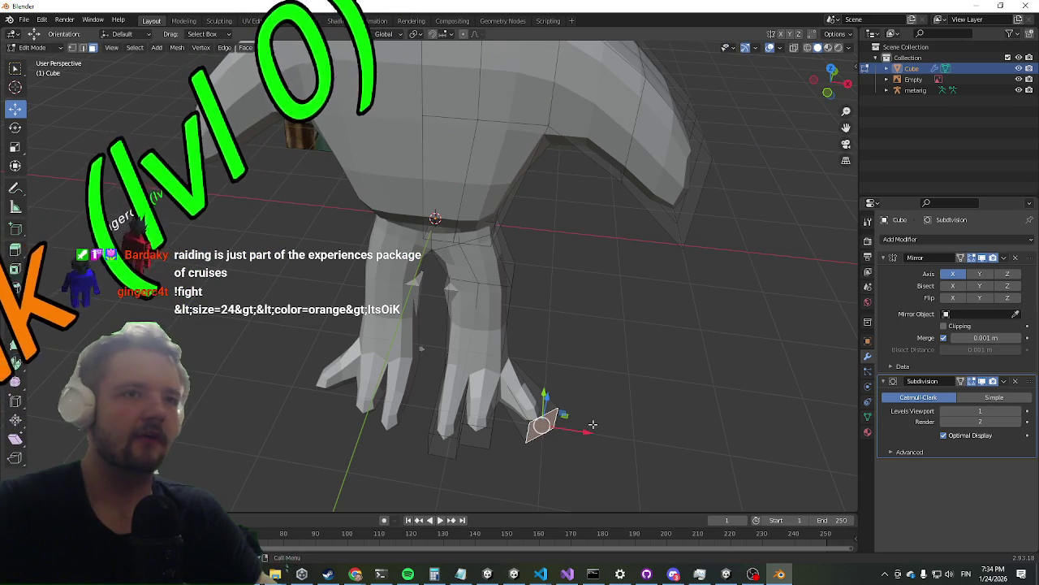
Orbit and zoom around the model to inspect the finished feet
mouse_move(588, 433)
middle_down()
mouse_move(517, 338)
mouse_move(485, 352)
middle_up()
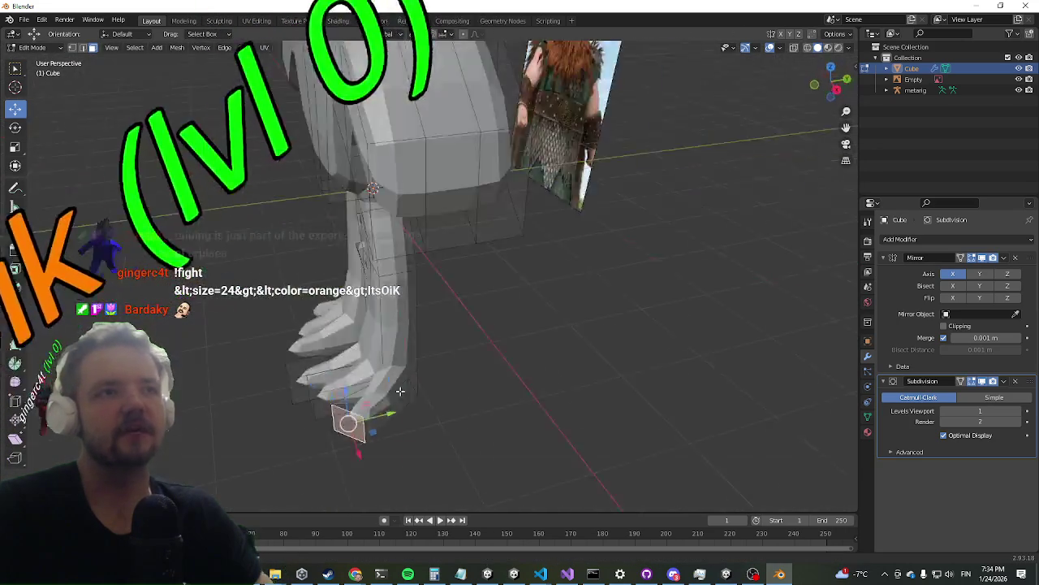
scroll(485, 353, down, 5)
mouse_move(358, 195)
middle_down()
mouse_move(374, 381)
mouse_move(416, 257)
mouse_move(443, 265)
mouse_move(431, 254)
middle_up()
scroll(374, 381, up, 3)
scroll(443, 265, up, 2)
scroll(442, 265, down, 4)
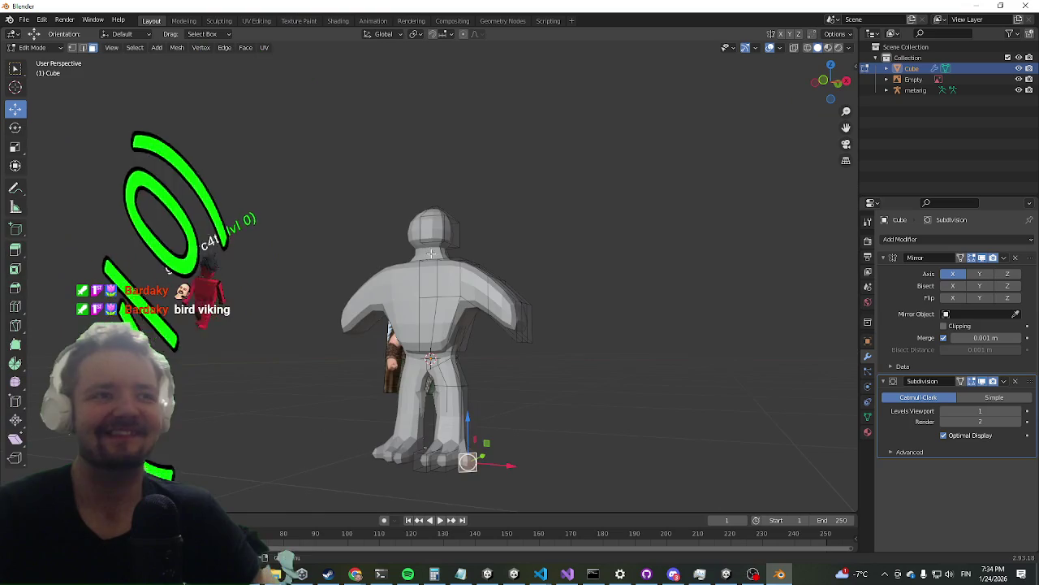
Edge-slide the vertical centre loop over the head slightly
scroll(431, 255, up, 3)
scroll(442, 247, up, 3)
alt+click(459, 243)
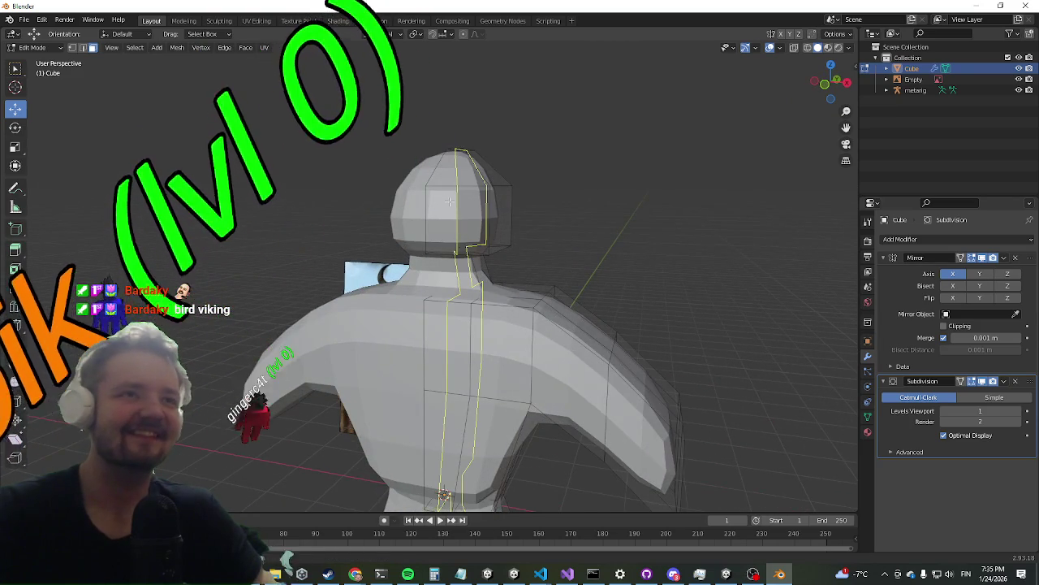
key(g)
key(g)
click(483, 230)
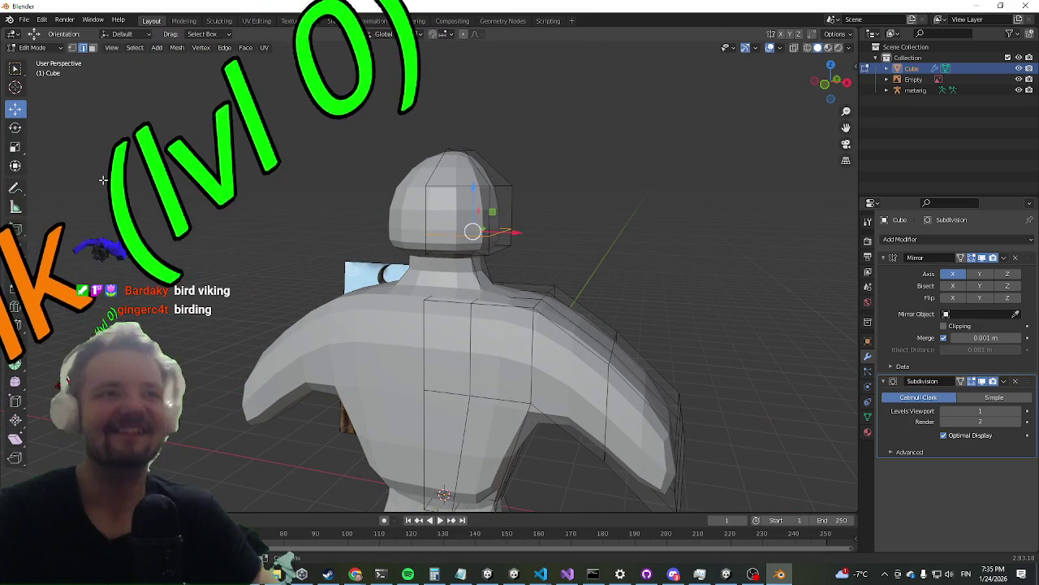
Clear the selection and select the edge loop around the neck
click(450, 150)
middle_drag(451, 150, 425, 213)
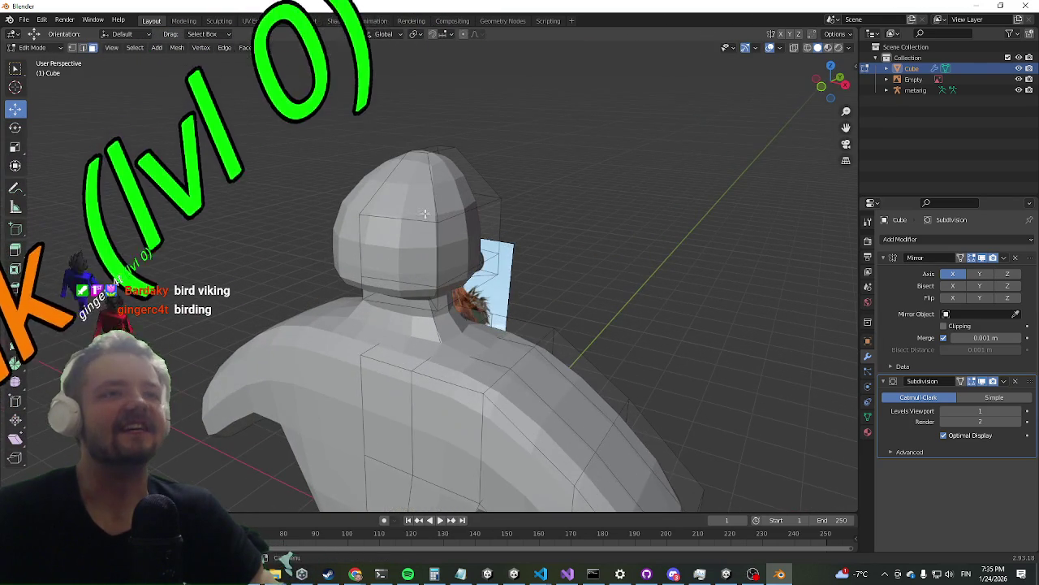
alt+click(393, 295)
mouse_move(393, 295)
middle_down()
mouse_move(244, 281)
mouse_move(428, 212)
middle_up()
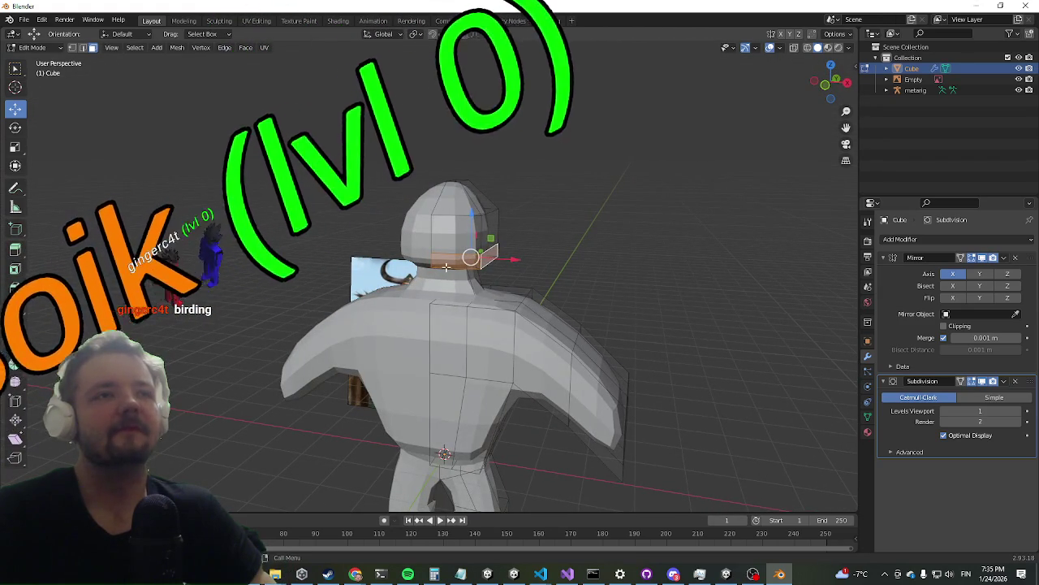
Preview a centre loop cut and orbit to inspect the character's back and legs
key(ctrl+r)
mouse_move(456, 231)
middle_down()
mouse_move(408, 253)
mouse_move(405, 300)
mouse_move(362, 306)
middle_up()
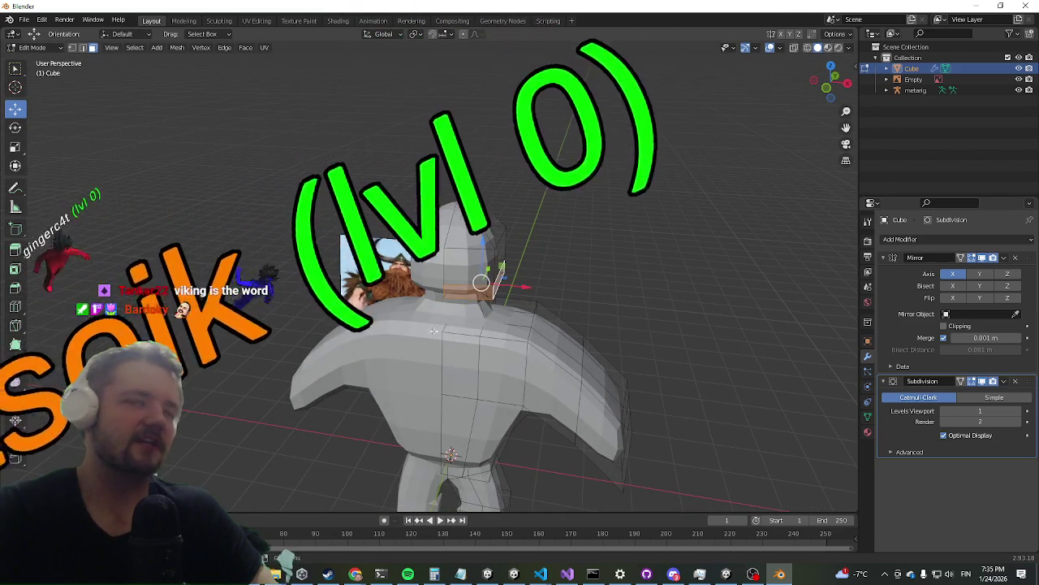
middle_drag(354, 309, 483, 270)
scroll(483, 270, down, 1)
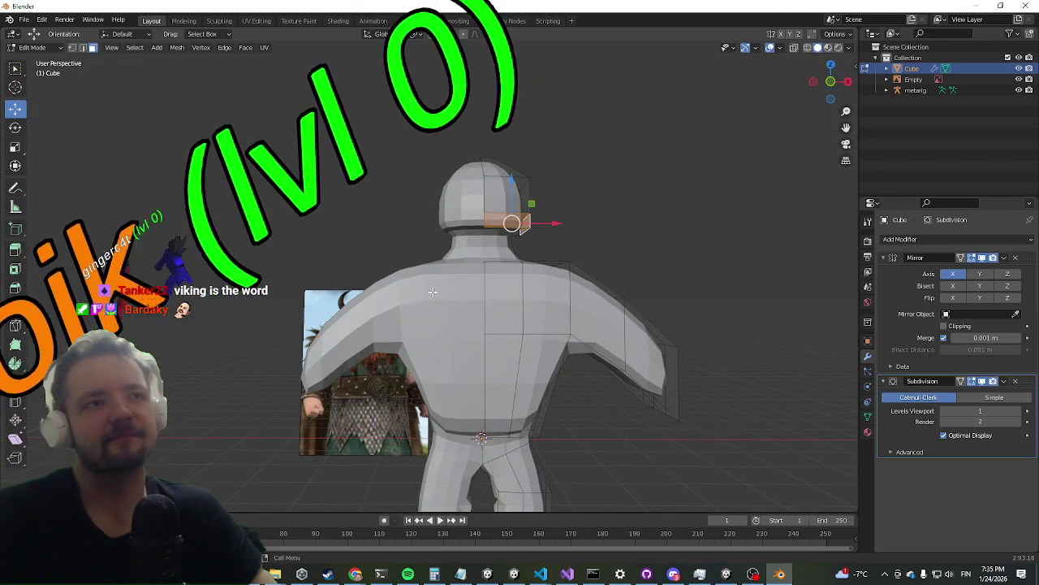
scroll(363, 275, down, 3)
mouse_move(364, 275)
middle_down()
mouse_move(115, 293)
mouse_move(359, 293)
middle_up()
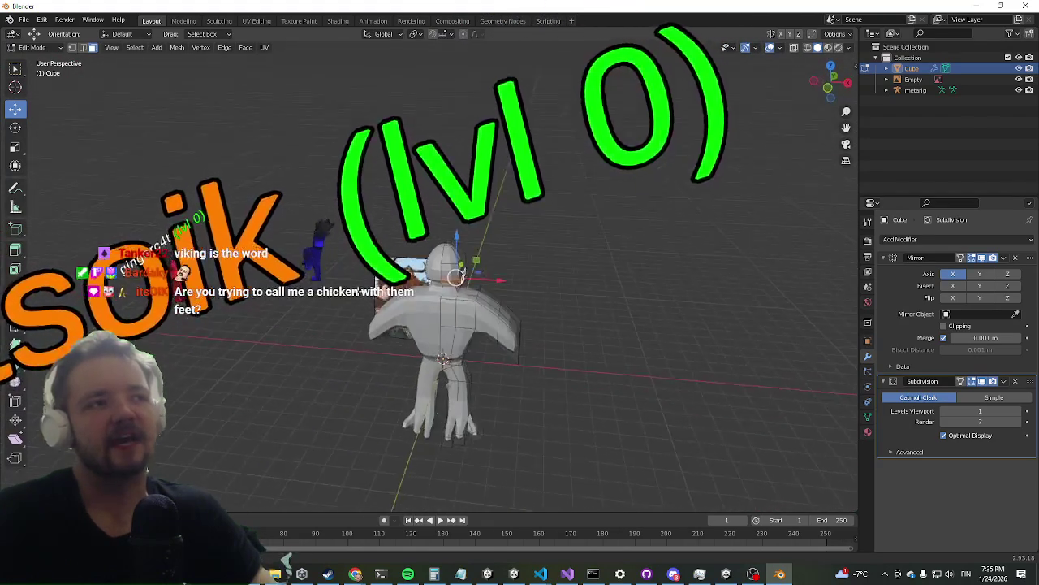
scroll(359, 293, up, 3)
mouse_move(358, 292)
middle_down()
mouse_move(289, 390)
mouse_move(294, 361)
middle_up()
scroll(311, 410, down, 2)
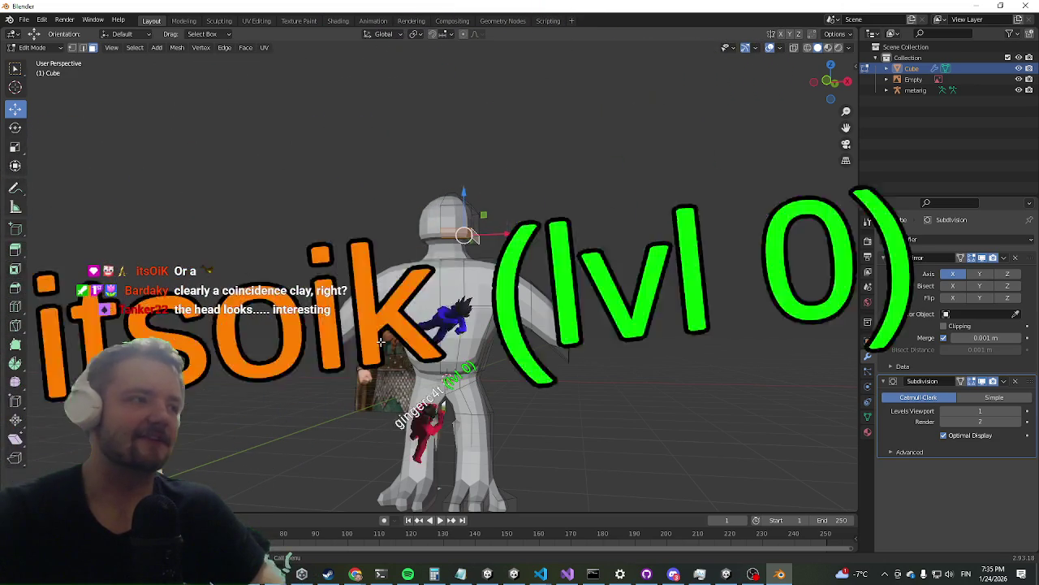
mouse_move(288, 302)
middle_down()
mouse_move(295, 309)
mouse_move(465, 237)
middle_up()
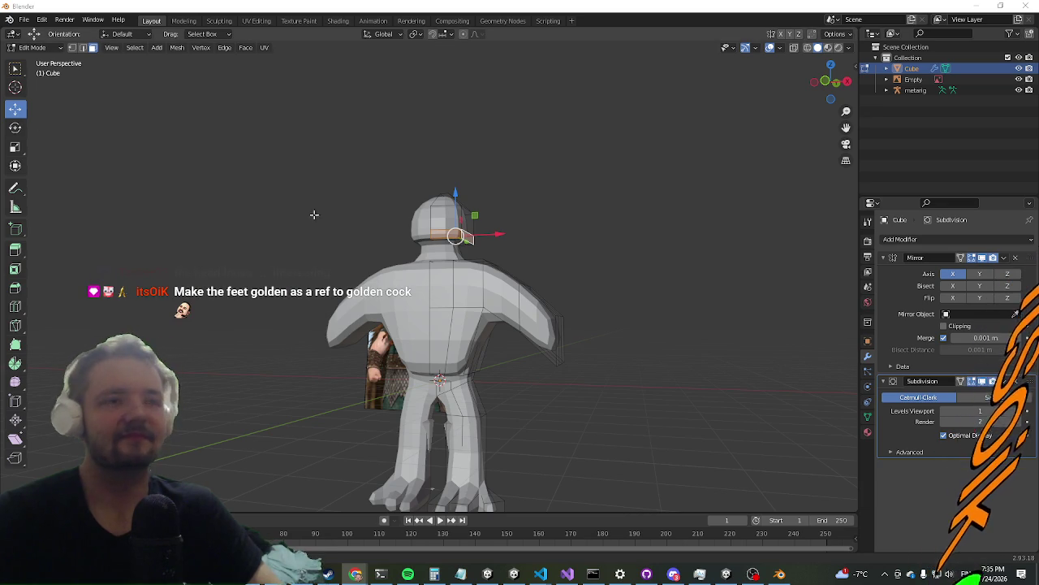
middle_drag(275, 267, 301, 298)
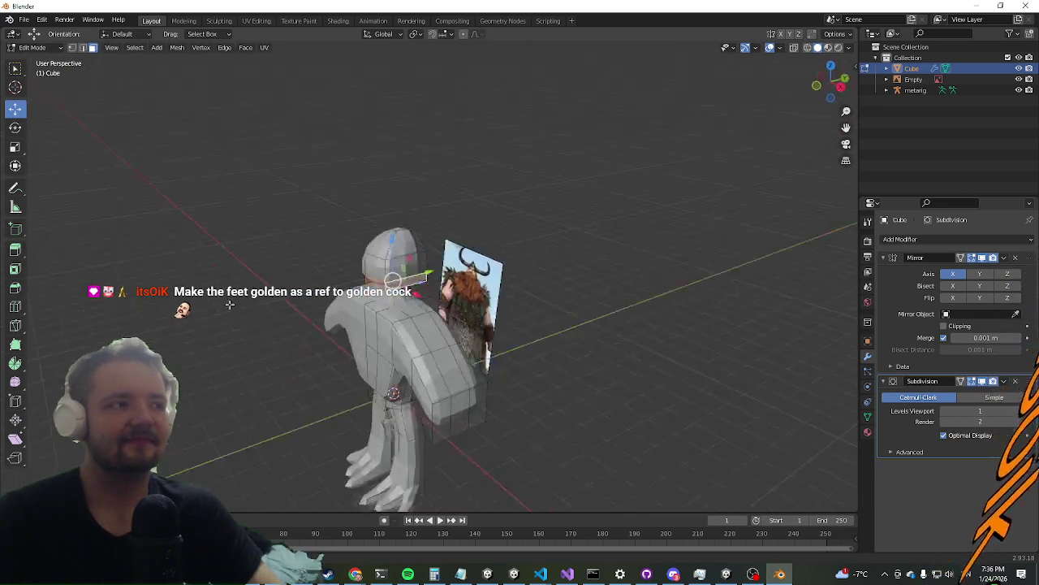
middle_drag(285, 406, 358, 209)
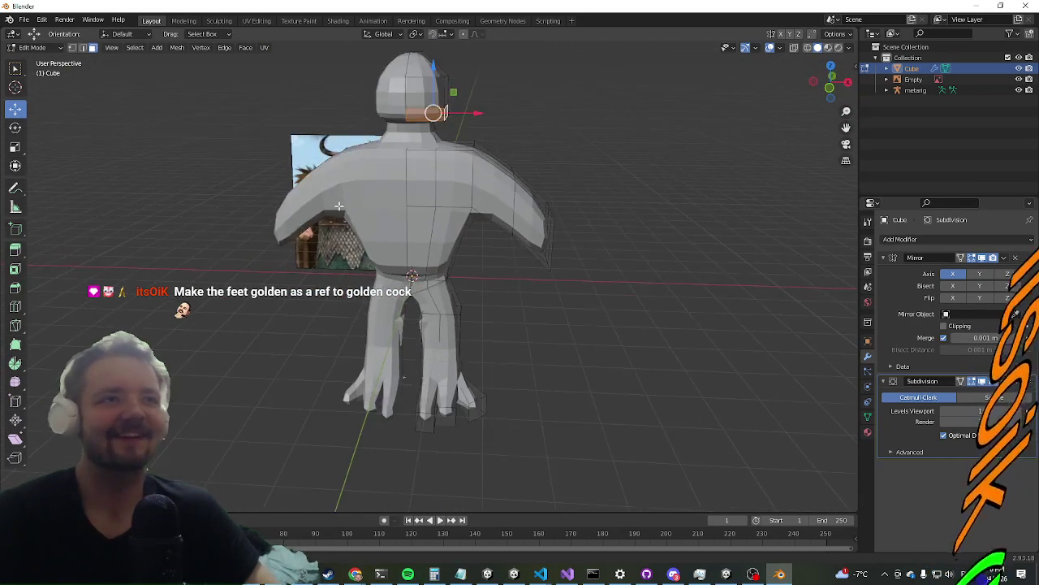
scroll(359, 208, up, 4)
scroll(358, 209, down, 4)
key(alt+e)
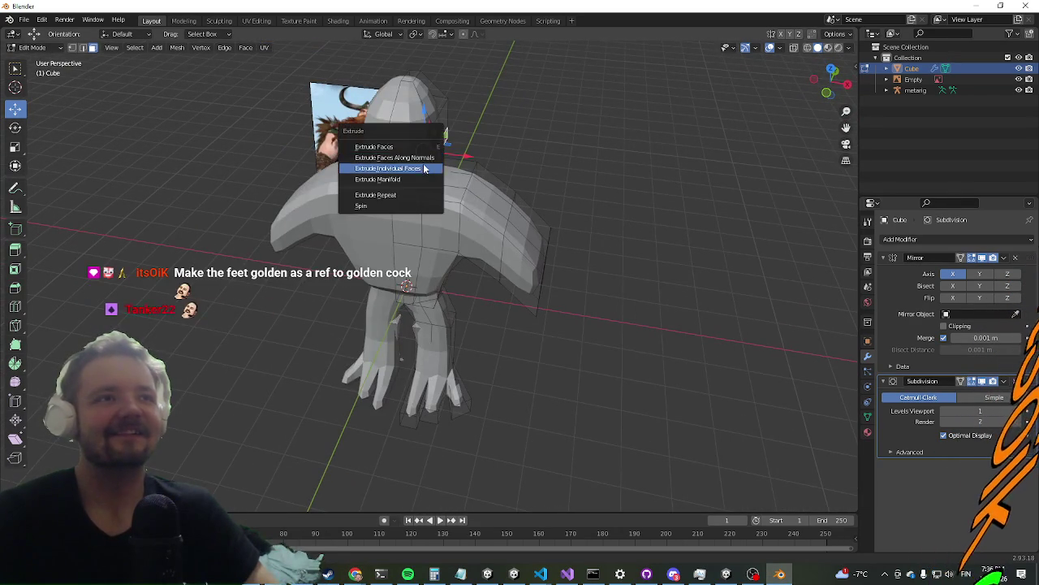
Extrude the neck faces individually along their normals and move them straight down
click(425, 159)
click(378, 131)
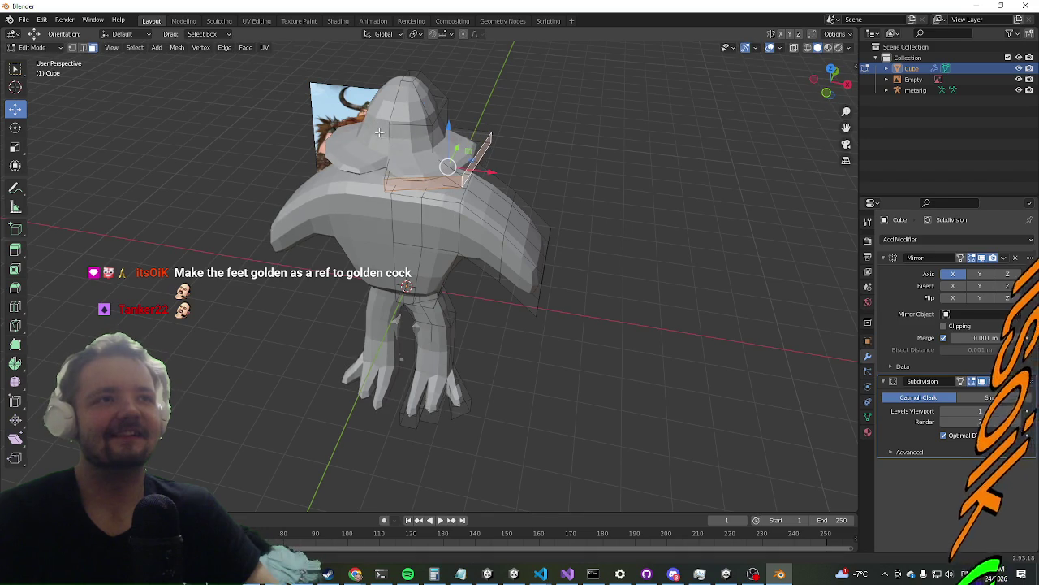
drag(448, 128, 458, 175)
middle_drag(458, 175, 371, 135)
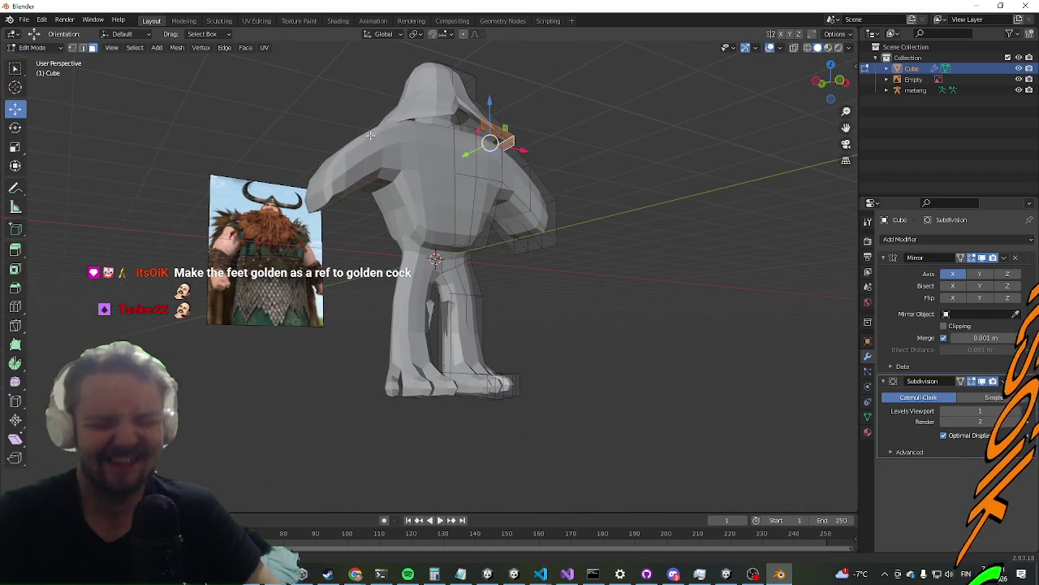
mouse_move(370, 136)
middle_down()
mouse_move(231, 392)
mouse_move(366, 406)
mouse_move(402, 354)
mouse_move(349, 374)
mouse_move(322, 407)
middle_up()
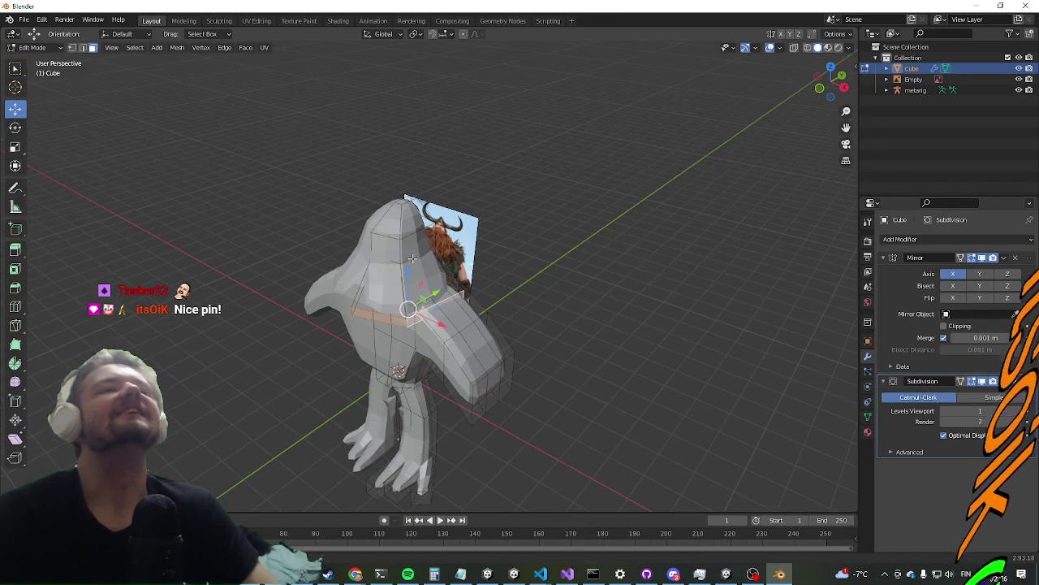
middle_drag(382, 249, 434, 276)
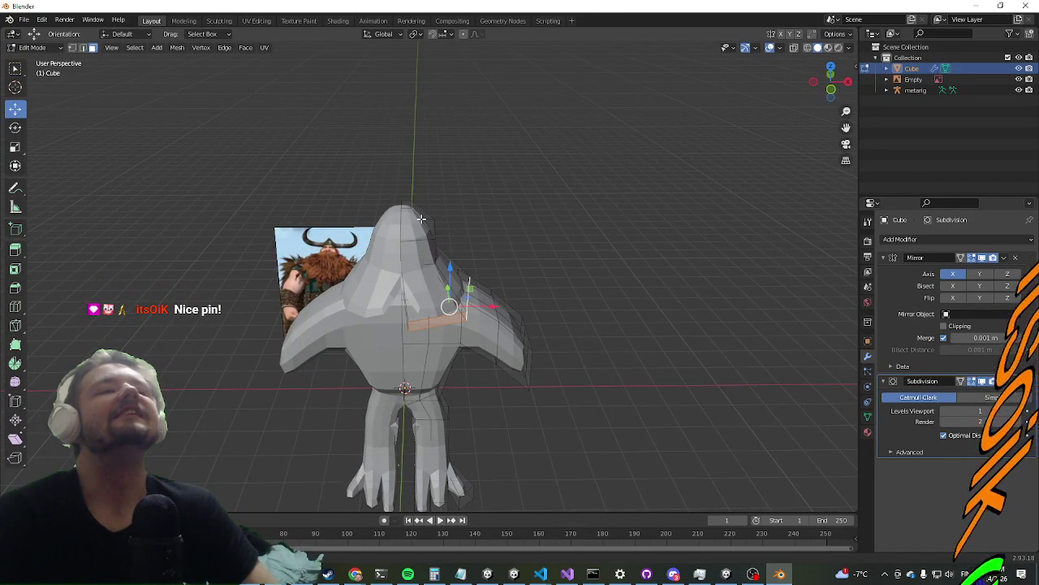
mouse_move(471, 198)
middle_down()
mouse_move(464, 225)
mouse_move(437, 243)
mouse_move(422, 177)
middle_up()
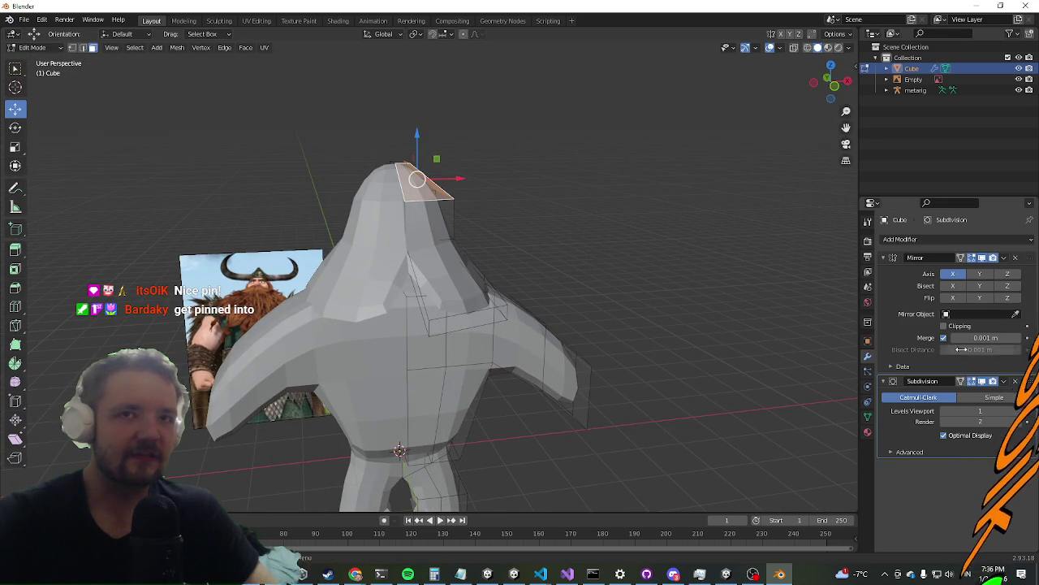
Enable Mirror modifier clipping and extrude the neck's top face upward
click(945, 326)
key(e)
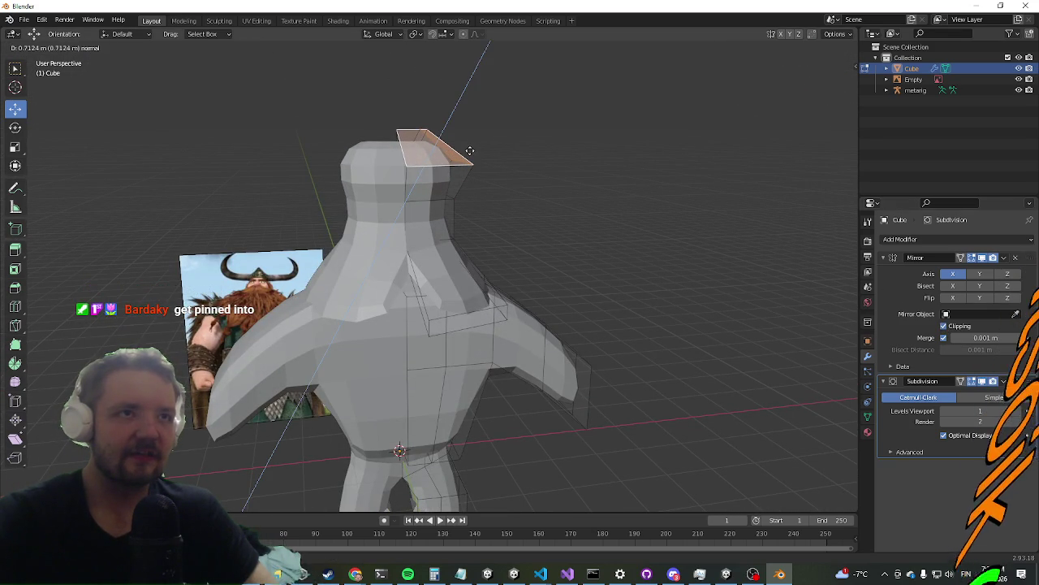
click(470, 151)
mouse_move(598, 211)
middle_down()
mouse_move(368, 209)
mouse_move(566, 195)
mouse_move(576, 211)
mouse_move(624, 205)
mouse_move(585, 190)
mouse_move(538, 199)
middle_up()
middle_drag(353, 272, 422, 282)
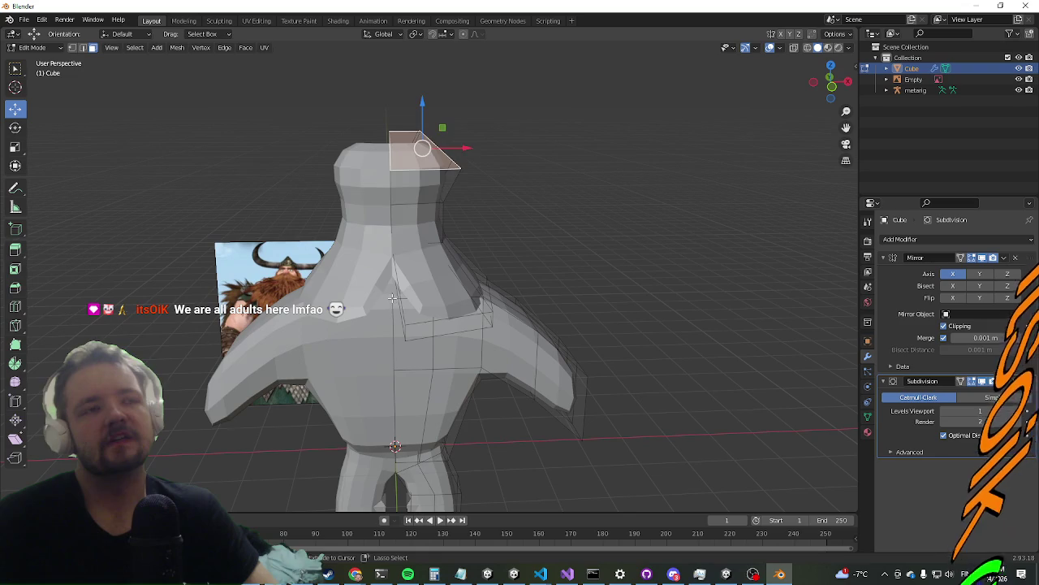
Undo the last neck-face edit and deselect the neck faces to inspect the domed head
key(ctrl+z)
key(ctrl+z)
key(ctrl+z)
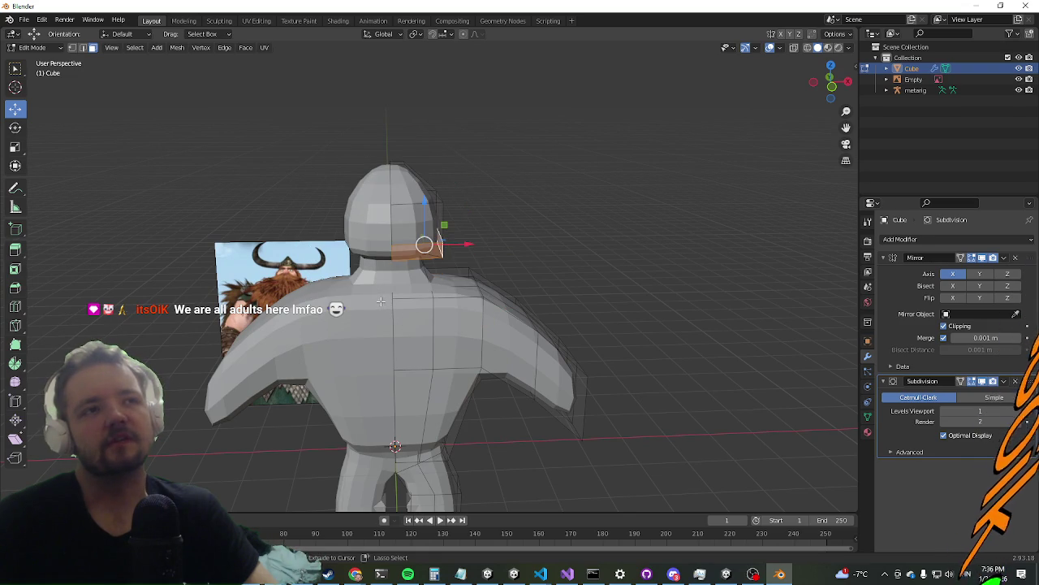
middle_drag(348, 284, 366, 224)
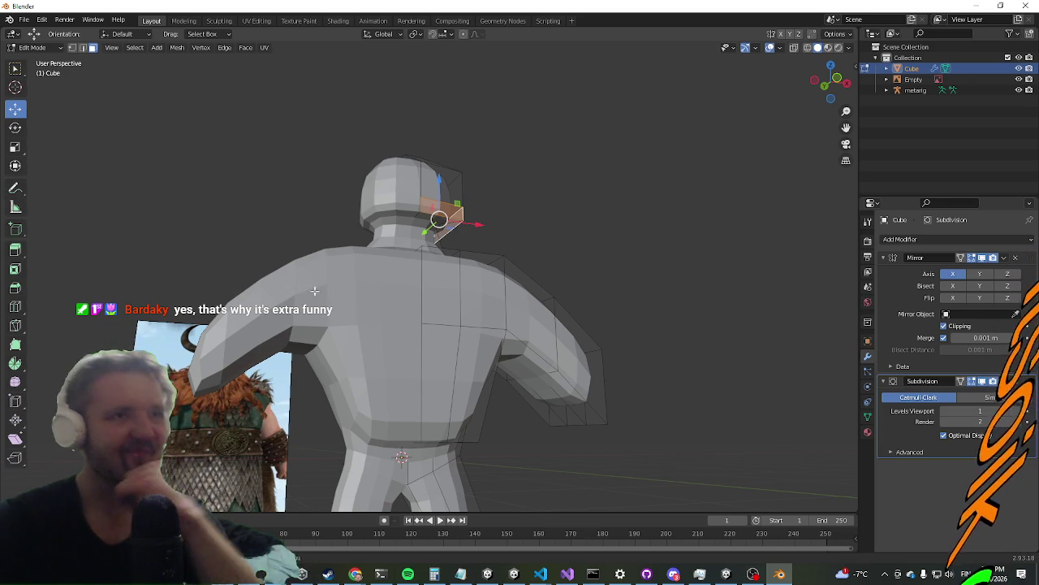
middle_drag(244, 365, 269, 377)
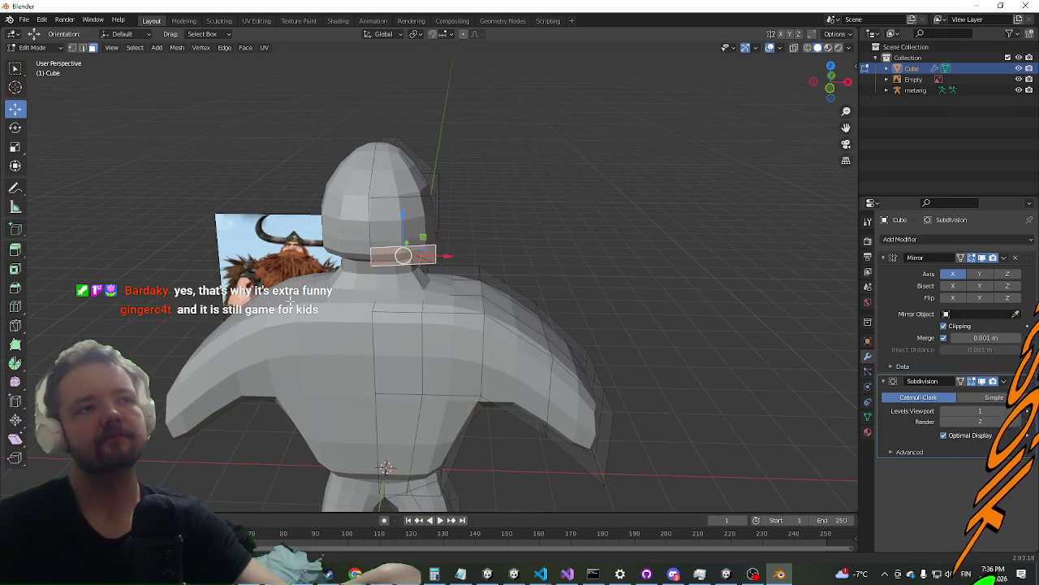
click(280, 282)
click(248, 253)
mouse_move(248, 253)
middle_down()
mouse_move(336, 194)
mouse_move(314, 224)
middle_up()
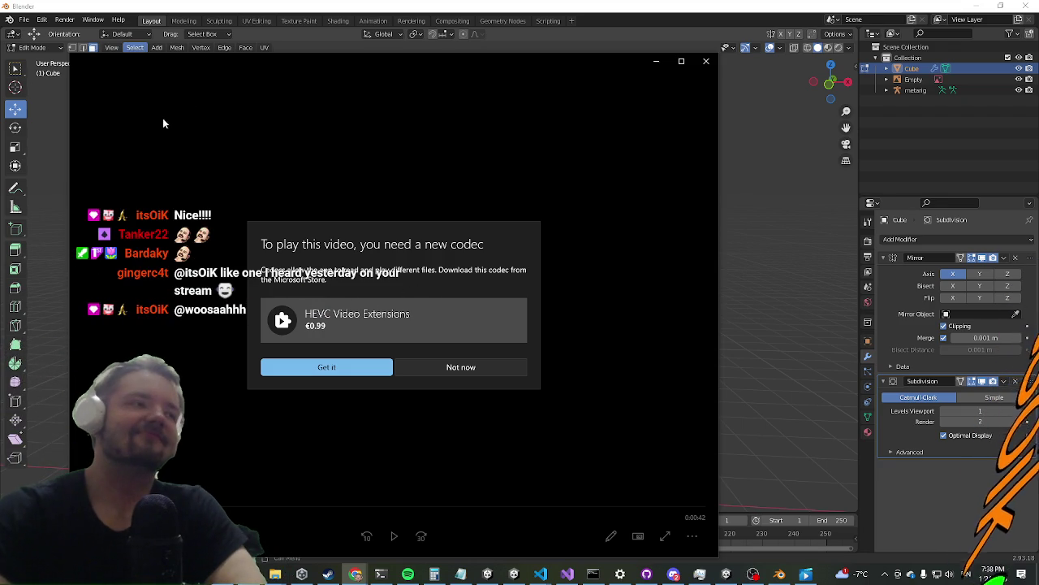
Close the Movies & TV player and its HEVC codec prompt to return to the character
click(708, 64)
mouse_move(369, 184)
middle_down()
mouse_move(473, 178)
mouse_move(399, 146)
mouse_move(394, 248)
mouse_move(543, 155)
mouse_move(504, 203)
mouse_move(464, 476)
mouse_move(502, 237)
mouse_move(598, 167)
mouse_move(283, 121)
middle_up()
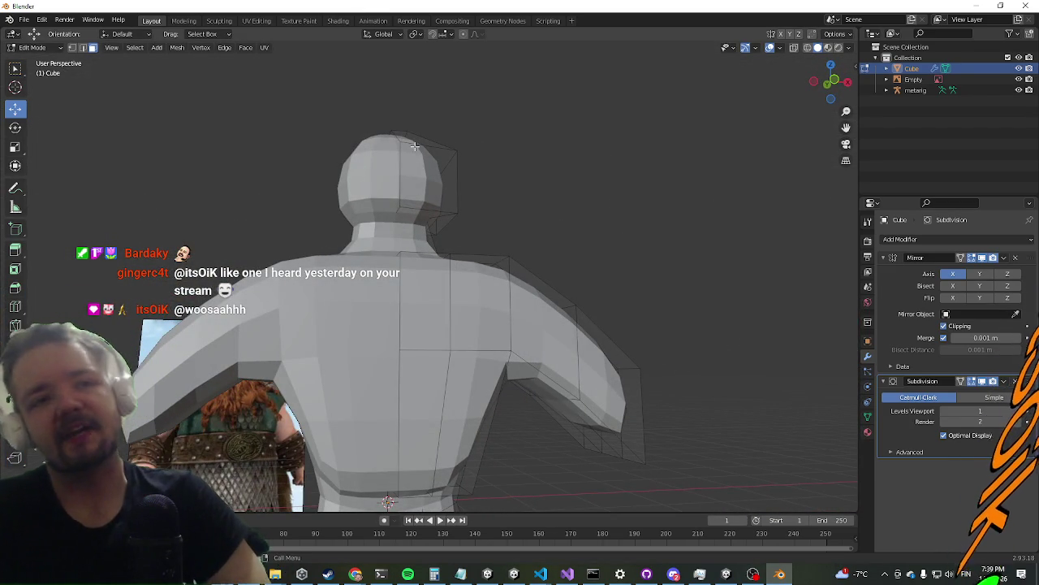
In Object Mode, add a new cube, Cube.001, with an X-axis Mirror modifier
mouse_move(295, 232)
middle_down()
mouse_move(341, 228)
mouse_move(276, 211)
mouse_move(203, 146)
middle_up()
key(Tab)
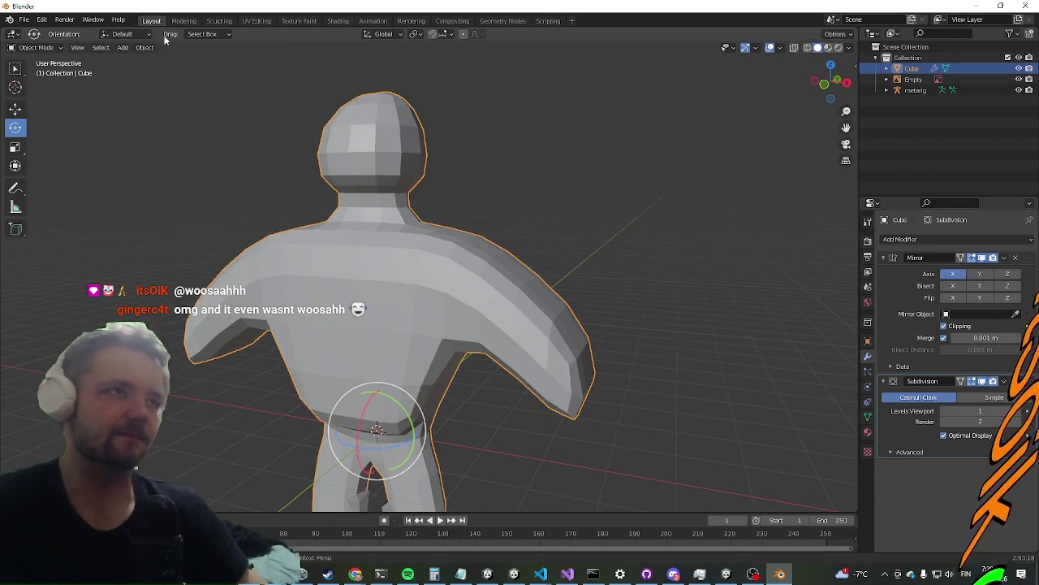
click(131, 48)
mouse_move(138, 60)
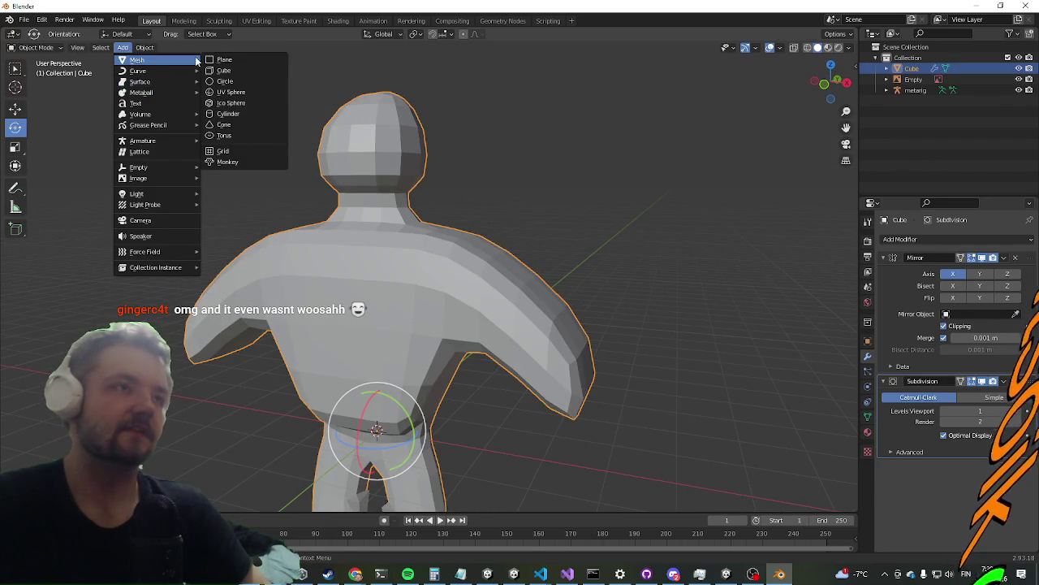
click(257, 73)
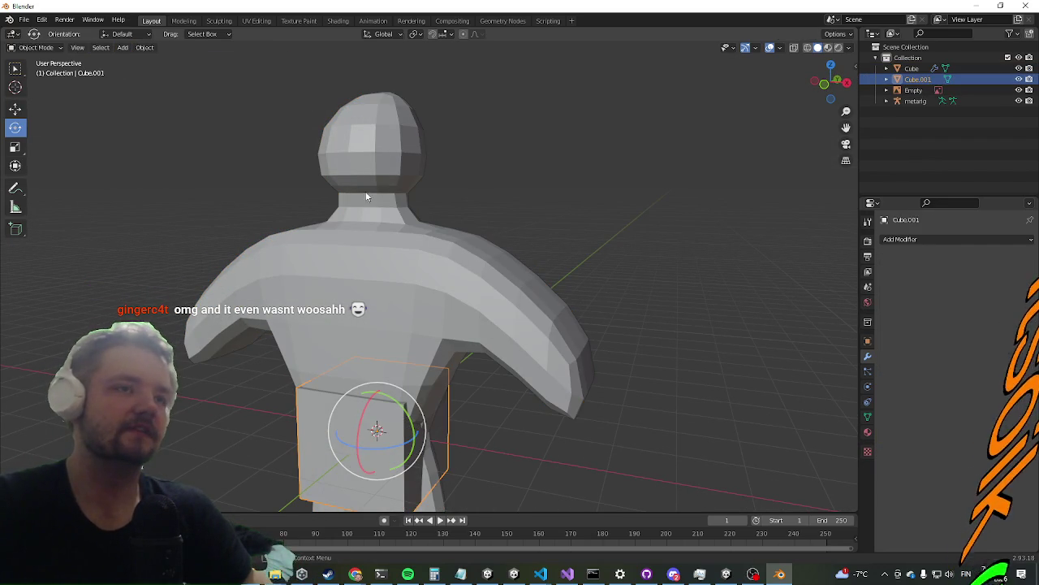
click(951, 239)
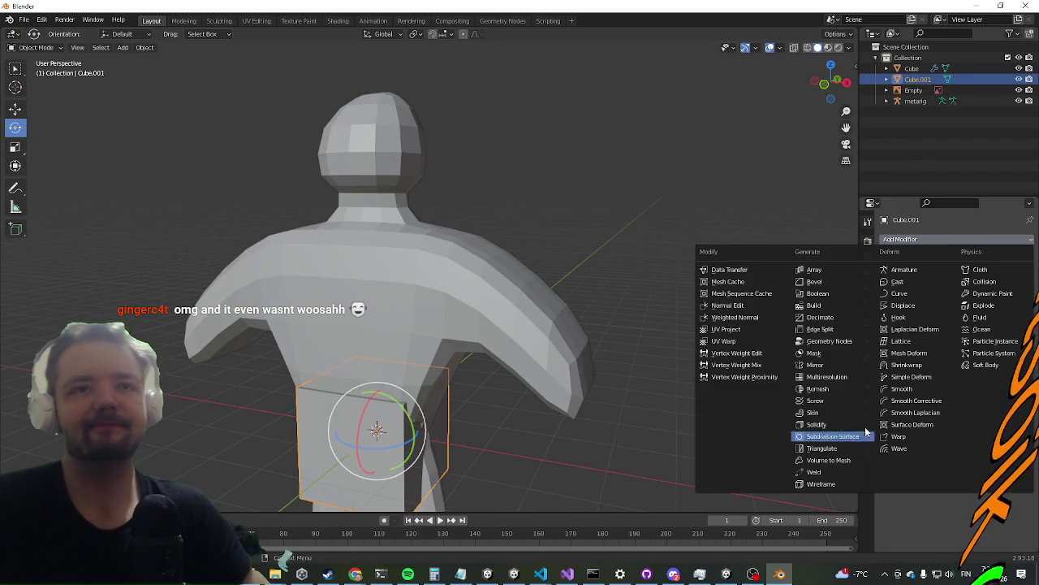
click(831, 365)
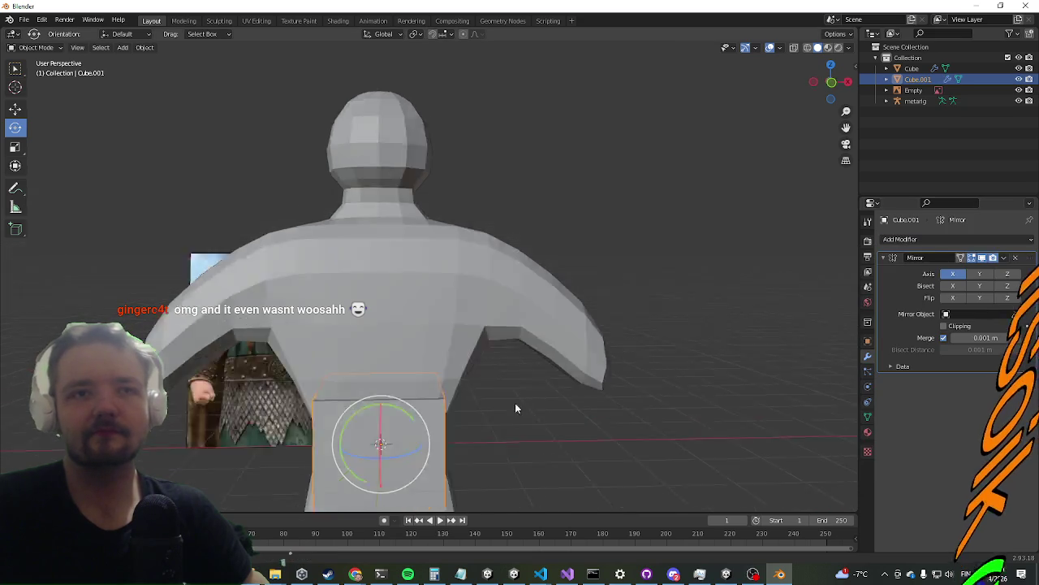
In Edit Mode, widen the mirrored box along X across the character's torso
middle_drag(515, 408, 145, 188)
mouse_move(244, 220)
middle_down()
mouse_move(430, 303)
mouse_move(203, 208)
middle_up()
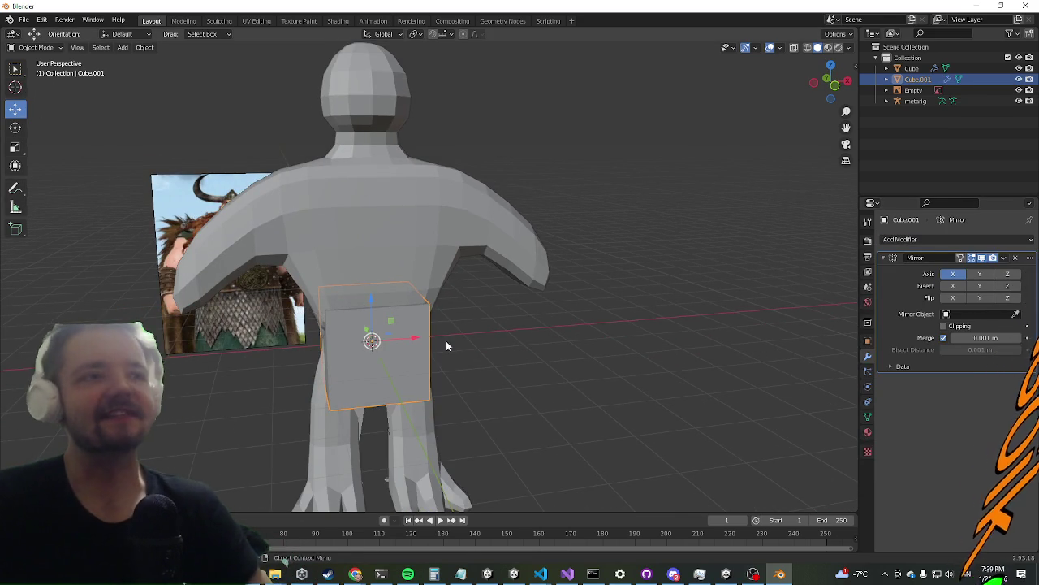
drag(413, 338, 471, 337)
key(Escape)
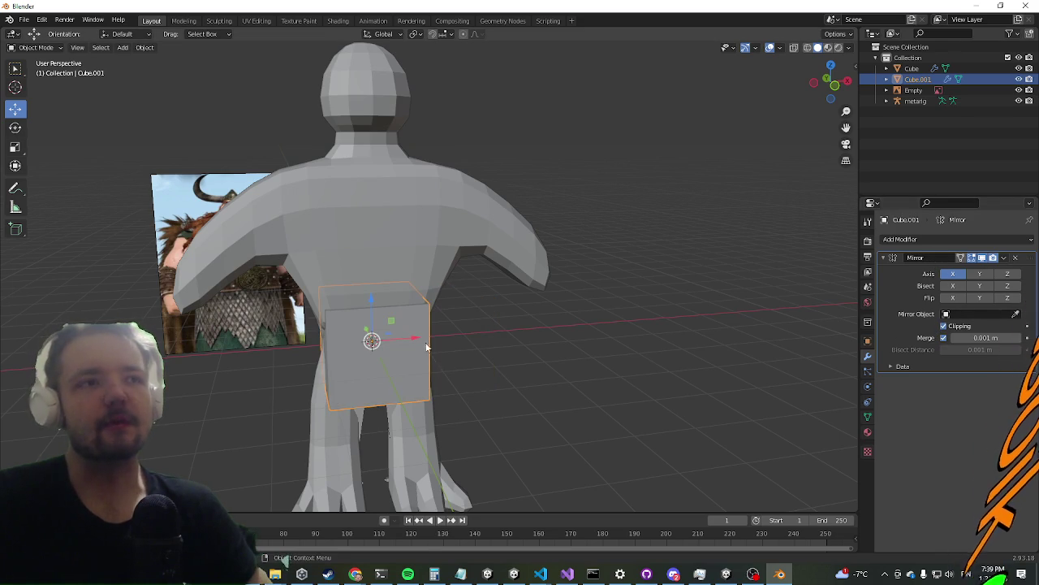
key(Tab)
drag(410, 338, 497, 322)
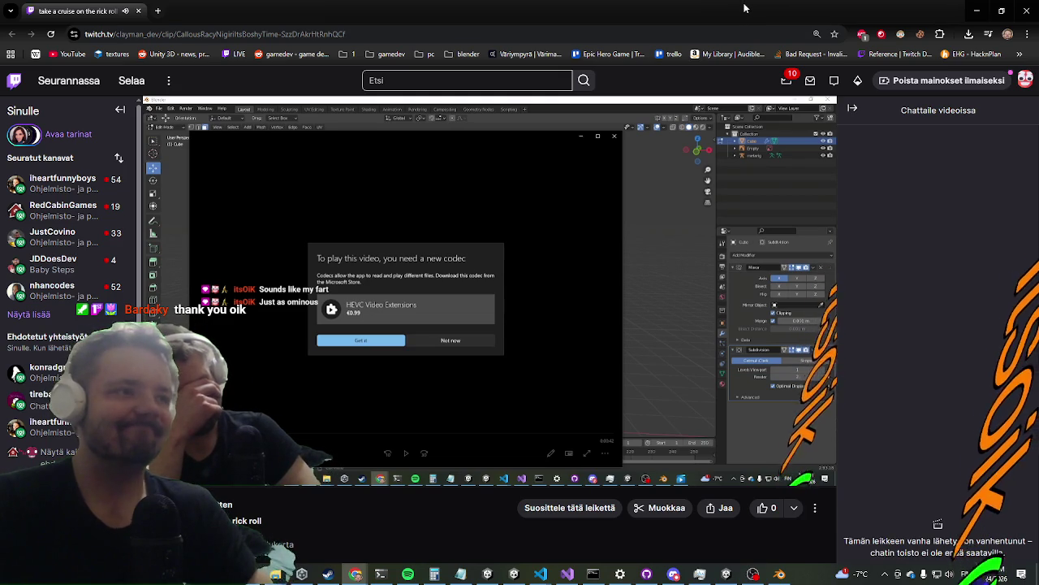
click(977, 10)
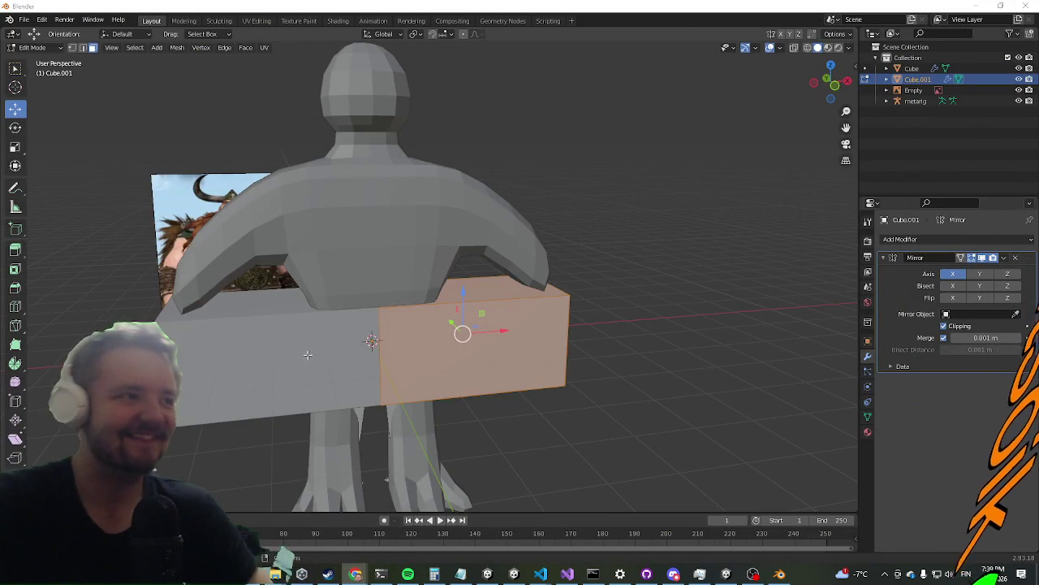
Shorten the mirrored box along X and raise it to neck height
mouse_move(571, 280)
middle_down()
mouse_move(487, 271)
mouse_move(467, 244)
mouse_move(503, 349)
mouse_move(475, 364)
middle_up()
scroll(522, 377, up, 3)
scroll(522, 377, down, 4)
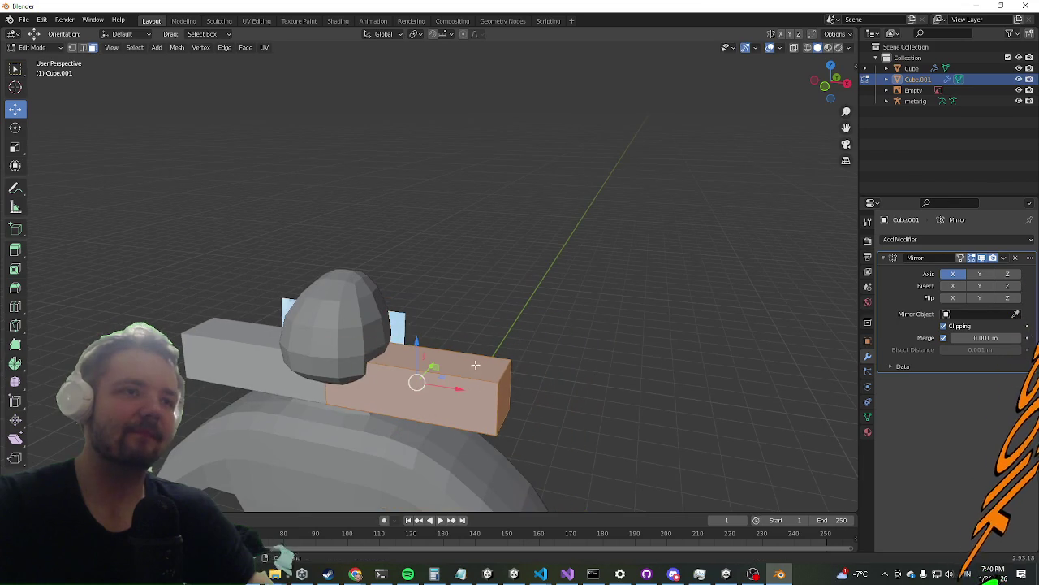
drag(537, 400, 440, 360)
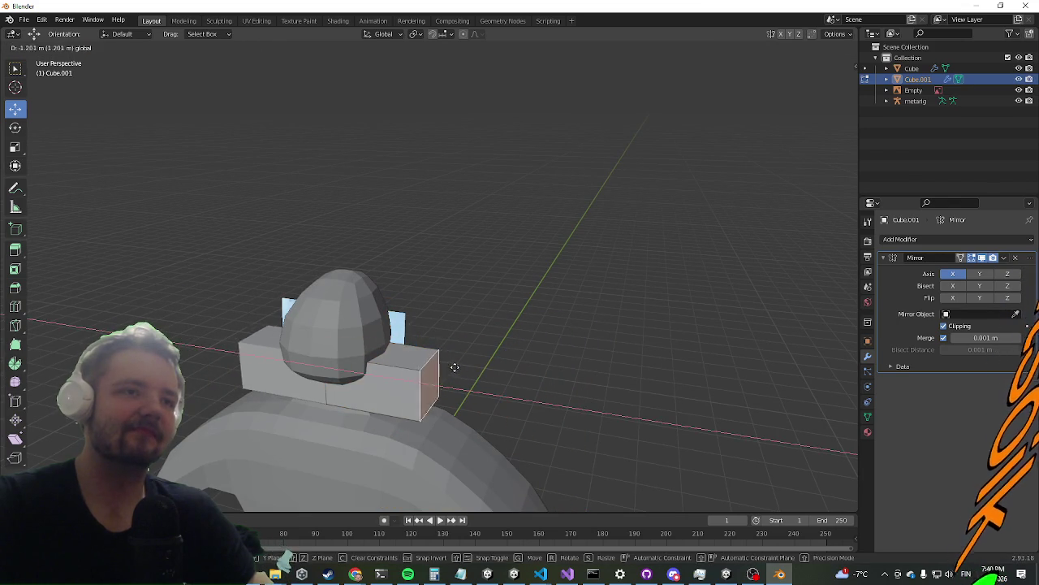
middle_drag(435, 335, 330, 369)
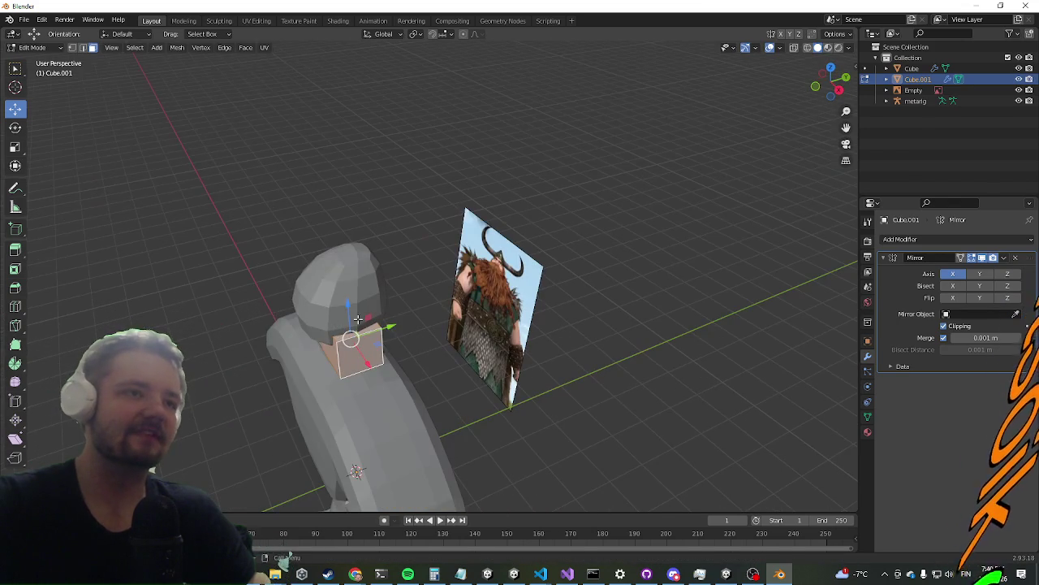
drag(349, 307, 333, 290)
Extrude the box's end face twice so it wraps back around the neck
mouse_move(401, 305)
middle_down()
mouse_move(357, 349)
mouse_move(342, 404)
mouse_move(351, 331)
middle_up()
scroll(342, 405, up, 3)
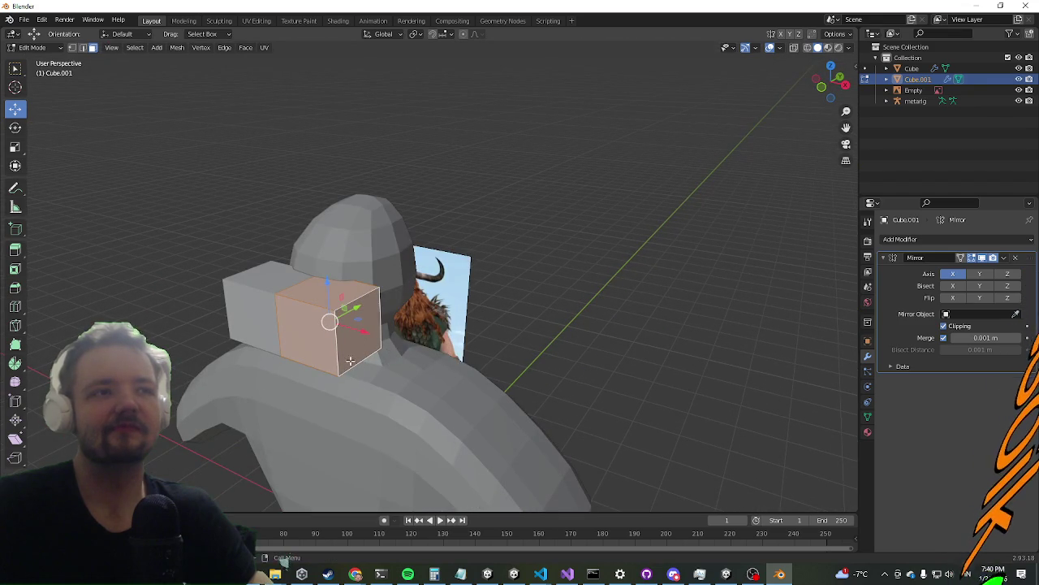
key(e)
click(337, 357)
middle_drag(337, 357, 345, 262)
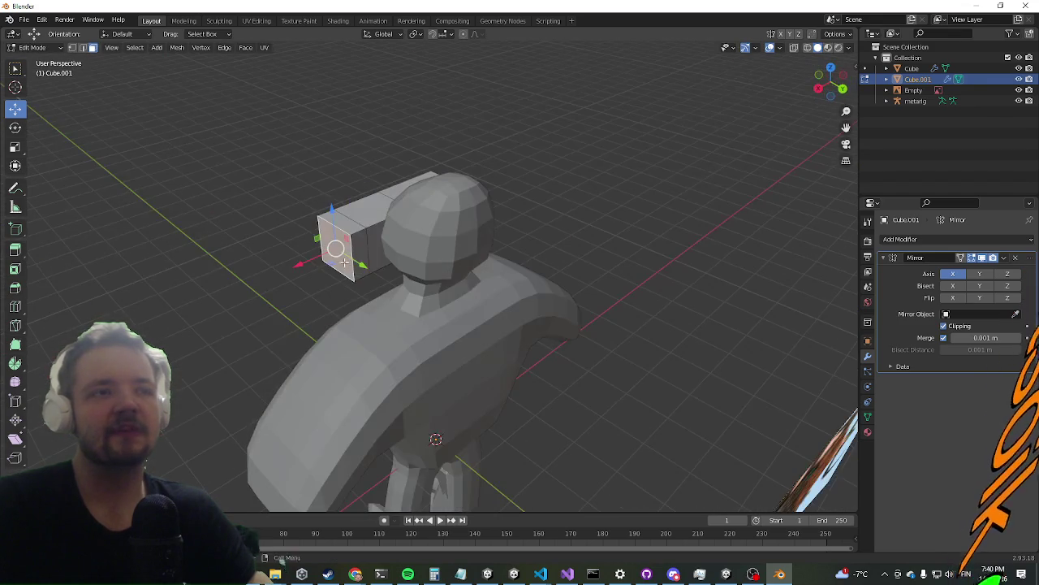
key(e)
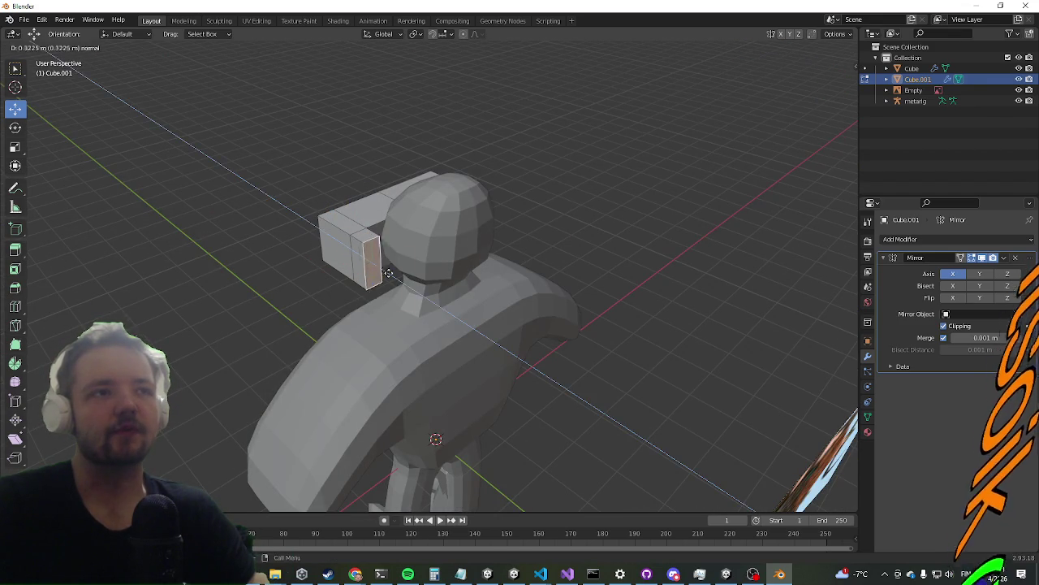
click(423, 295)
click(915, 239)
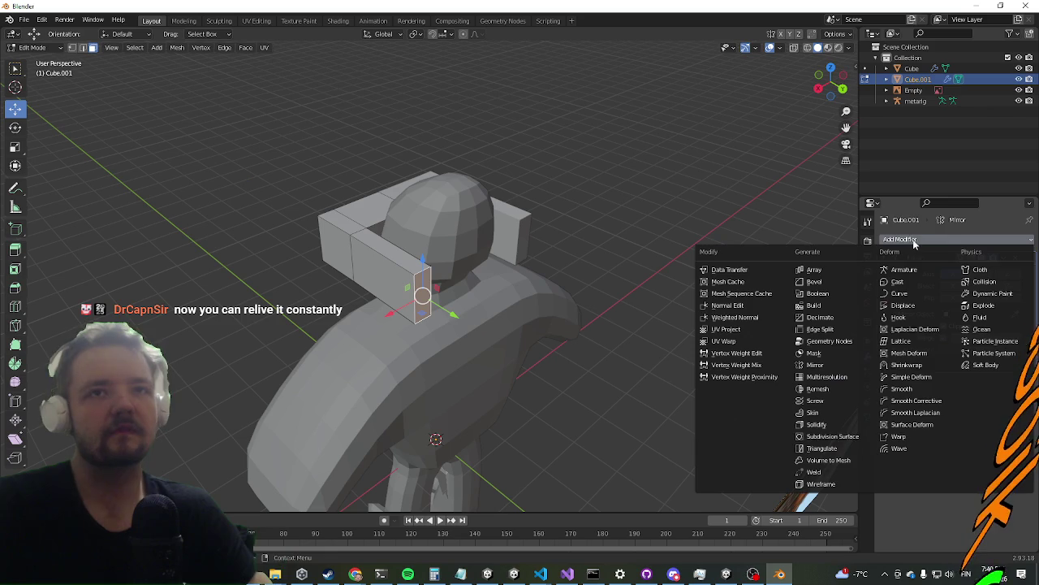
Add a Subdivision Surface modifier to the beard block and scale the whole block down
click(833, 436)
mouse_move(520, 341)
middle_down()
mouse_move(545, 297)
mouse_move(536, 334)
mouse_move(513, 337)
middle_up()
key(a)
mouse_move(454, 357)
middle_down()
mouse_move(457, 282)
mouse_move(398, 325)
middle_up()
key(s)
click(475, 329)
Lower the beard block along Z around the neck and select its bottom face
key(g)
click(360, 336)
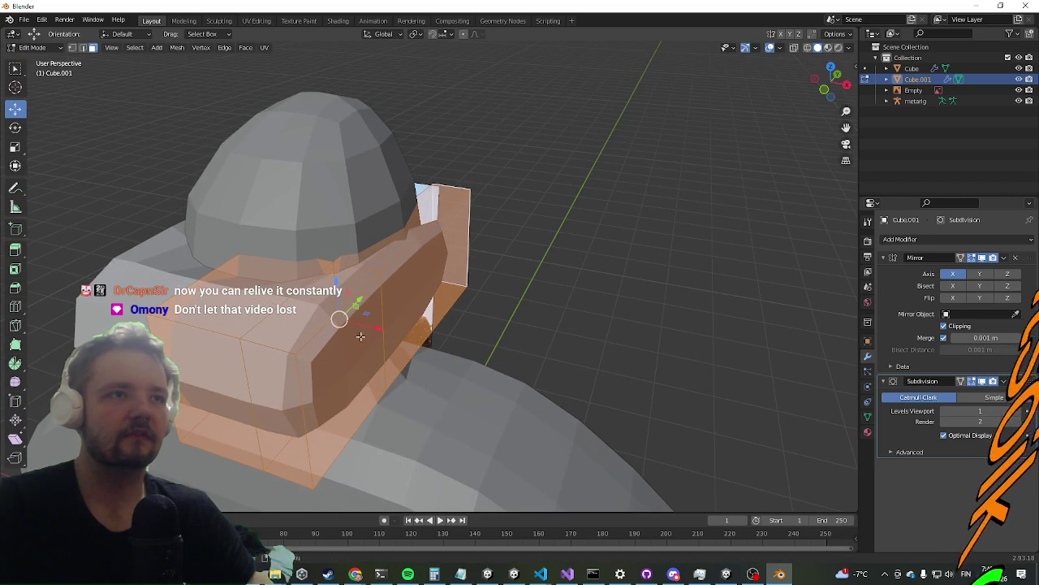
drag(338, 285, 365, 323)
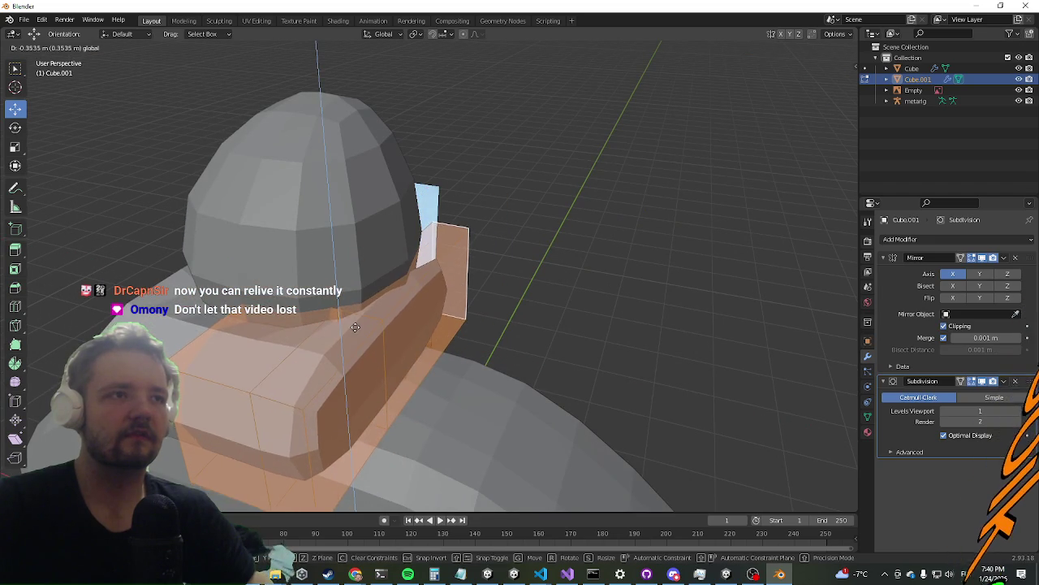
mouse_move(363, 332)
middle_down()
mouse_move(375, 318)
mouse_move(324, 311)
mouse_move(360, 351)
mouse_move(358, 280)
mouse_move(408, 312)
mouse_move(410, 349)
mouse_move(429, 359)
mouse_move(396, 387)
middle_up()
click(334, 269)
Undo a trial extrusion, then rotate the beard's bottom face about Y to tilt it
key(alt+e)
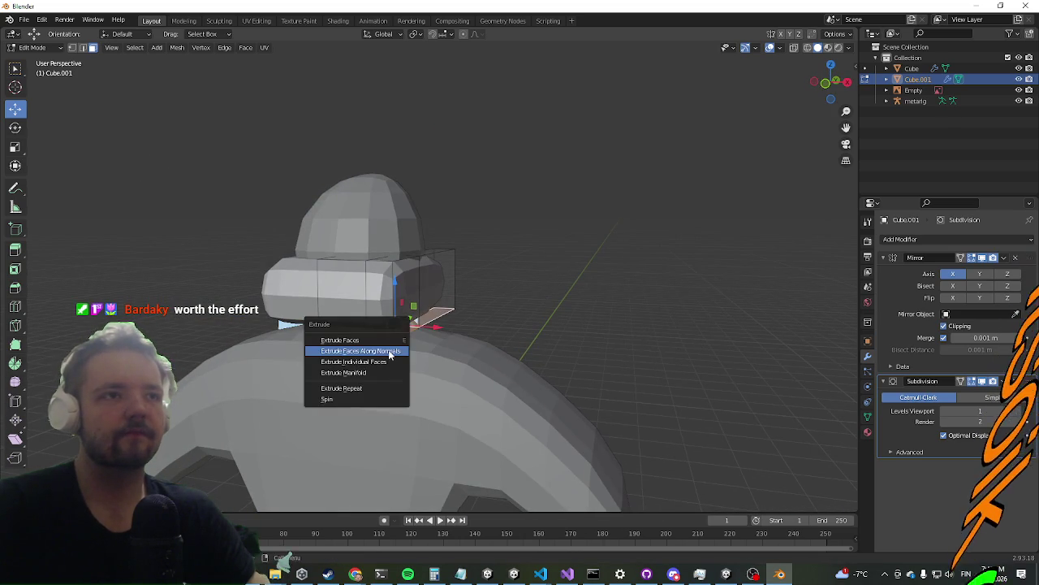
click(391, 351)
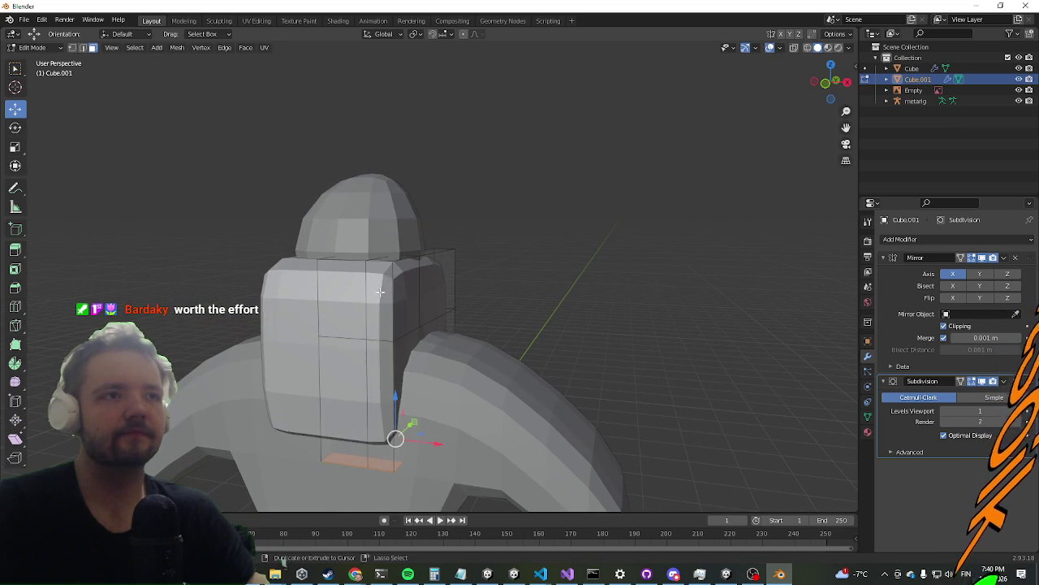
key(ctrl+z)
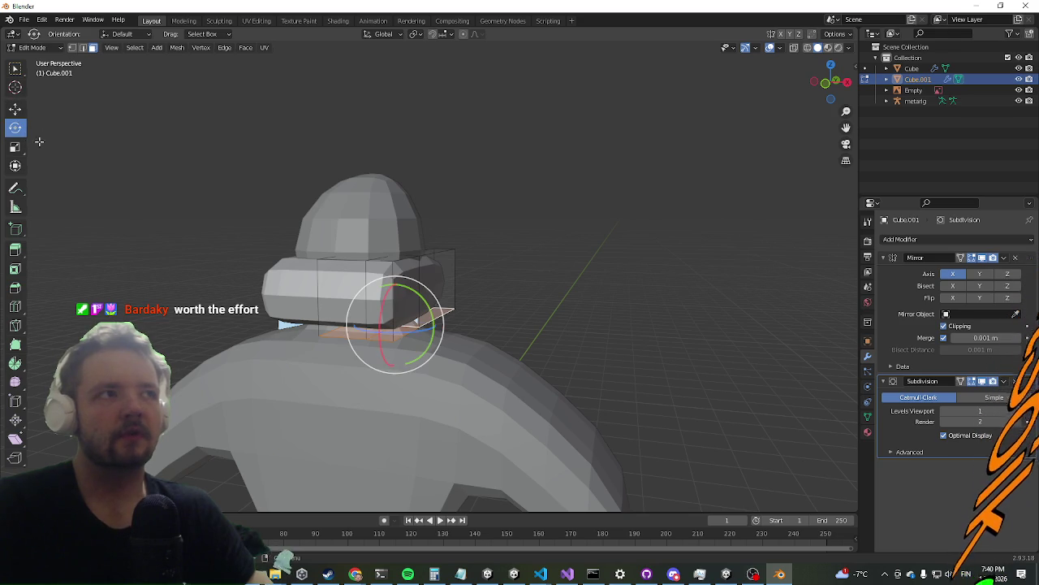
mouse_move(307, 394)
middle_down()
mouse_move(333, 366)
mouse_move(393, 362)
middle_up()
drag(456, 319, 484, 297)
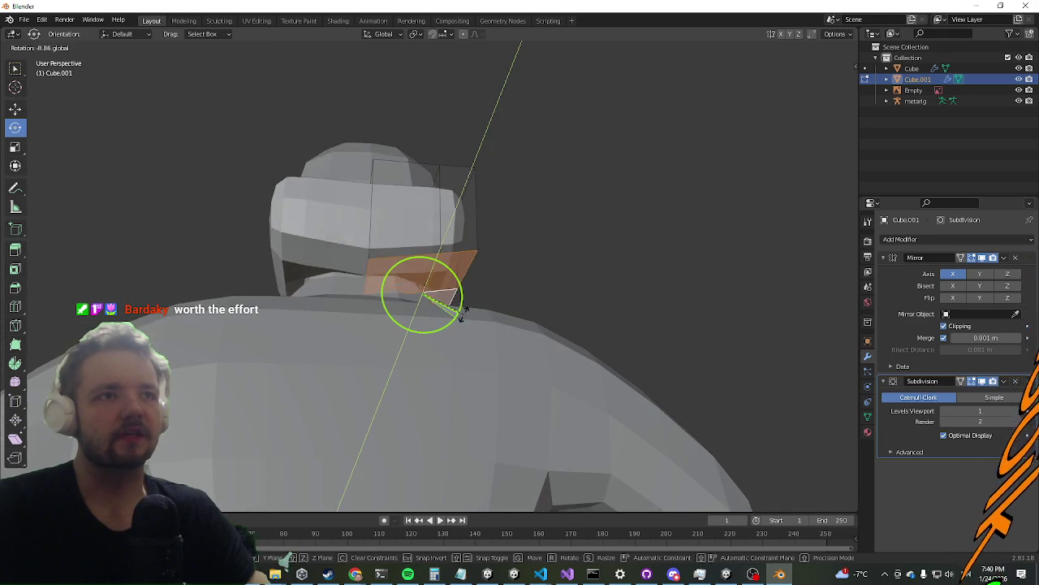
drag(494, 262, 487, 264)
Extrude the tilted beard faces along their normals to lengthen the beard
mouse_move(487, 264)
middle_down()
mouse_move(413, 237)
mouse_move(482, 281)
mouse_move(480, 330)
mouse_move(427, 284)
mouse_move(371, 329)
middle_up()
key(alt+e)
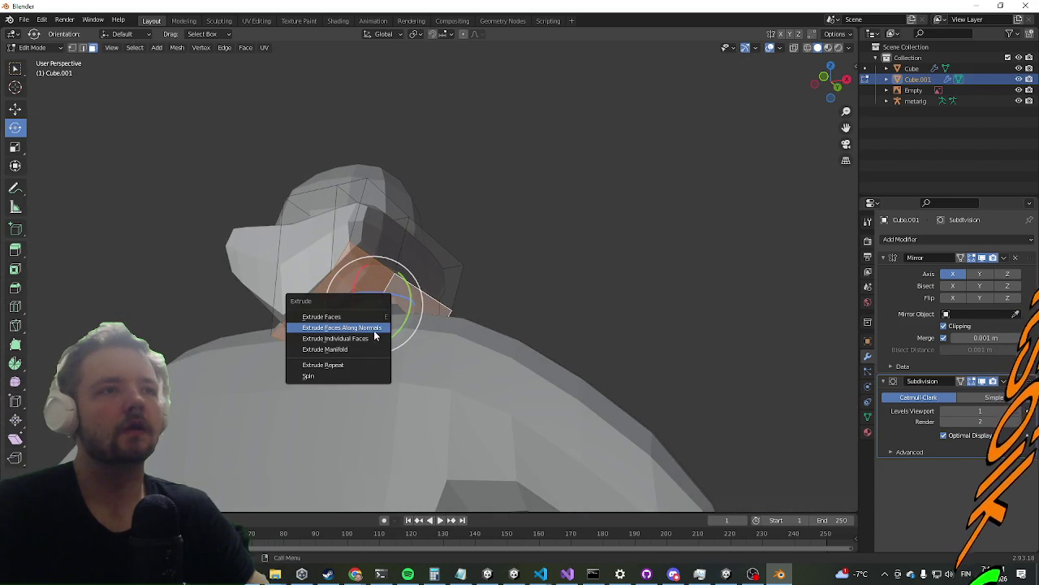
click(375, 332)
click(412, 263)
mouse_move(413, 263)
middle_down()
mouse_move(180, 321)
mouse_move(273, 329)
mouse_move(203, 338)
mouse_move(522, 341)
mouse_move(439, 388)
middle_up()
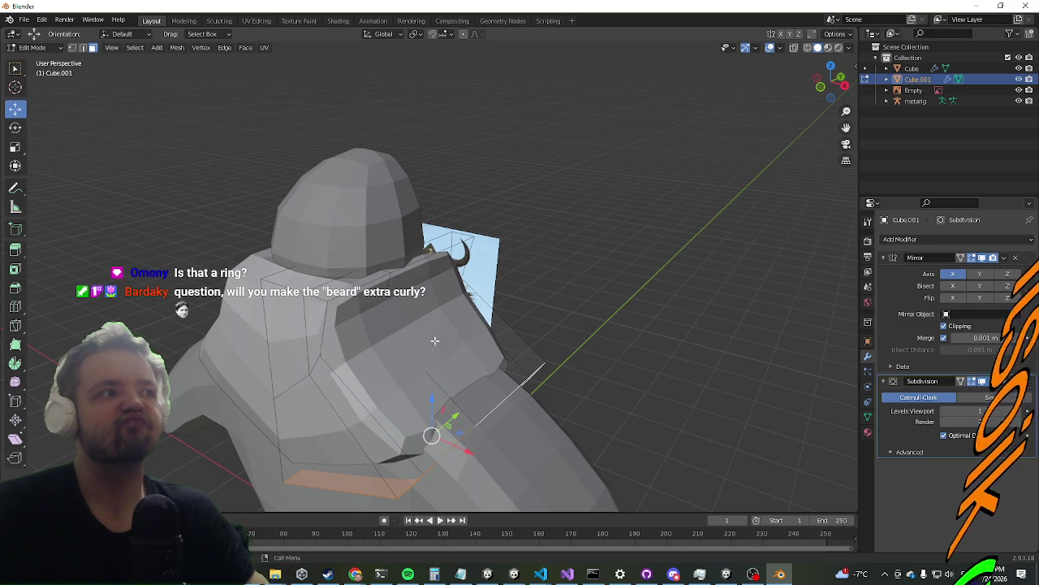
Reposition the extruded face with Y- and Z-constrained moves so the beard hangs over the chest
key(g)
key(y)
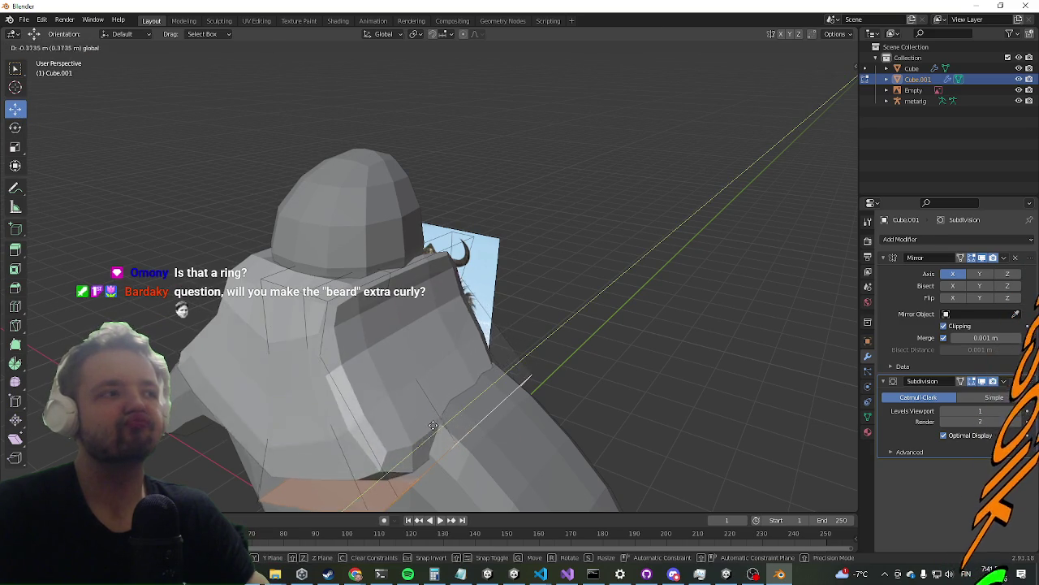
key(z)
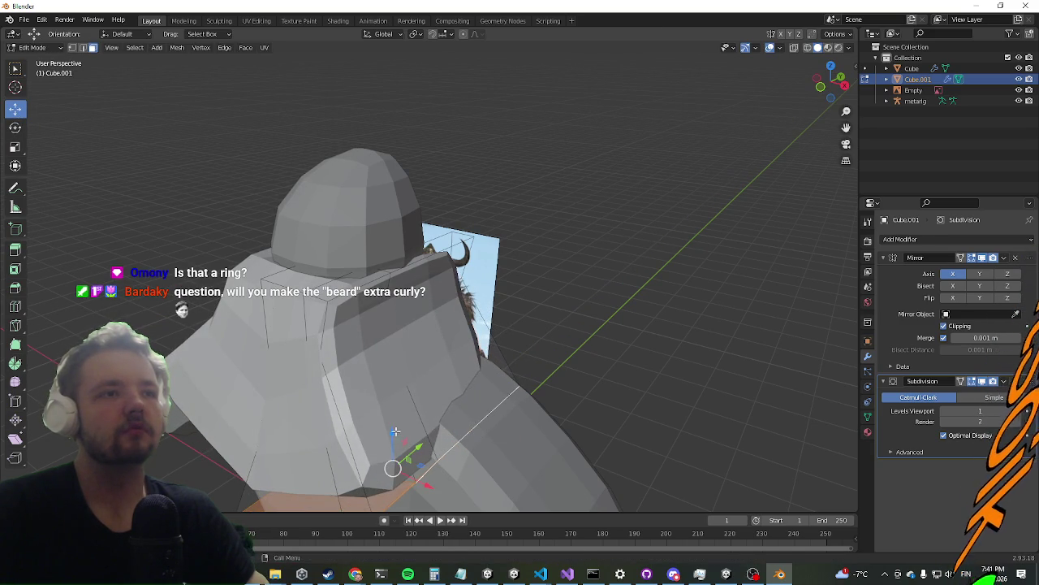
click(401, 395)
mouse_move(392, 433)
middle_down()
mouse_move(488, 406)
mouse_move(668, 395)
mouse_move(616, 396)
middle_up()
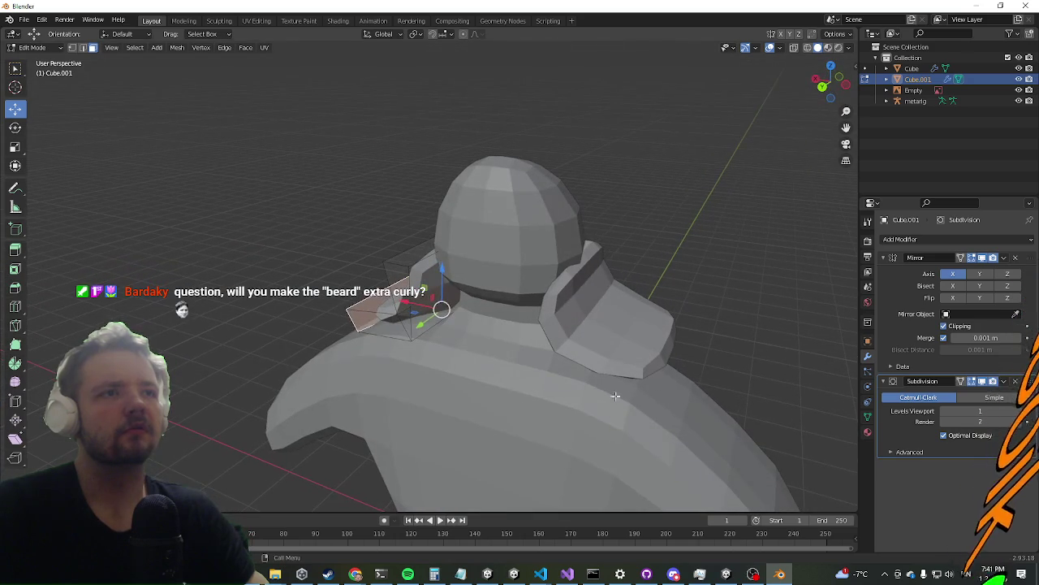
drag(429, 298, 424, 270)
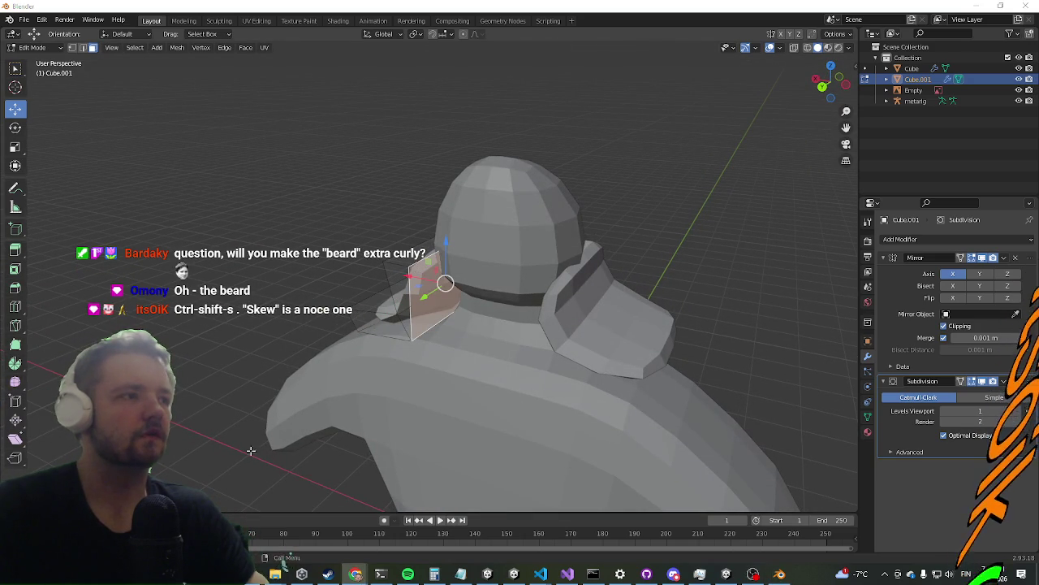
middle_drag(251, 451, 586, 363)
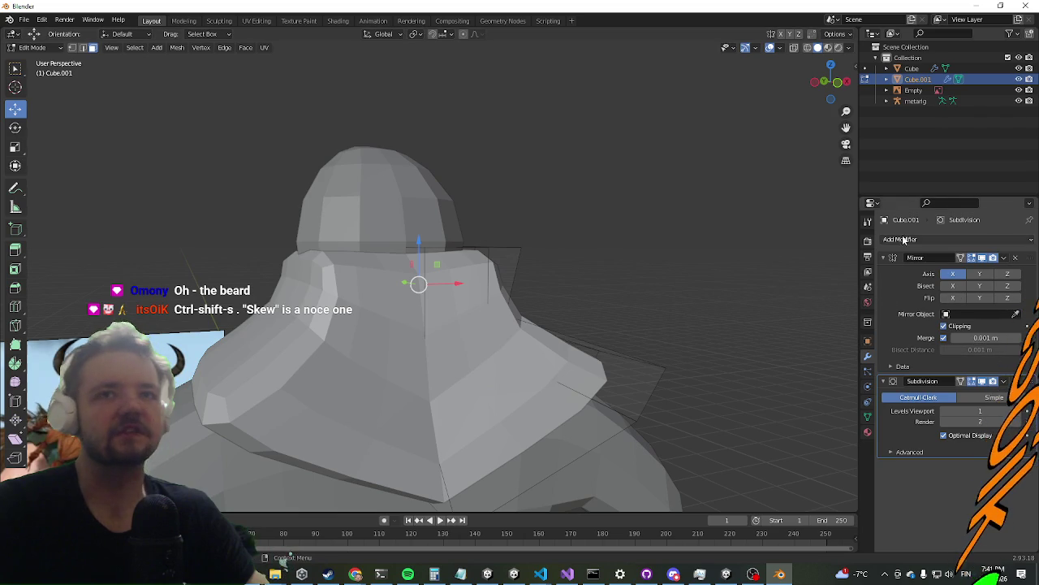
click(897, 240)
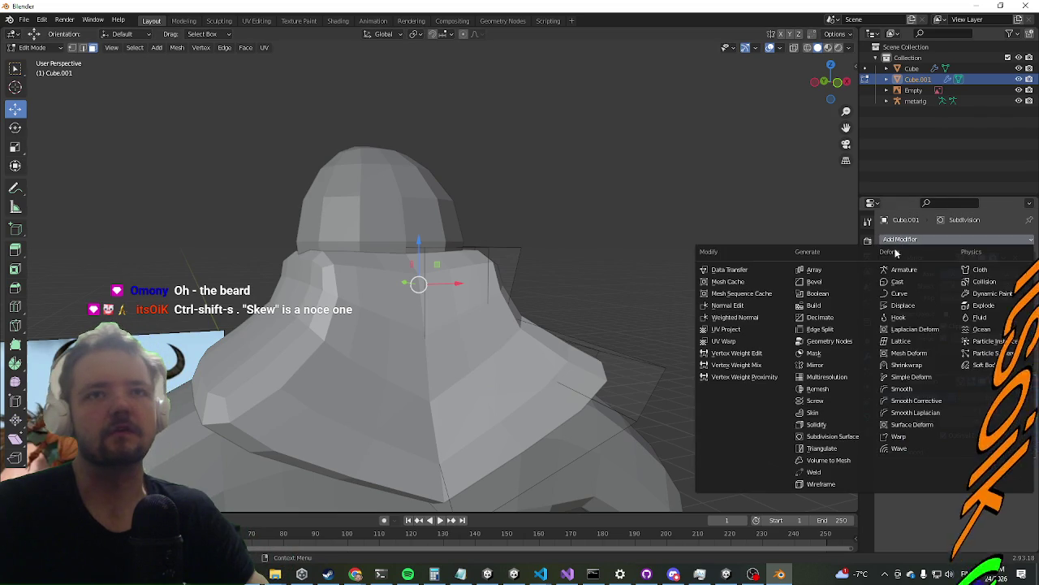
click(845, 402)
mouse_move(677, 313)
middle_down()
mouse_move(47, 357)
mouse_move(205, 346)
middle_up()
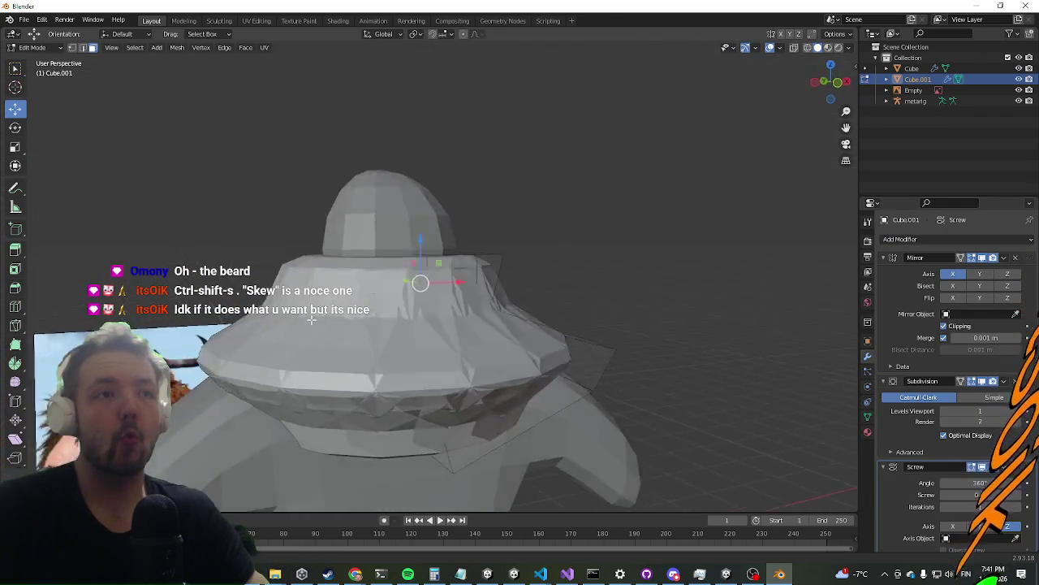
middle_drag(188, 347, 238, 363)
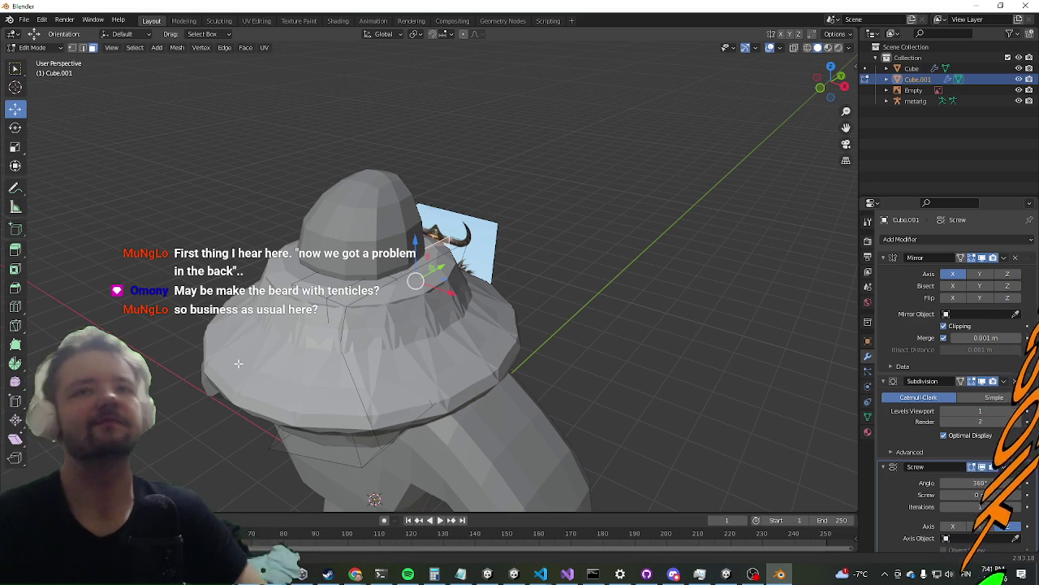
click(1015, 467)
mouse_move(509, 343)
middle_down()
mouse_move(538, 316)
mouse_move(695, 300)
mouse_move(514, 332)
mouse_move(531, 304)
mouse_move(553, 346)
middle_up()
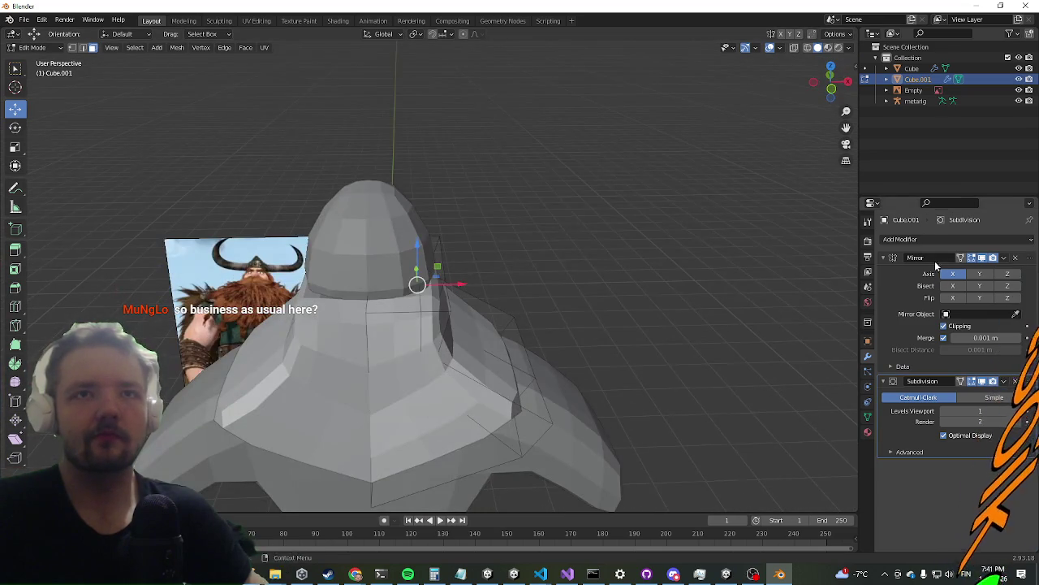
click(918, 239)
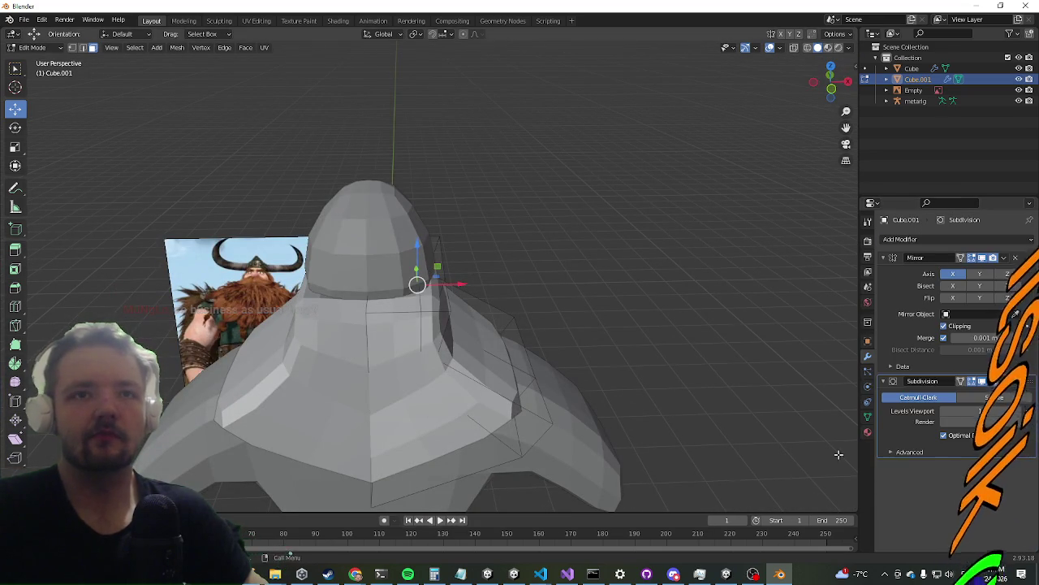
click(917, 239)
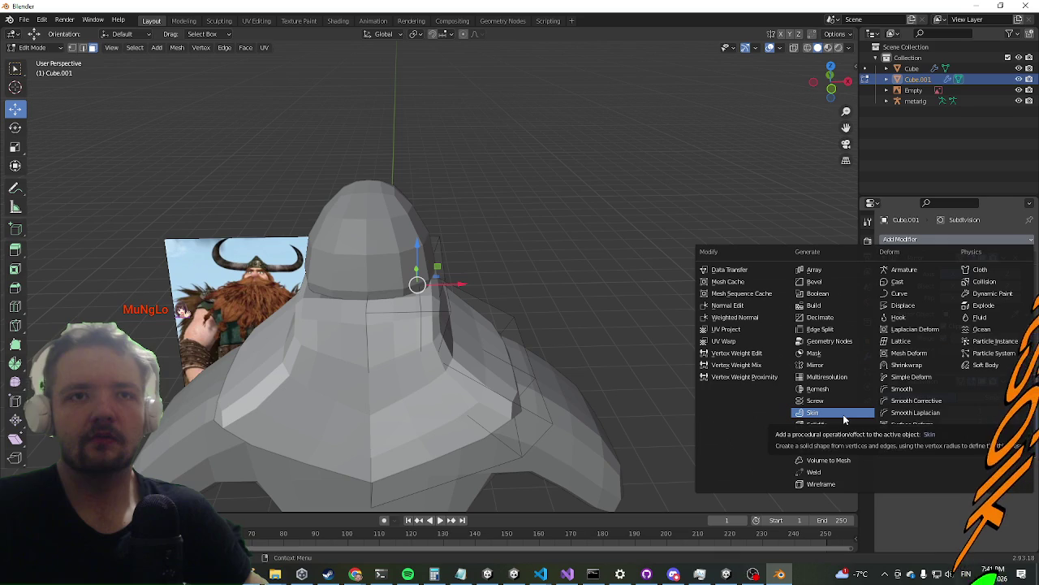
click(814, 411)
mouse_move(597, 378)
middle_down()
mouse_move(680, 359)
mouse_move(536, 346)
middle_up()
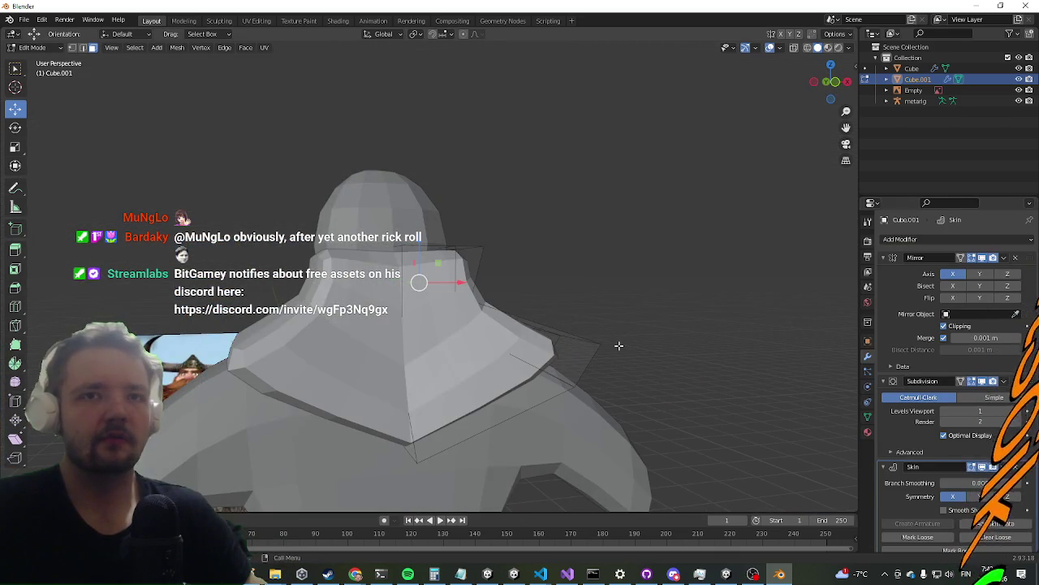
click(1018, 467)
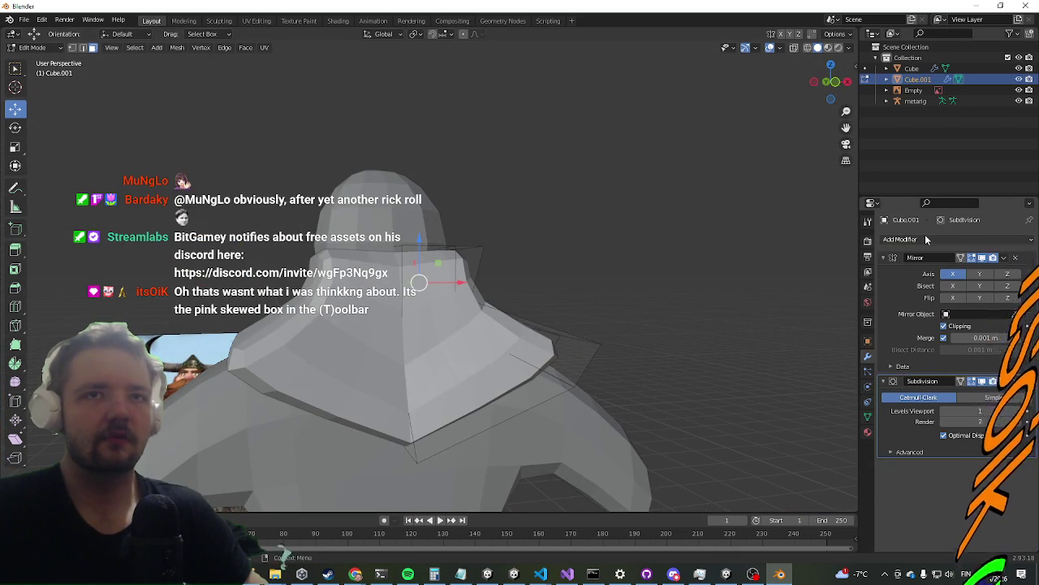
click(926, 239)
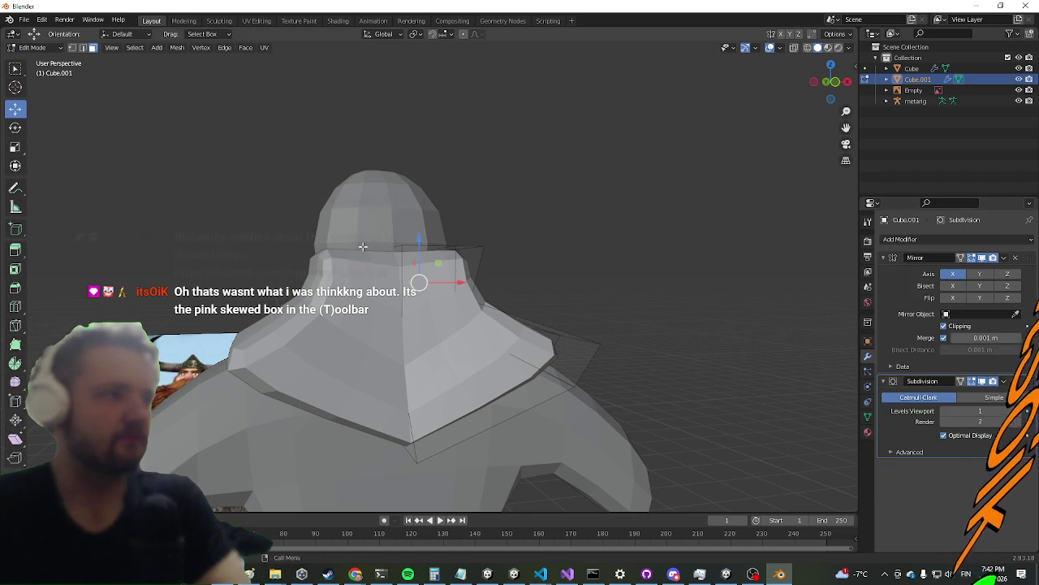
mouse_move(284, 222)
middle_down()
mouse_move(259, 243)
mouse_move(328, 267)
middle_up()
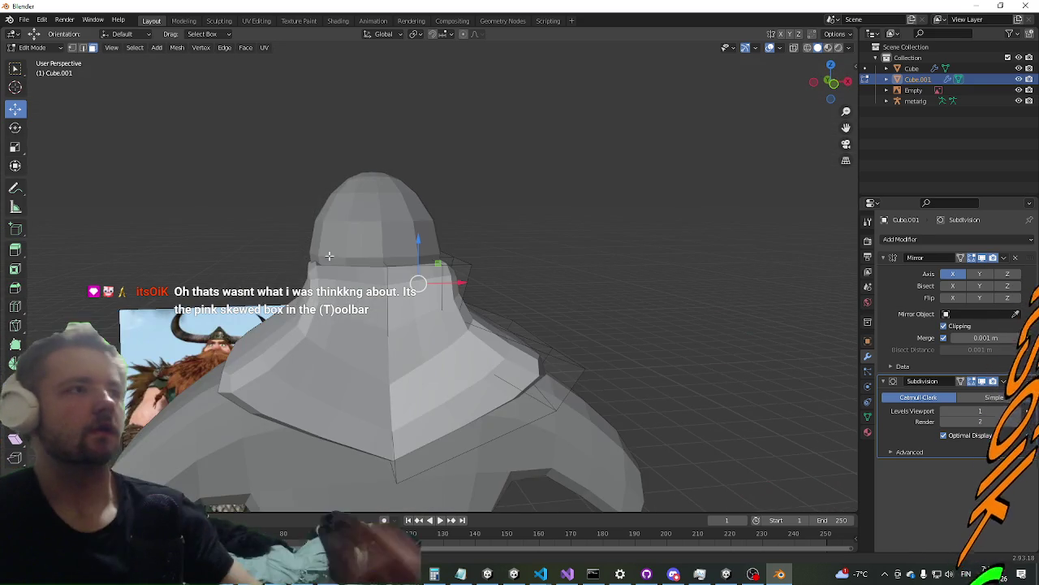
key(ctrl+s)
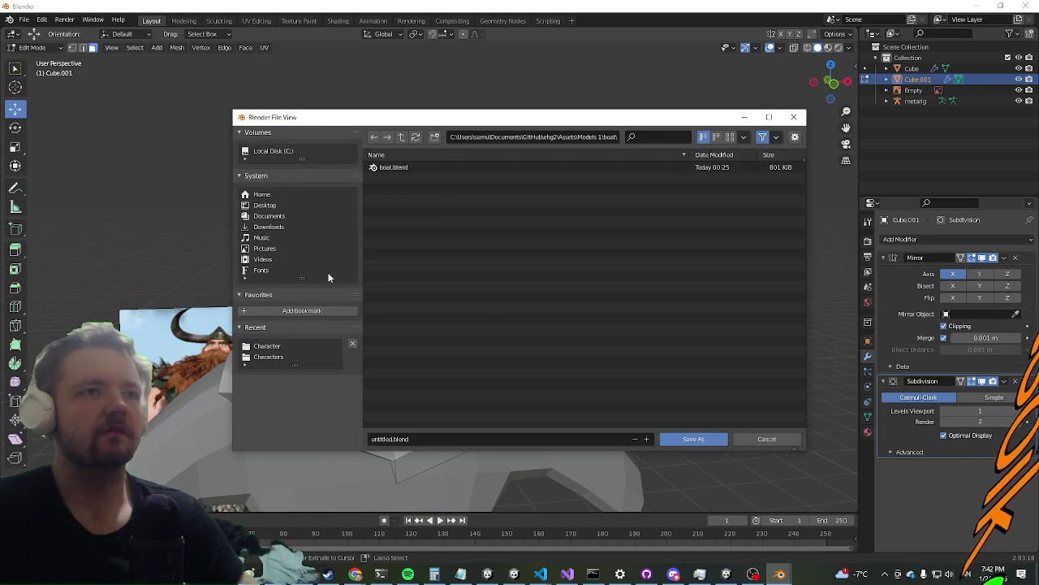
key(Escape)
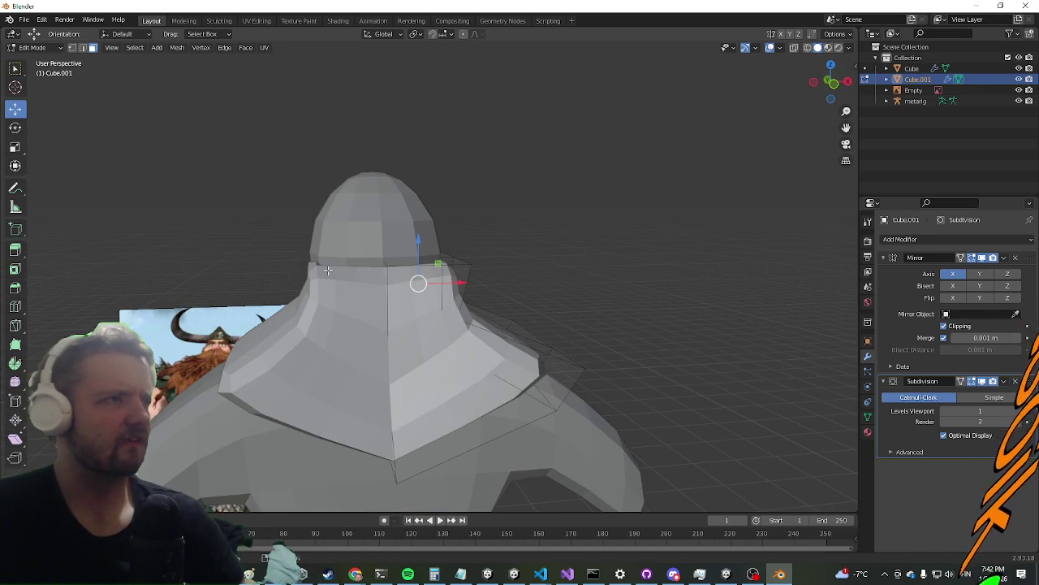
key(ctrl+s)
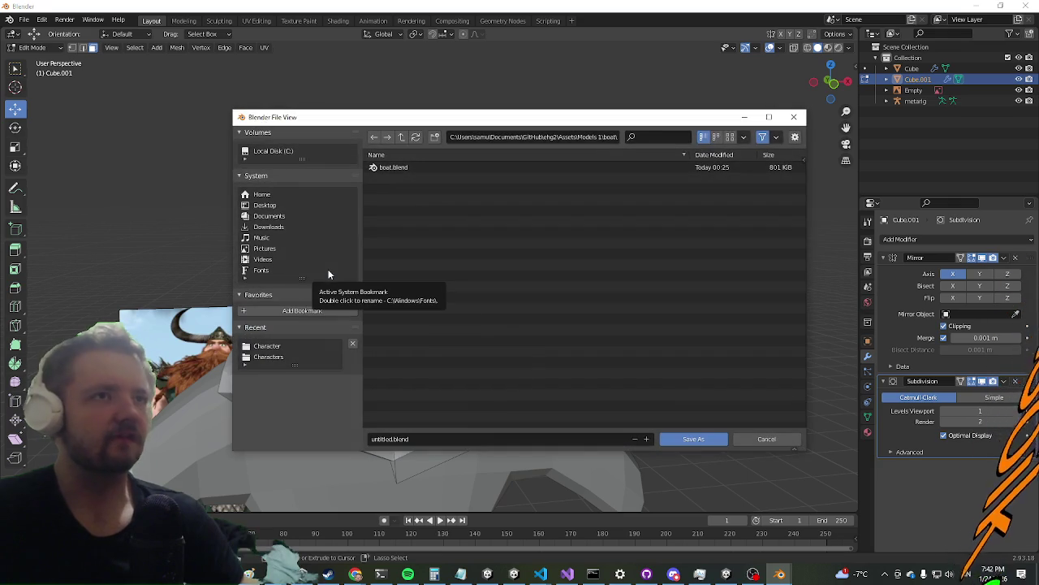
key(Escape)
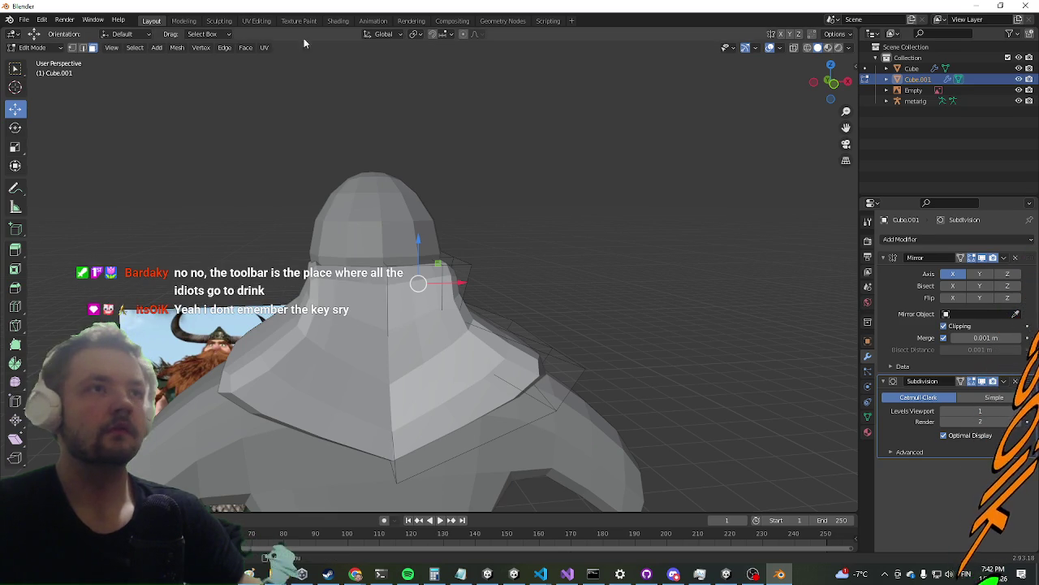
middle_drag(365, 160, 367, 155)
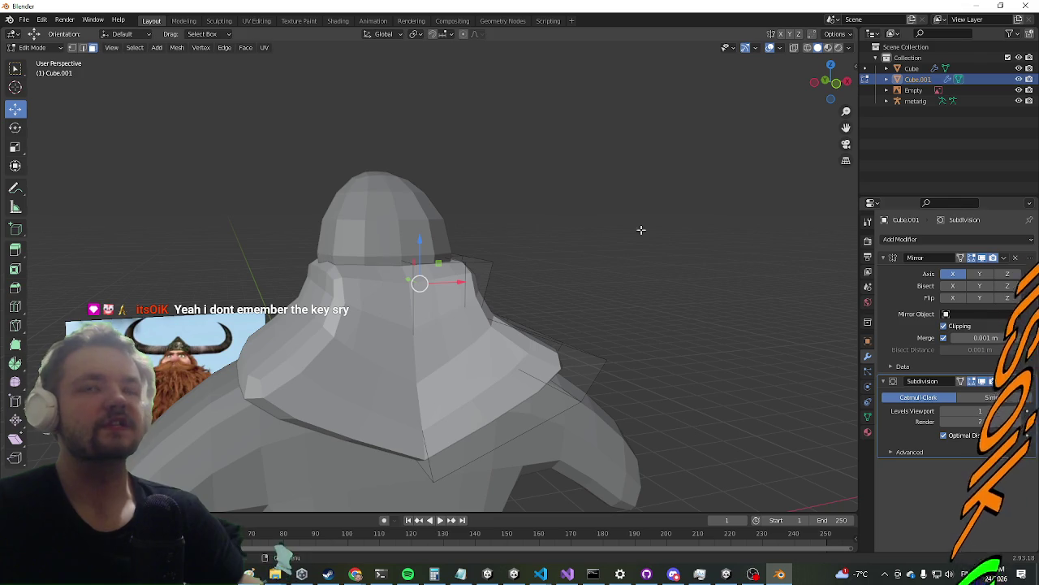
middle_drag(768, 241, 592, 300)
key(t)
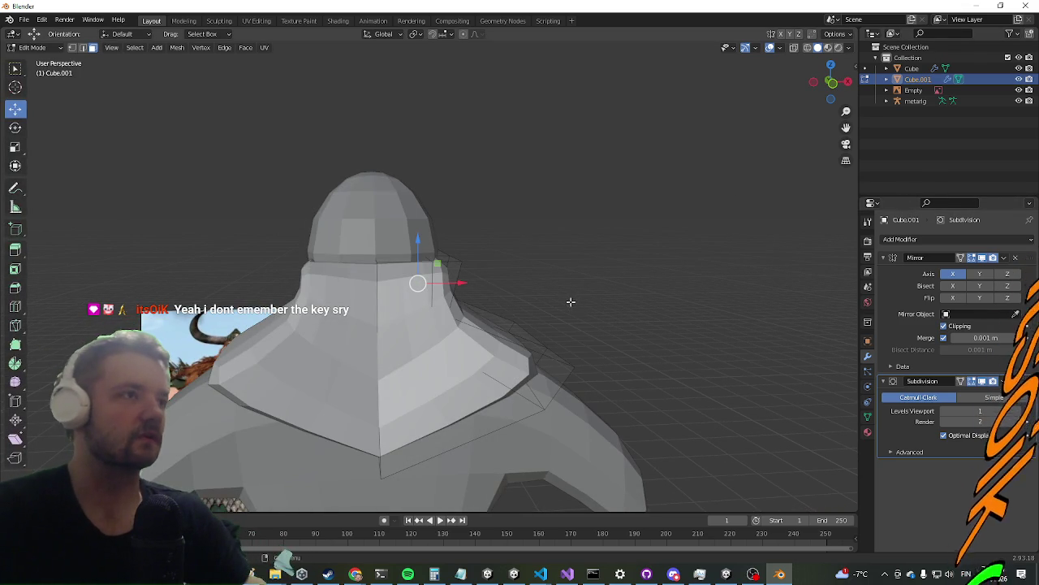
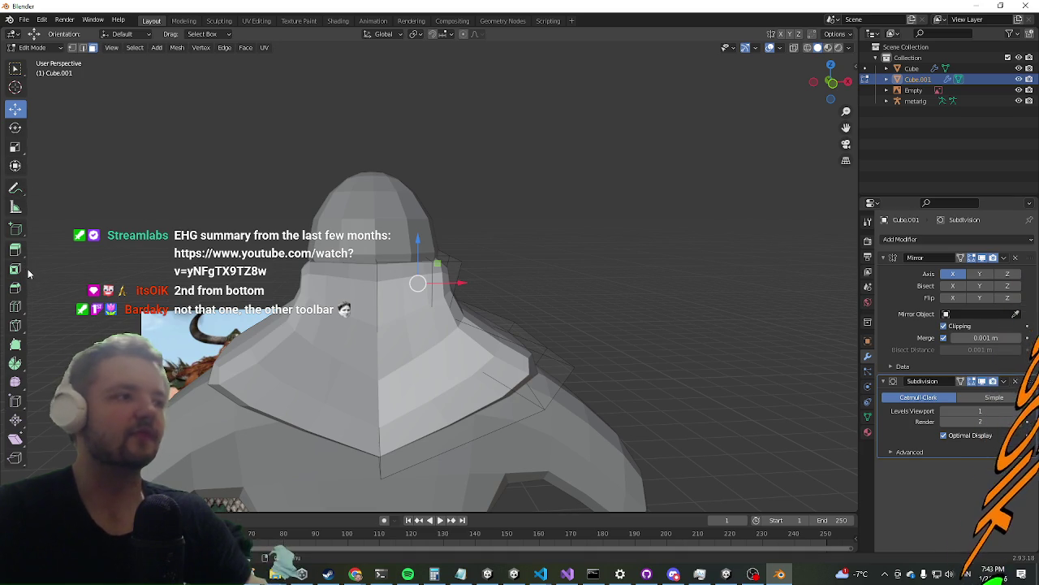
Shear the hood piece's front faces with the Shear tool, increasing the slant
click(17, 439)
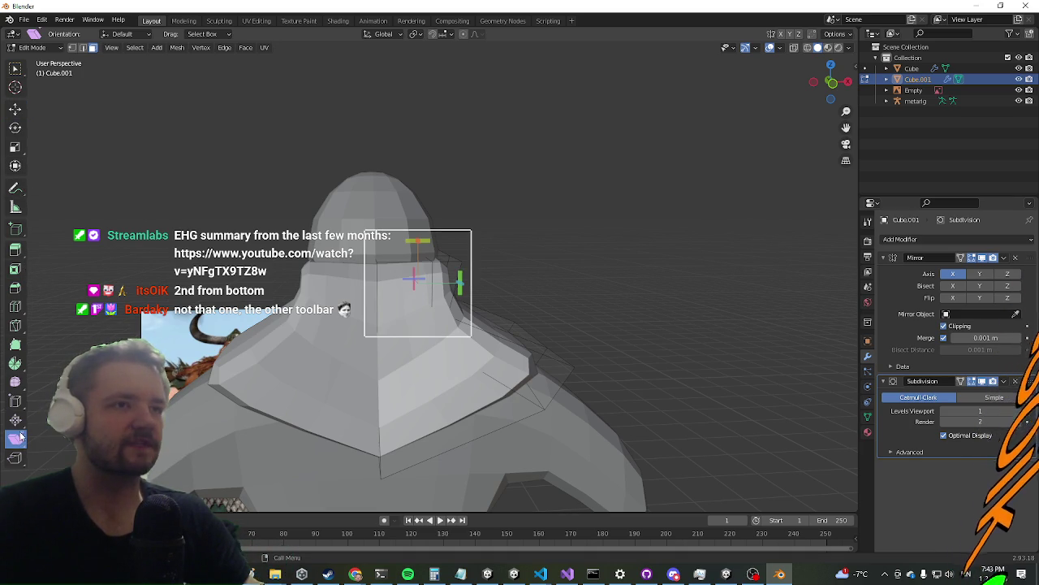
middle_drag(554, 275, 431, 297)
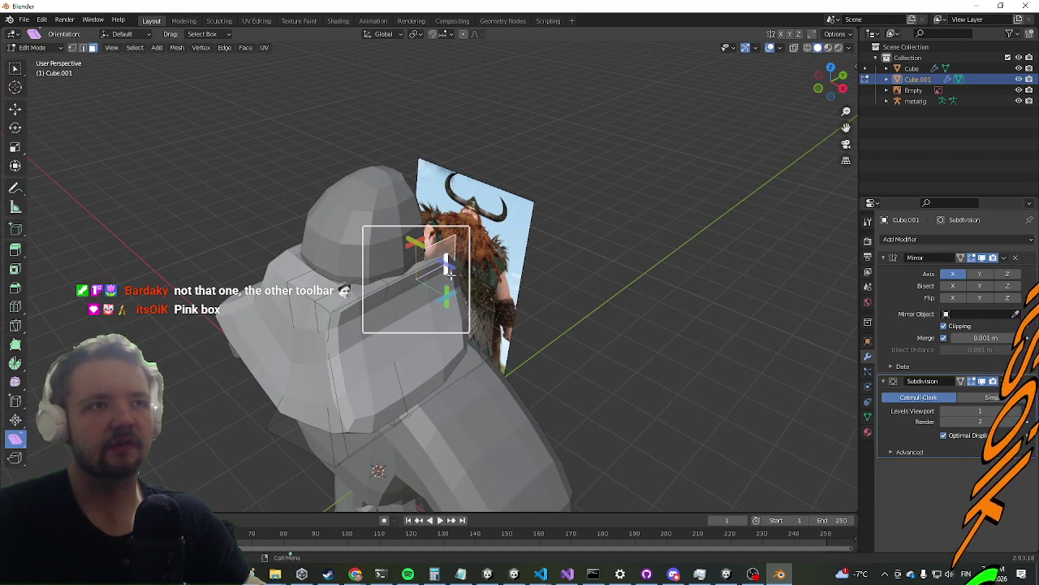
drag(446, 268, 636, 299)
mouse_move(464, 475)
mouse_down()
mouse_move(96, 199)
mouse_move(717, 168)
mouse_up()
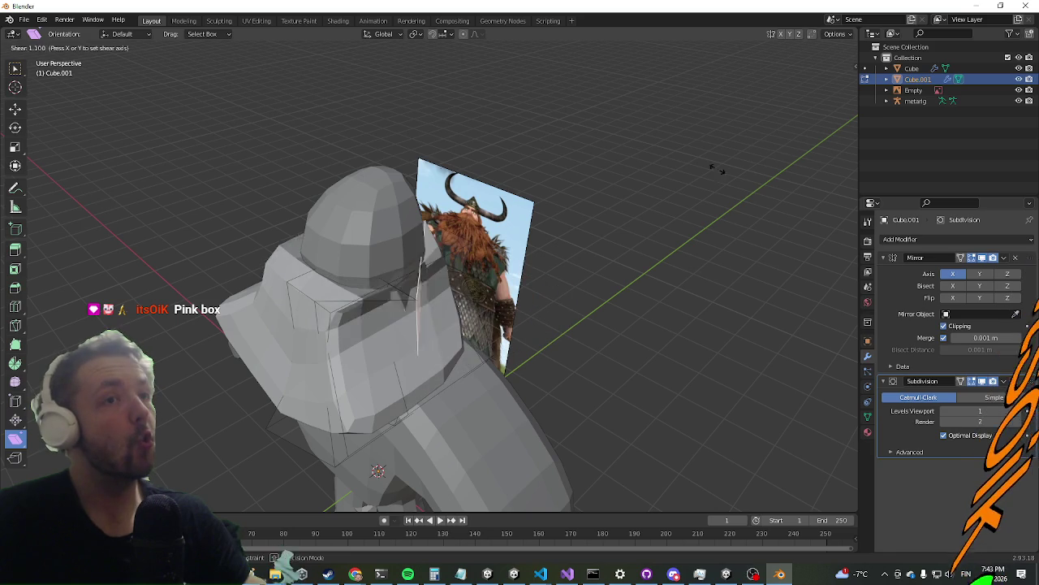
drag(742, 290, 743, 290)
mouse_move(743, 289)
middle_down()
mouse_move(279, 276)
mouse_move(293, 178)
mouse_move(371, 203)
mouse_move(327, 195)
mouse_move(342, 100)
mouse_move(313, 151)
middle_up()
middle_drag(391, 335, 479, 349)
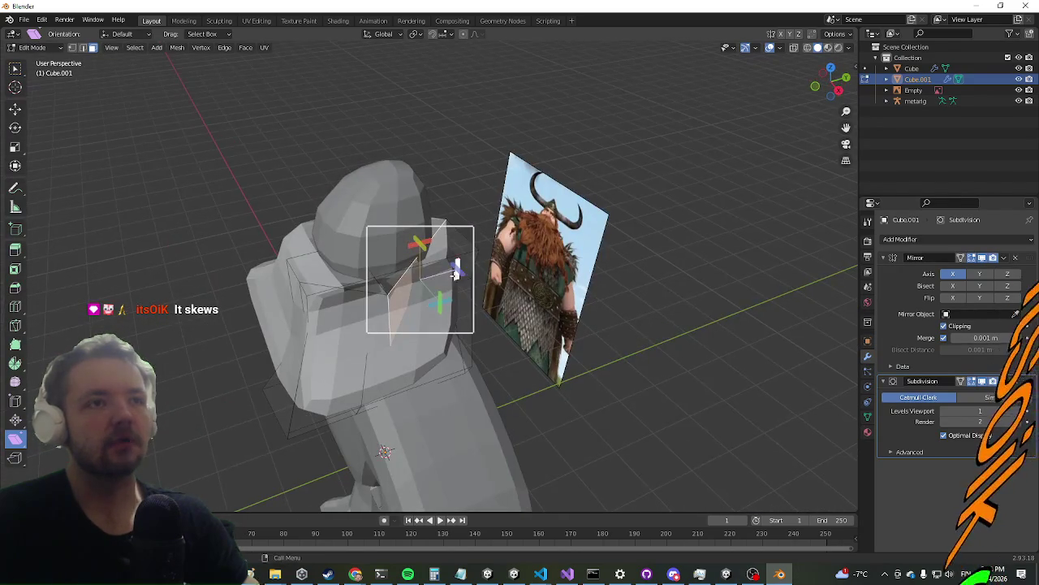
Shear the hood's selection again, cancelling one attempt, then return to Object Mode
key(shift+ctrl+alt+s)
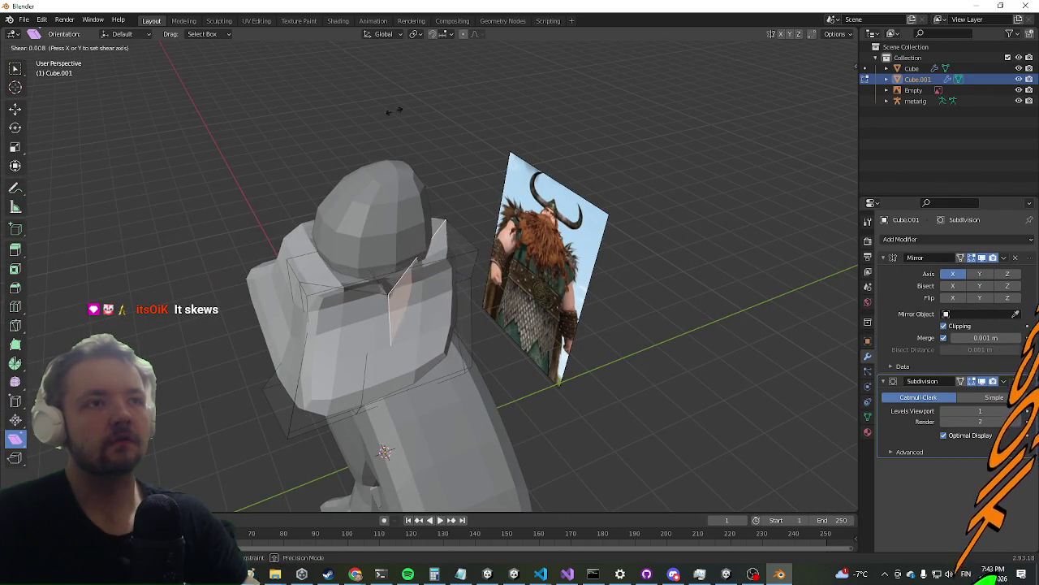
right_click(555, 190)
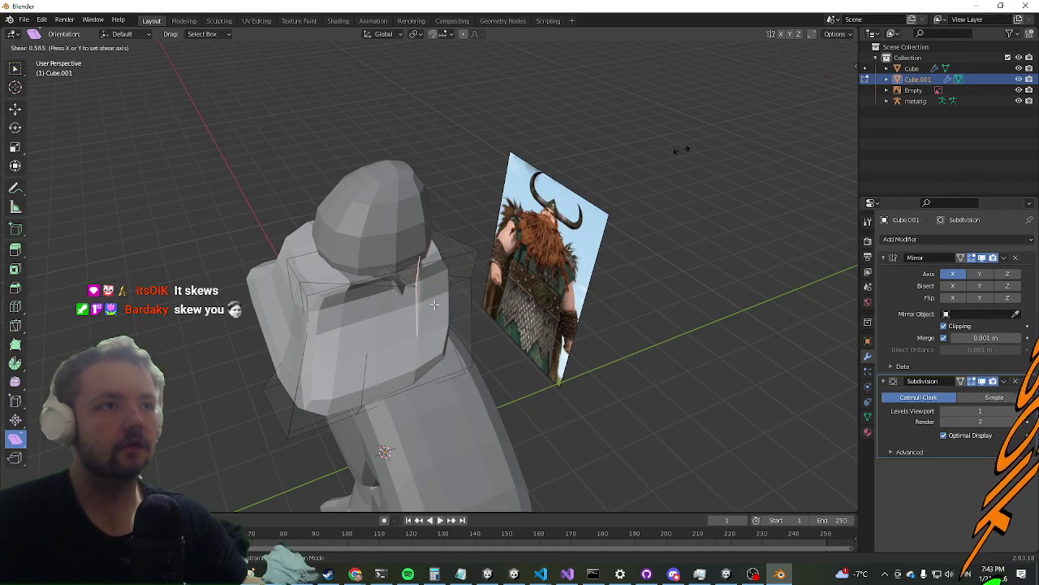
middle_drag(554, 190, 415, 286)
scroll(415, 286, up, 4)
mouse_move(376, 367)
middle_down()
mouse_move(457, 383)
mouse_move(462, 281)
middle_up()
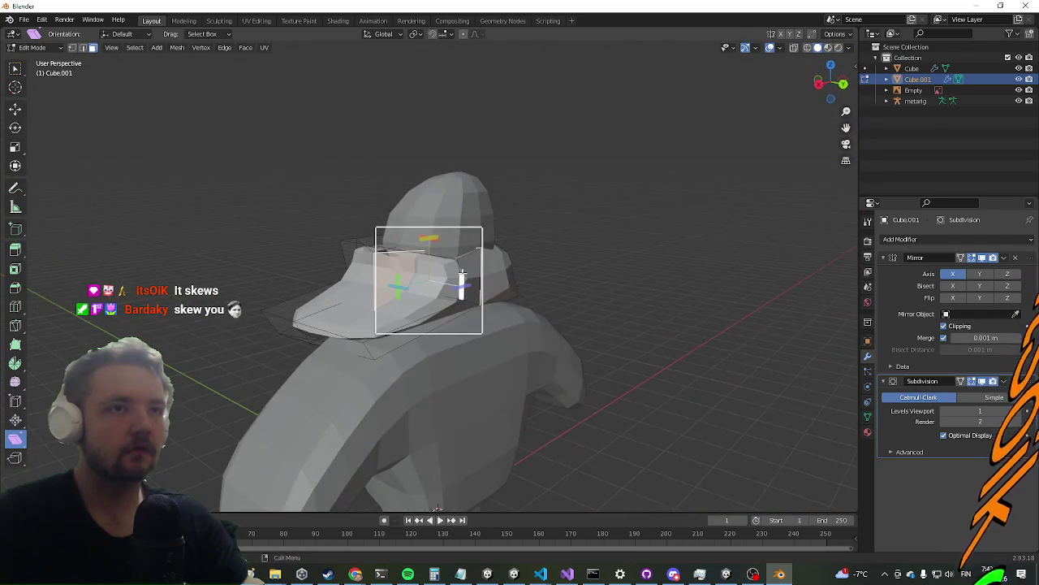
key(shift+ctrl+alt+s)
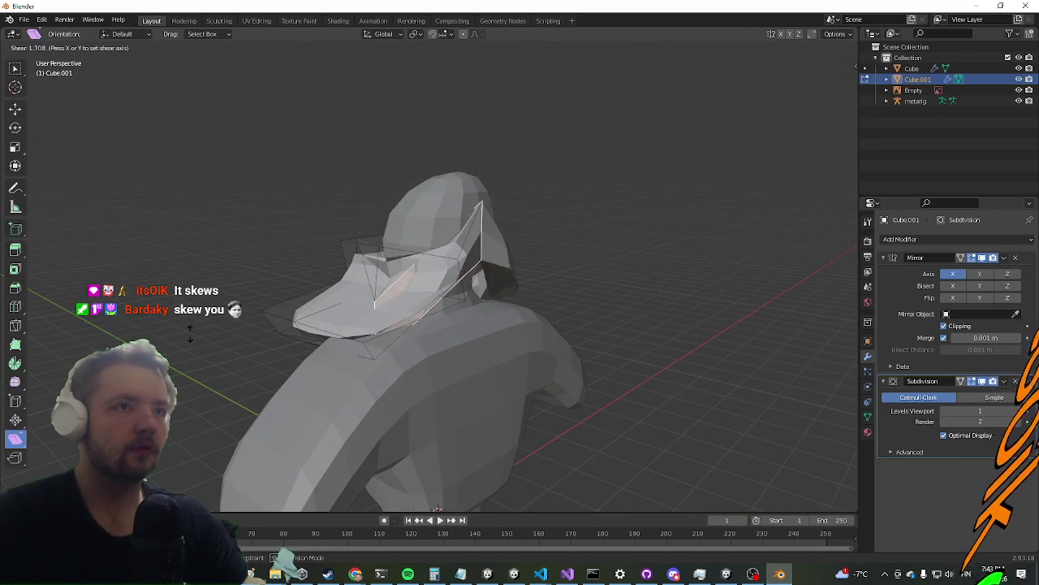
click(266, 213)
mouse_move(710, 294)
middle_down()
mouse_move(386, 300)
mouse_move(368, 461)
mouse_move(359, 383)
middle_up()
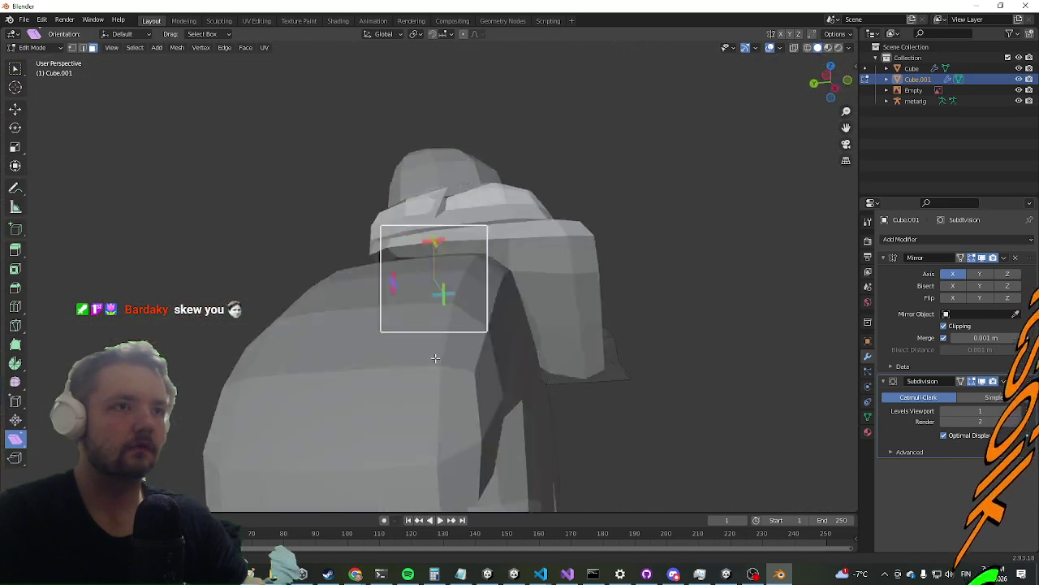
key(Tab)
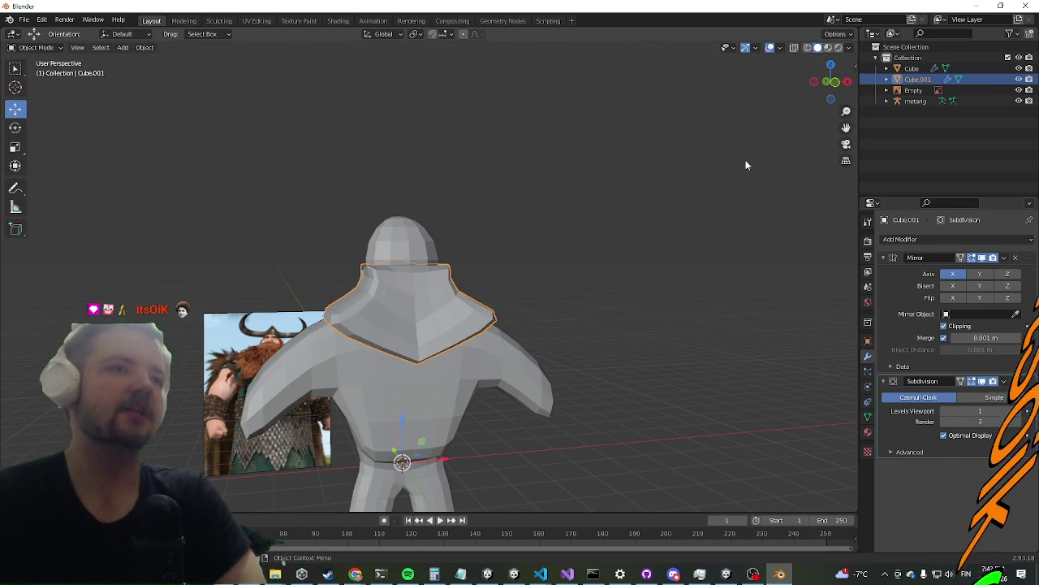
mouse_move(590, 424)
middle_down()
mouse_move(562, 414)
mouse_move(572, 362)
mouse_move(532, 413)
mouse_move(309, 417)
mouse_move(491, 387)
mouse_move(553, 434)
mouse_move(570, 433)
middle_up()
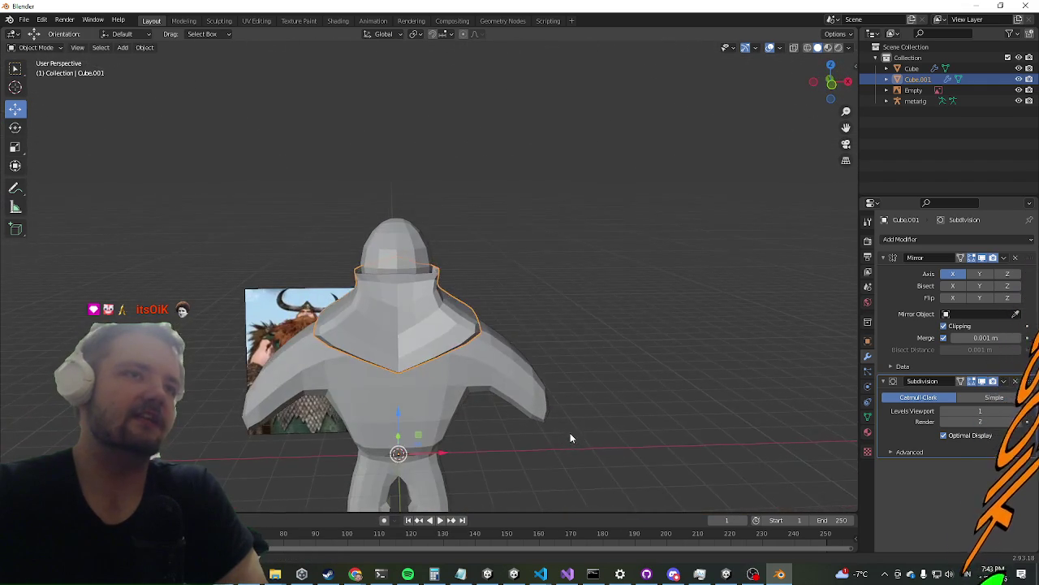
click(1018, 79)
click(1018, 80)
click(1018, 79)
click(1018, 79)
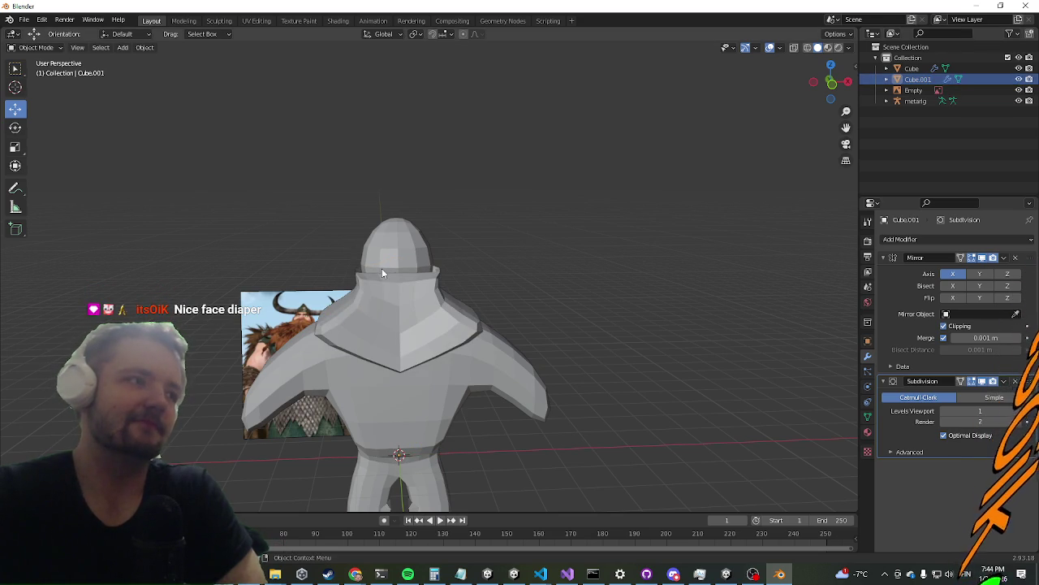
middle_drag(383, 273, 479, 395)
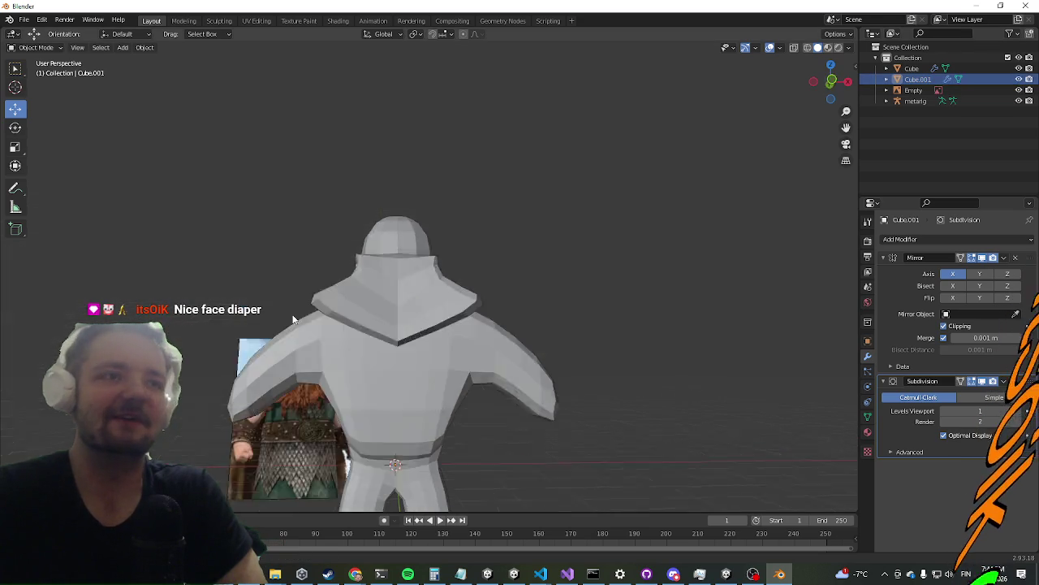
scroll(479, 395, down, 3)
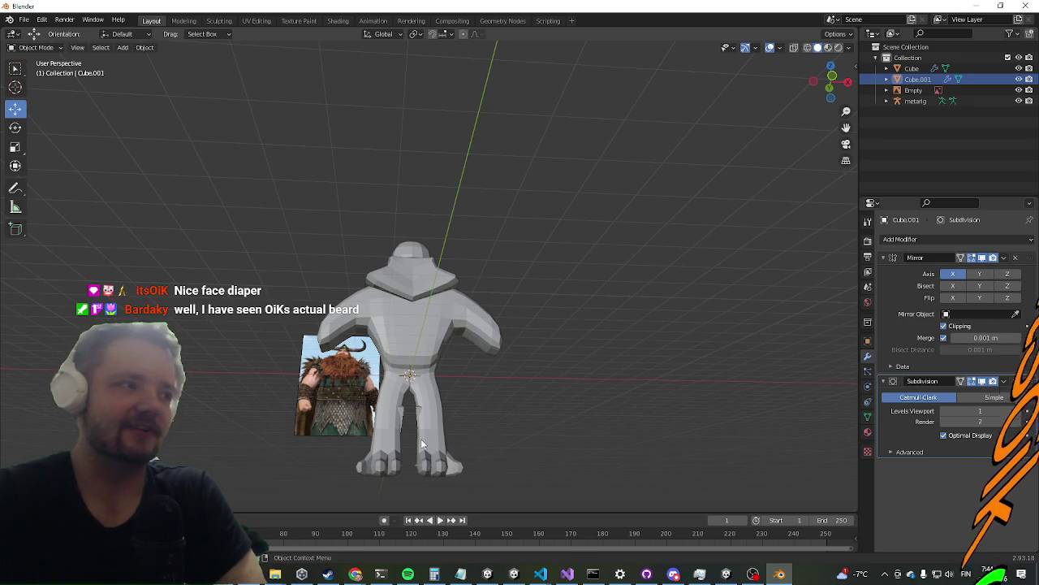
mouse_move(447, 236)
middle_down()
mouse_move(542, 332)
mouse_move(605, 280)
mouse_move(380, 332)
mouse_move(421, 273)
mouse_move(448, 269)
mouse_move(314, 330)
mouse_move(519, 209)
mouse_move(454, 238)
middle_up()
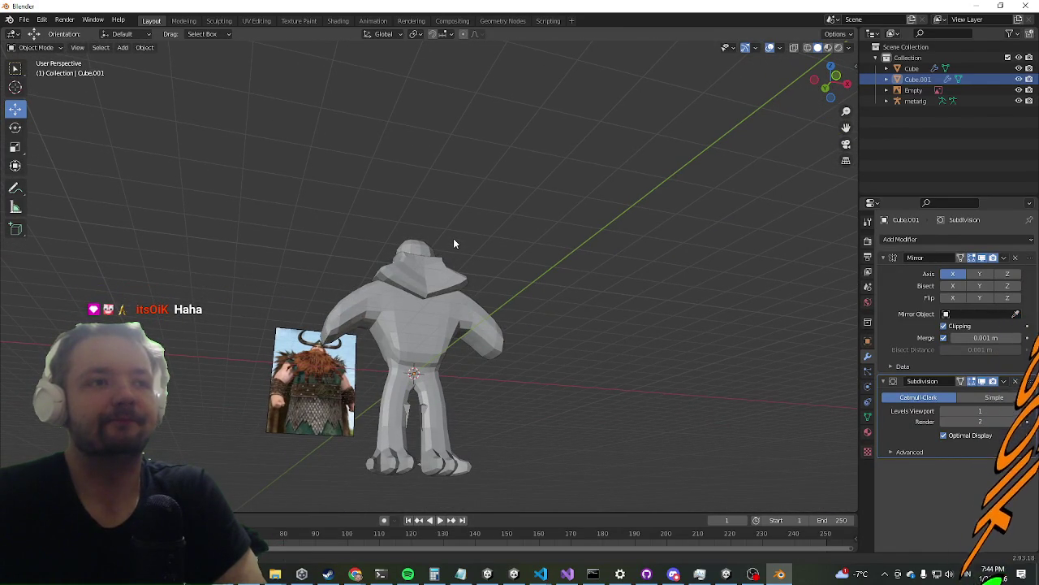
mouse_move(453, 241)
middle_down()
mouse_move(381, 269)
mouse_move(232, 299)
mouse_move(446, 277)
middle_up()
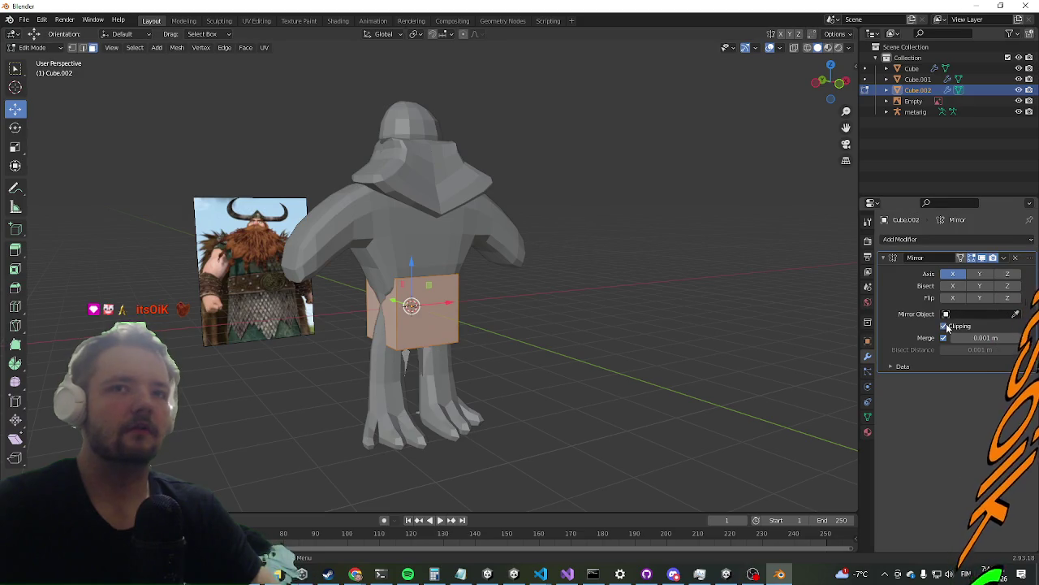
Delete the new block's front face, enable mirror clipping and rejoin it at the waist
drag(447, 303, 572, 293)
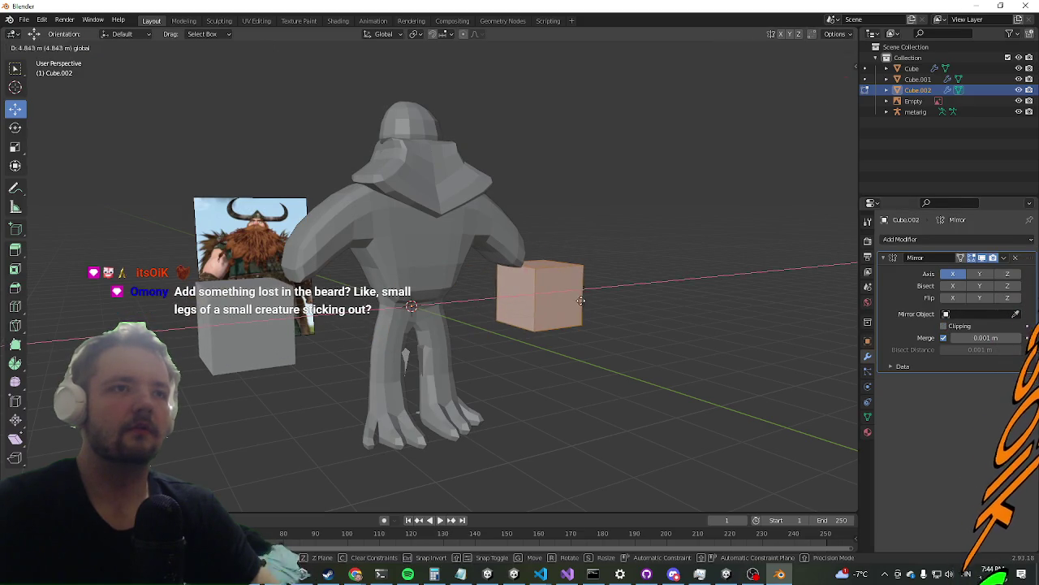
click(519, 302)
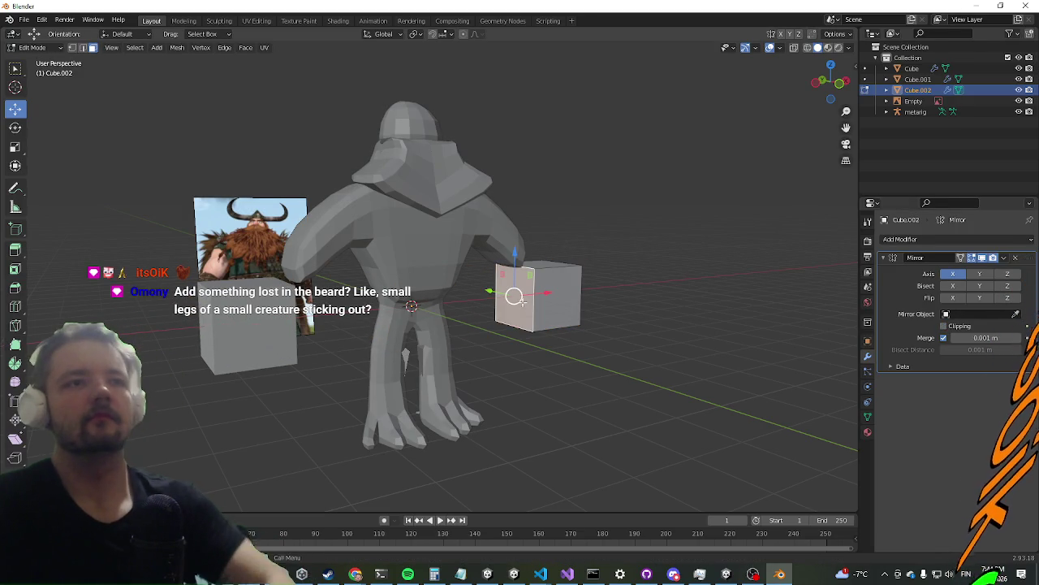
key(x)
click(524, 306)
key(a)
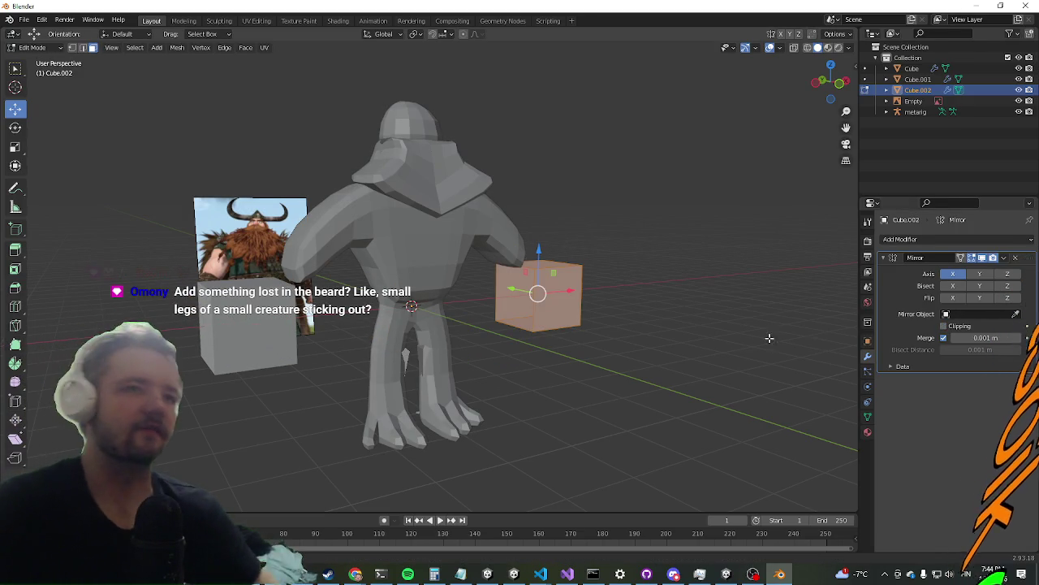
click(950, 327)
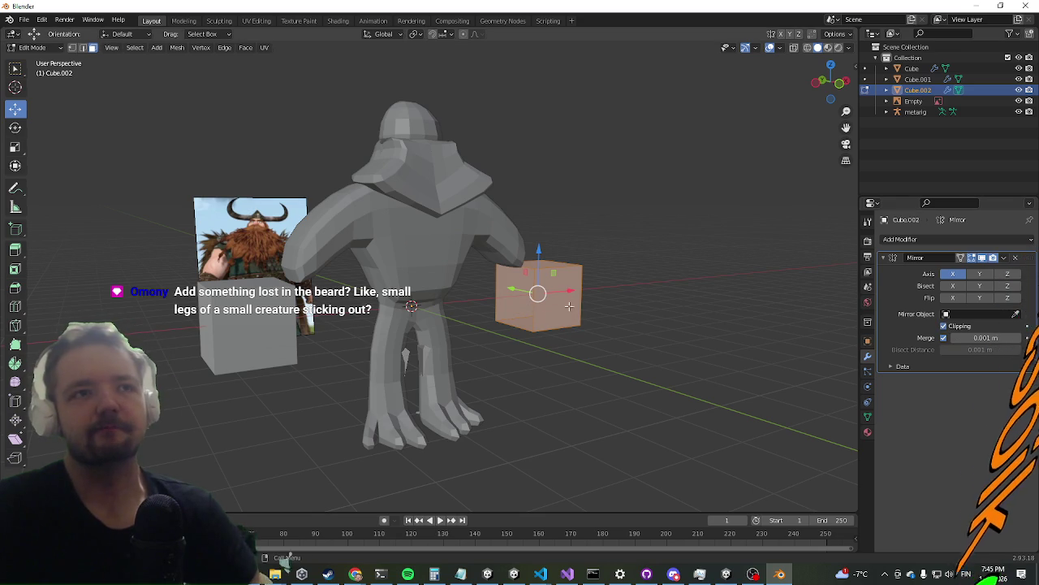
drag(575, 294, 476, 300)
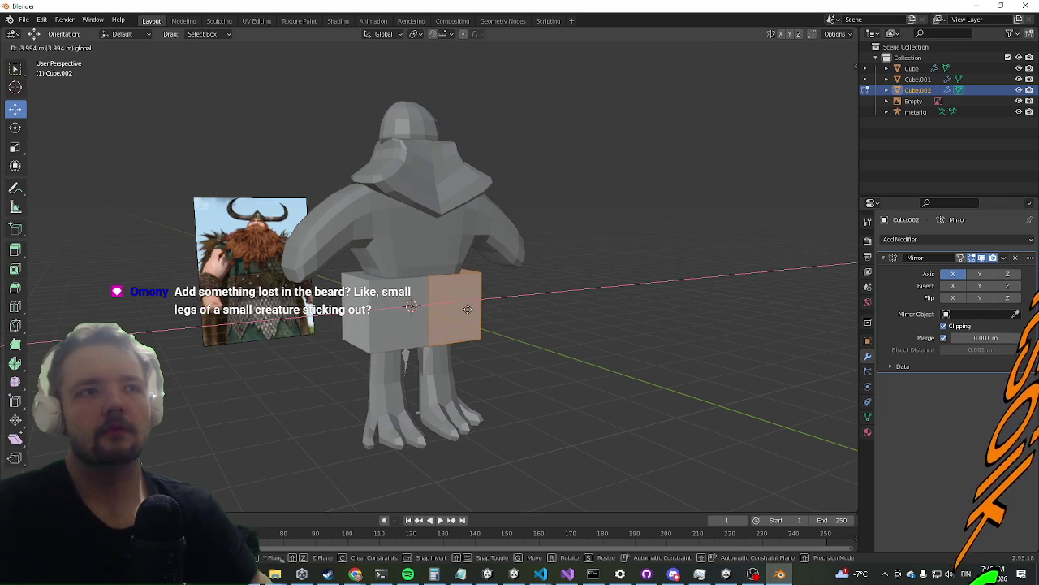
Add a Subdivision Surface modifier to Cube.002
click(925, 239)
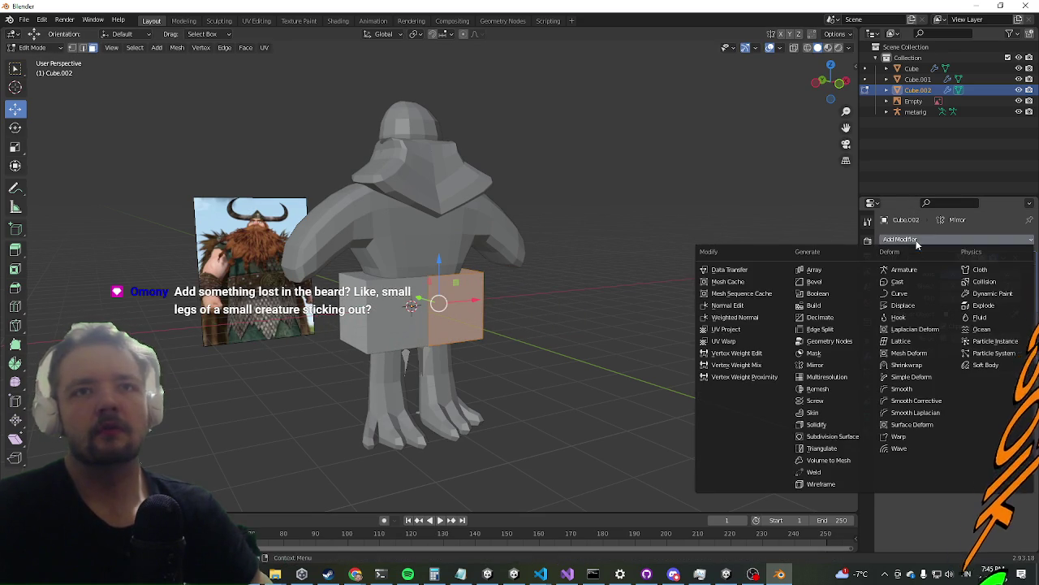
click(839, 442)
middle_drag(427, 181, 479, 221)
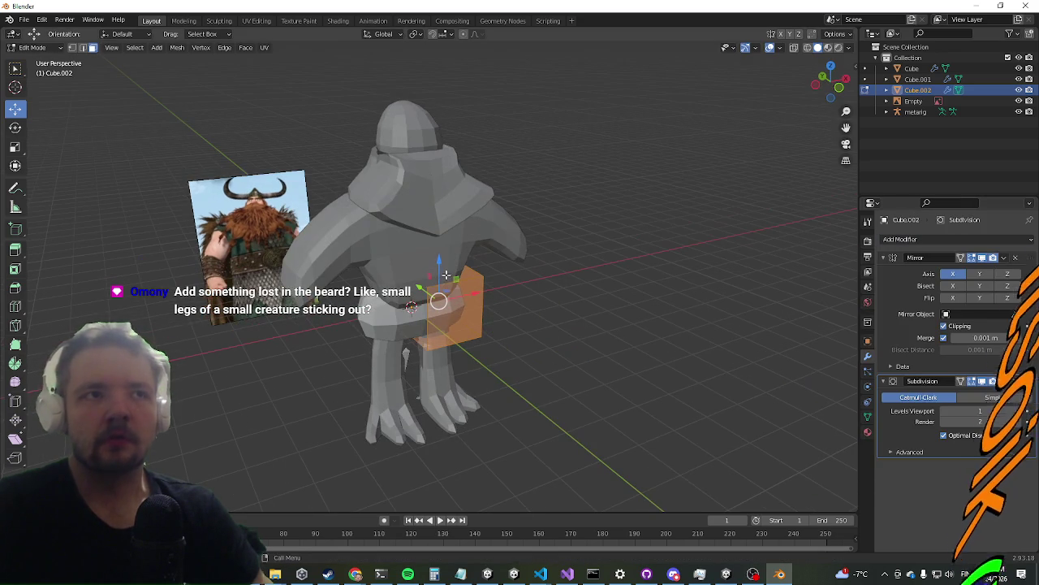
middle_drag(415, 298, 436, 301)
scroll(441, 302, up, 3)
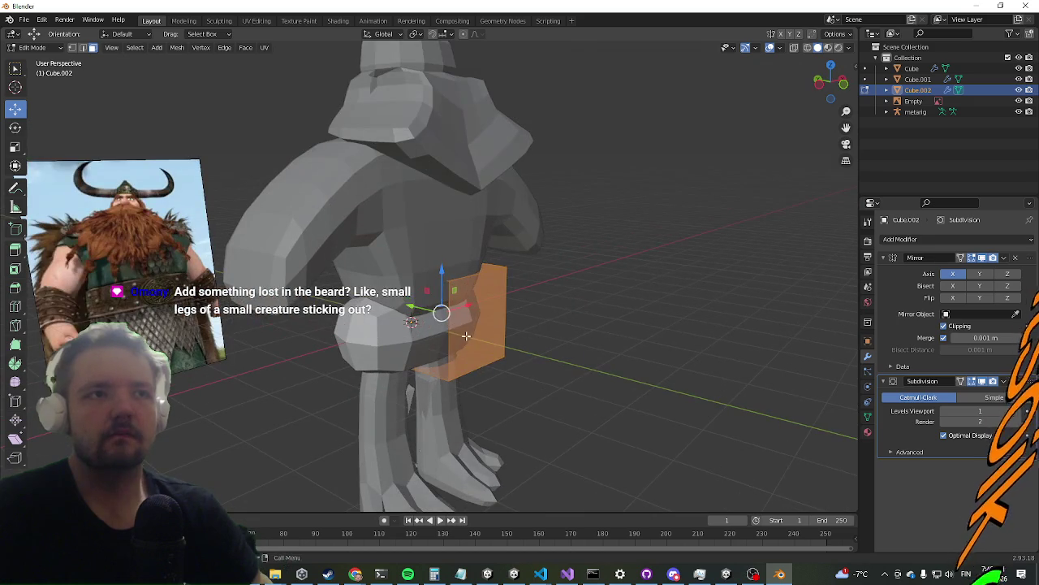
Push the block's tall side face outward along Y
click(465, 332)
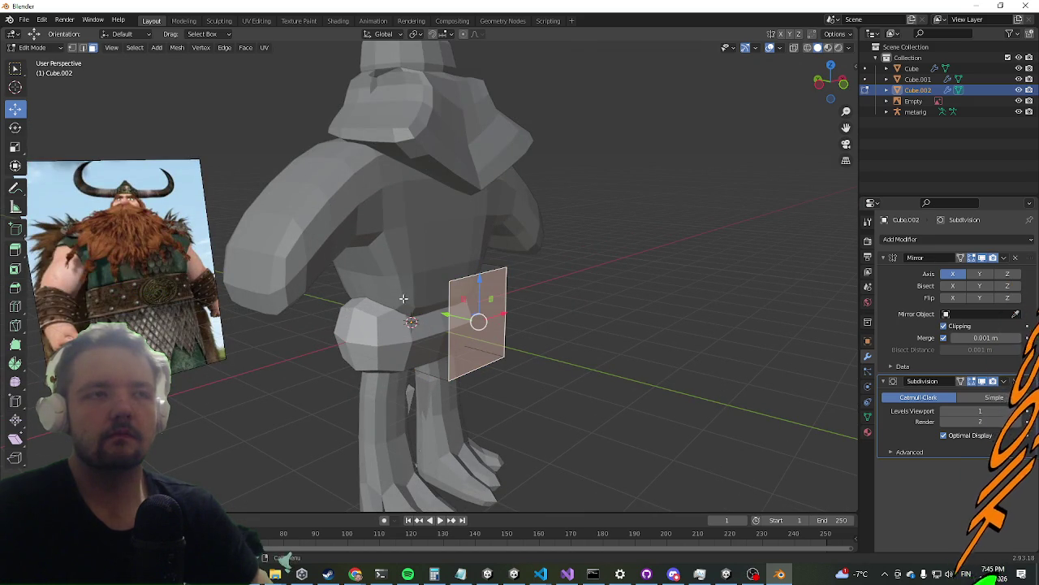
click(459, 271)
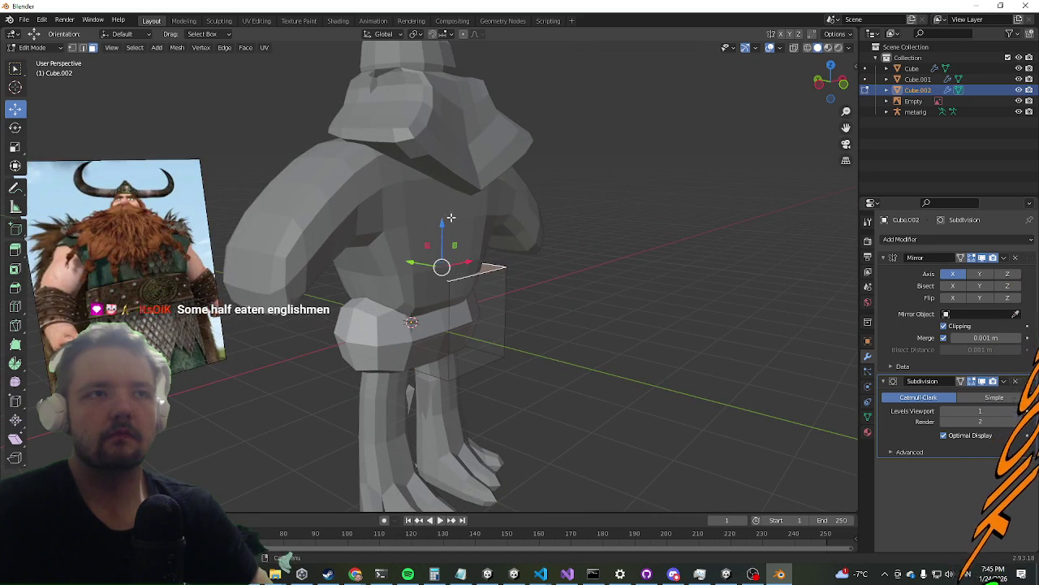
click(482, 317)
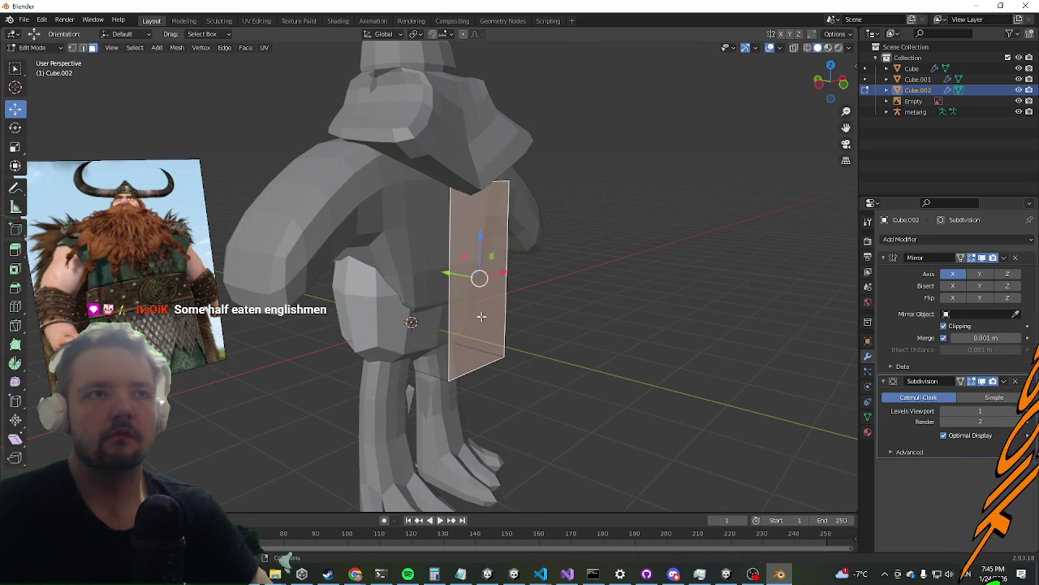
drag(449, 275, 485, 292)
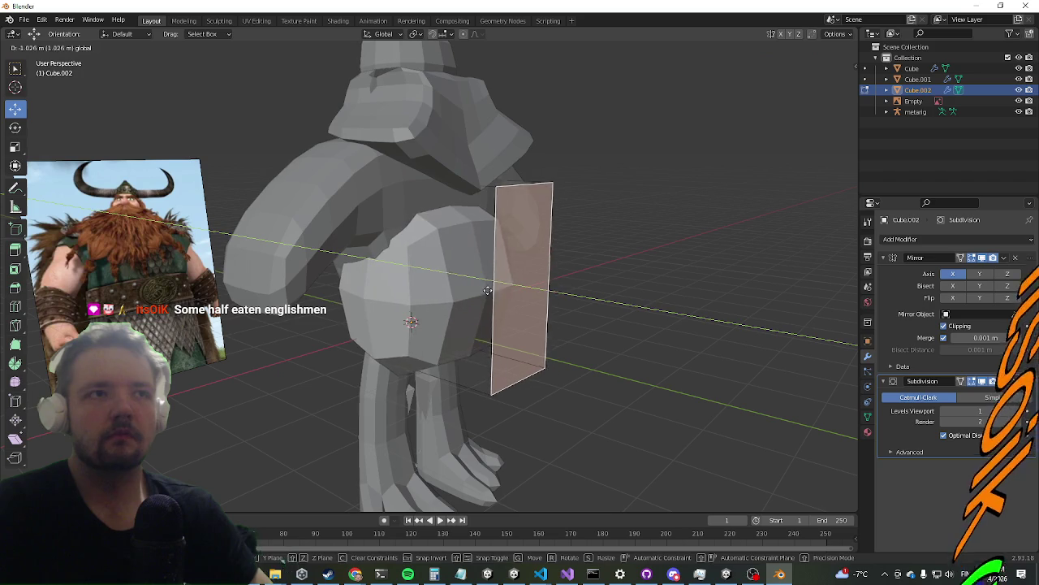
middle_drag(484, 291, 436, 307)
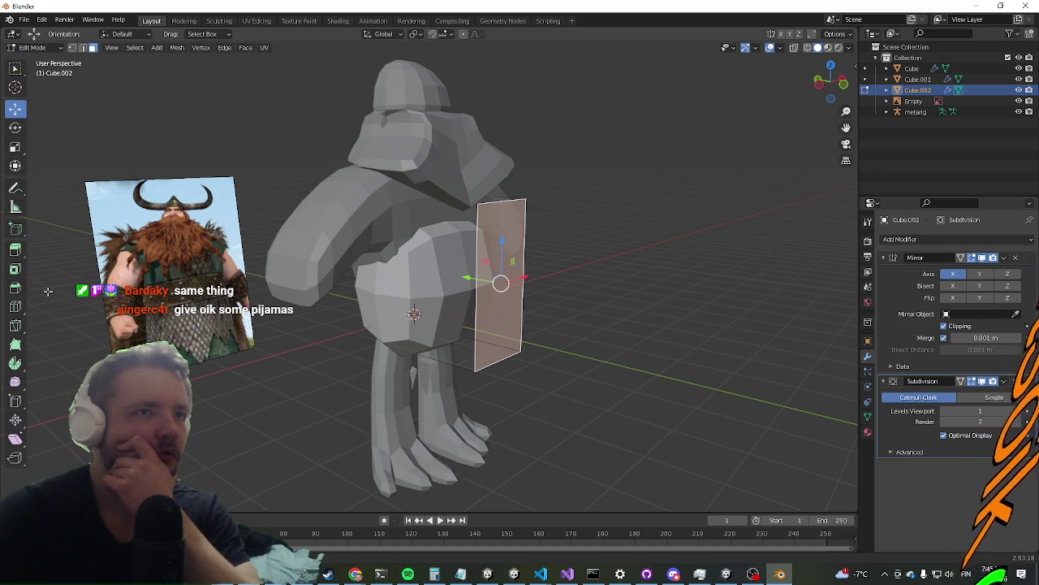
Raise the torso block's top face vertically to shoulder height, then lower it slightly
middle_drag(206, 282, 362, 242)
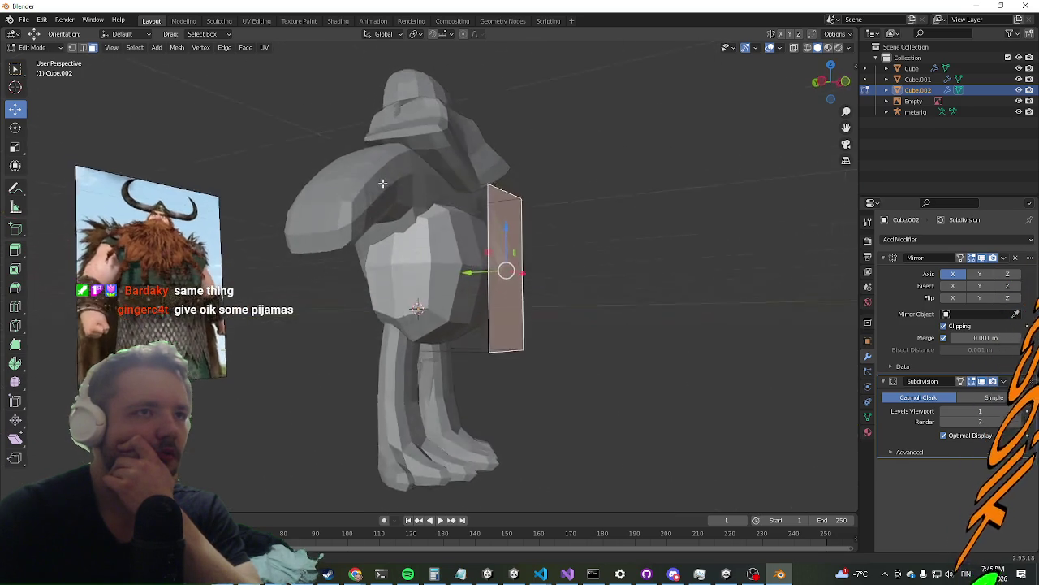
mouse_move(495, 262)
middle_down()
mouse_move(366, 254)
mouse_move(97, 268)
middle_up()
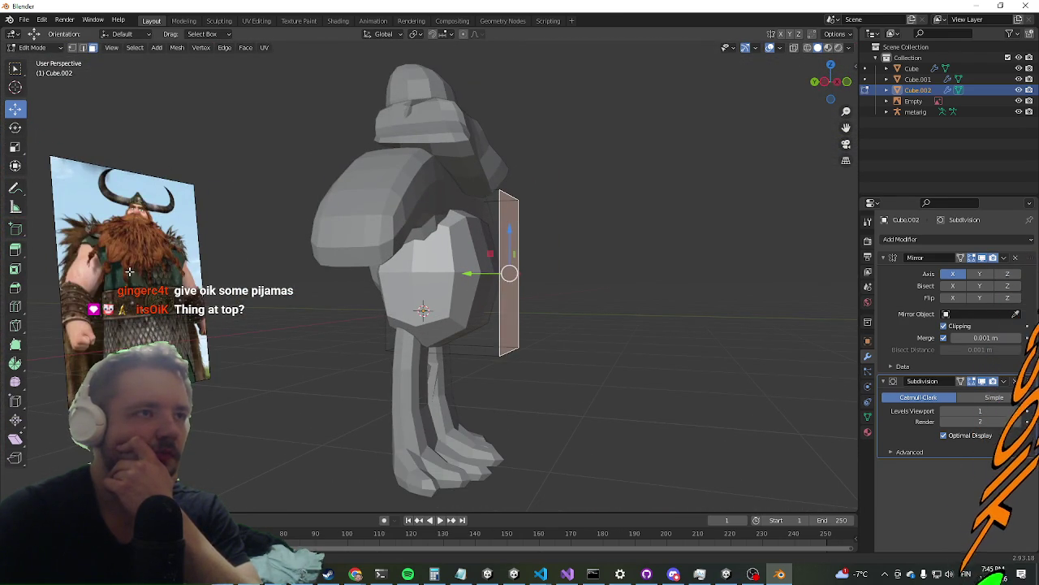
middle_drag(97, 268, 399, 286)
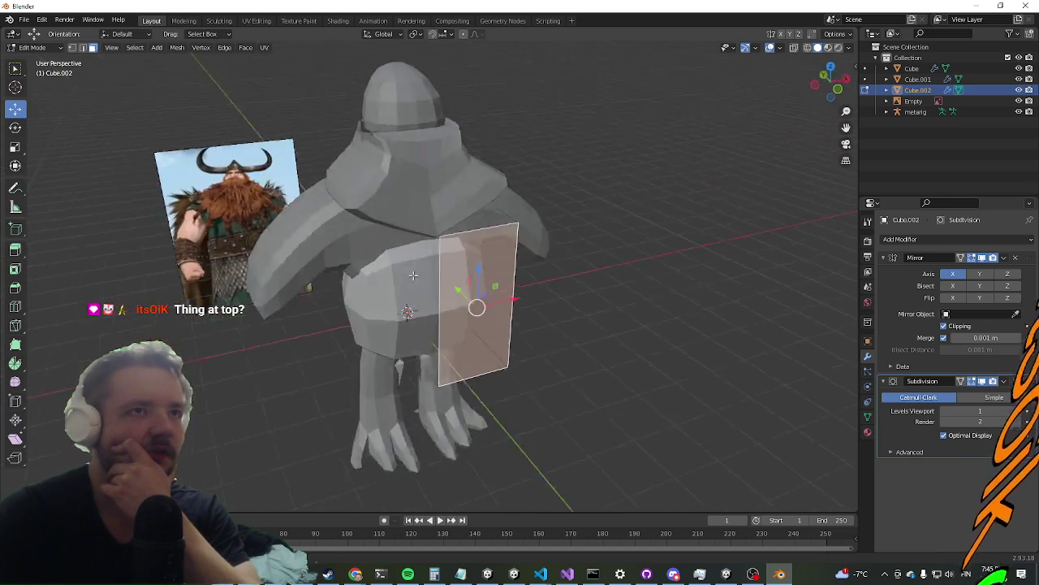
click(443, 247)
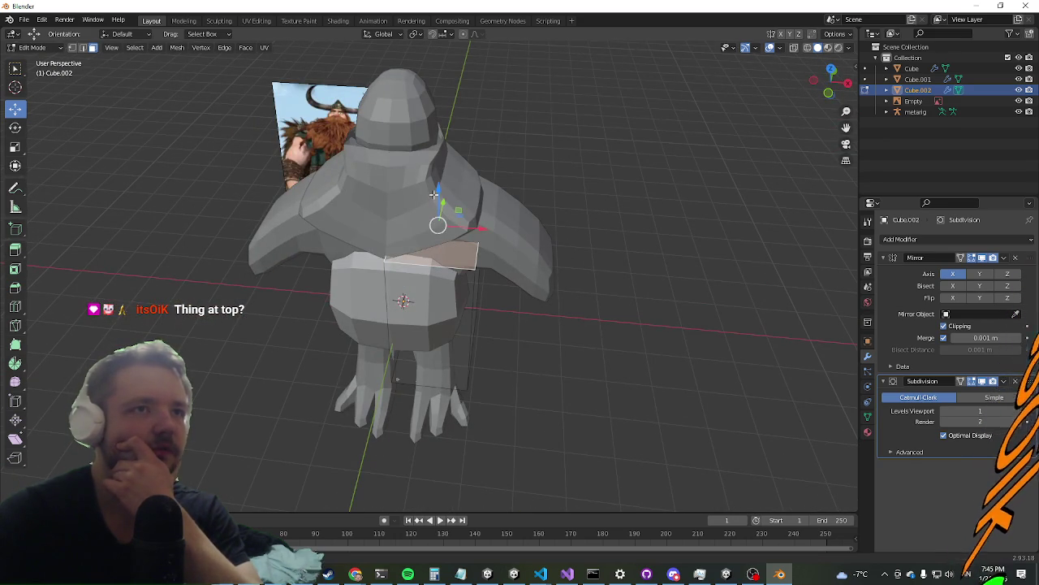
key(g)
key(z)
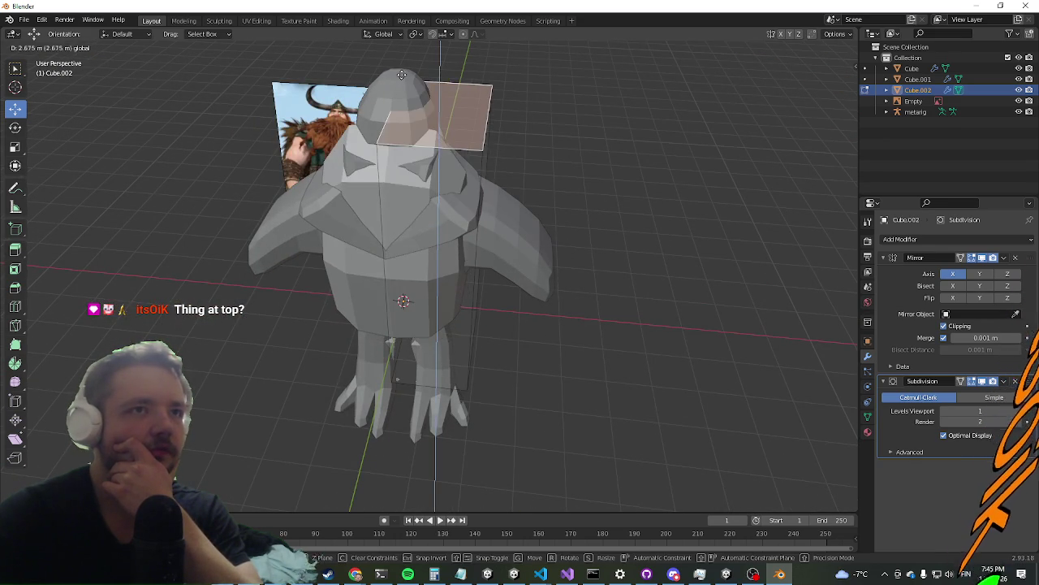
click(397, 73)
middle_drag(397, 73, 575, 198)
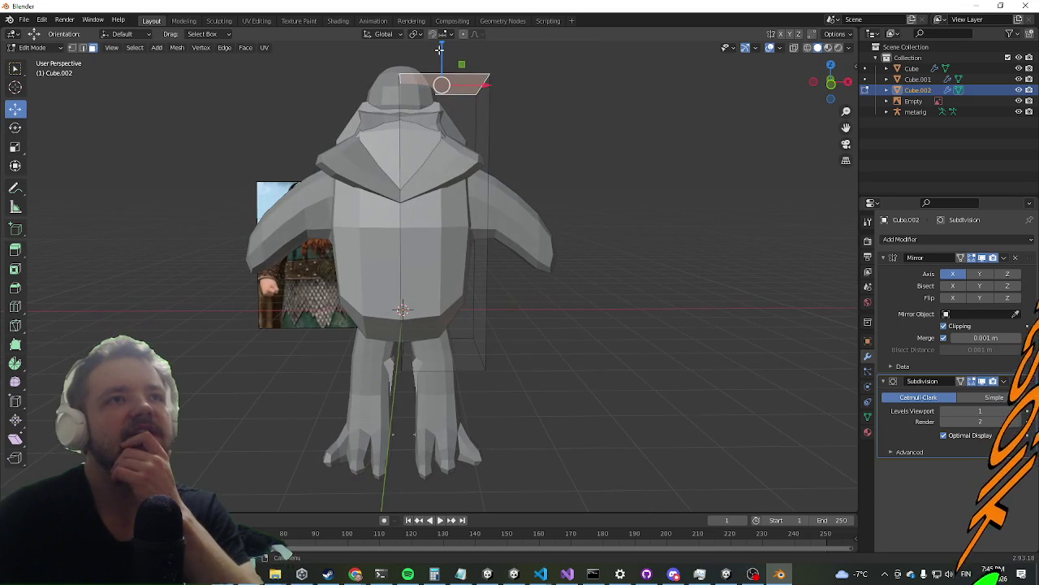
drag(439, 48, 440, 95)
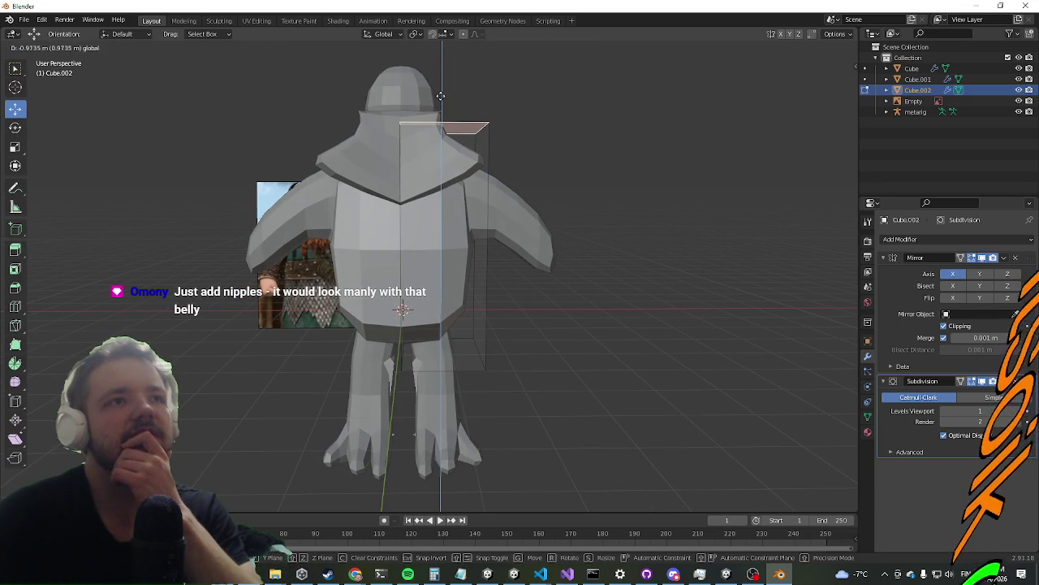
Move the long vertical side face outward
mouse_move(569, 165)
middle_down()
mouse_move(375, 163)
mouse_move(436, 252)
middle_up()
click(437, 253)
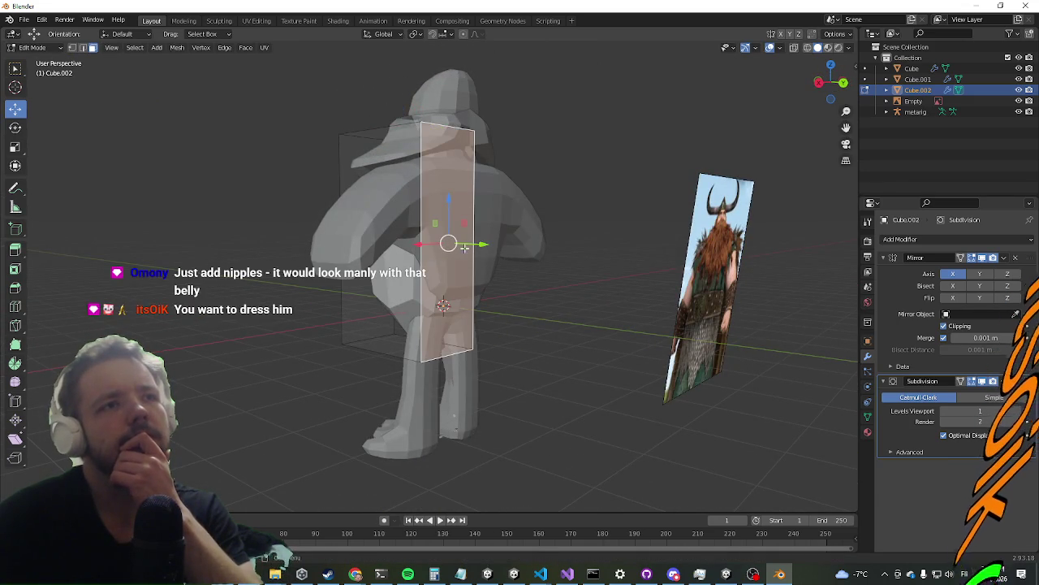
middle_drag(465, 248, 472, 265)
drag(504, 247, 544, 261)
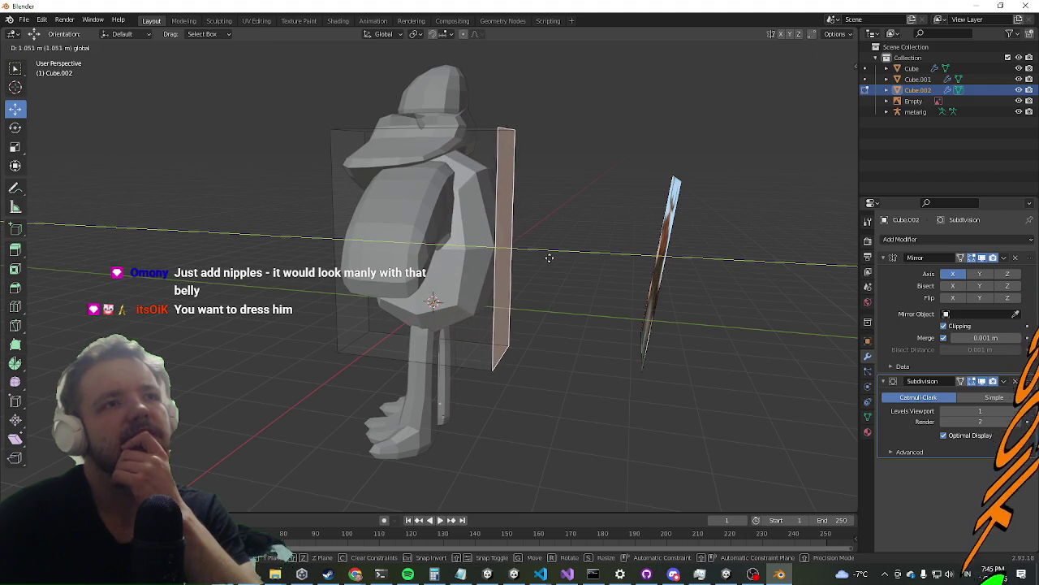
key(Tab)
mouse_move(544, 261)
middle_down()
mouse_move(515, 347)
mouse_move(496, 329)
mouse_move(459, 345)
mouse_move(506, 311)
middle_up()
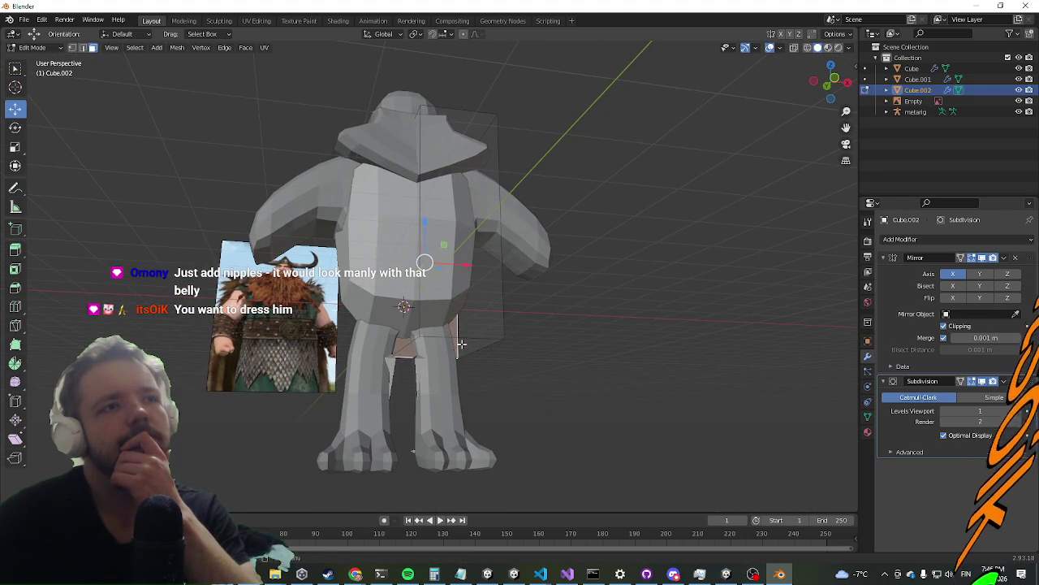
Push the tall side face slightly further out and start a horizontal loop cut
mouse_move(412, 451)
middle_down()
mouse_move(398, 291)
mouse_move(305, 331)
middle_up()
click(480, 331)
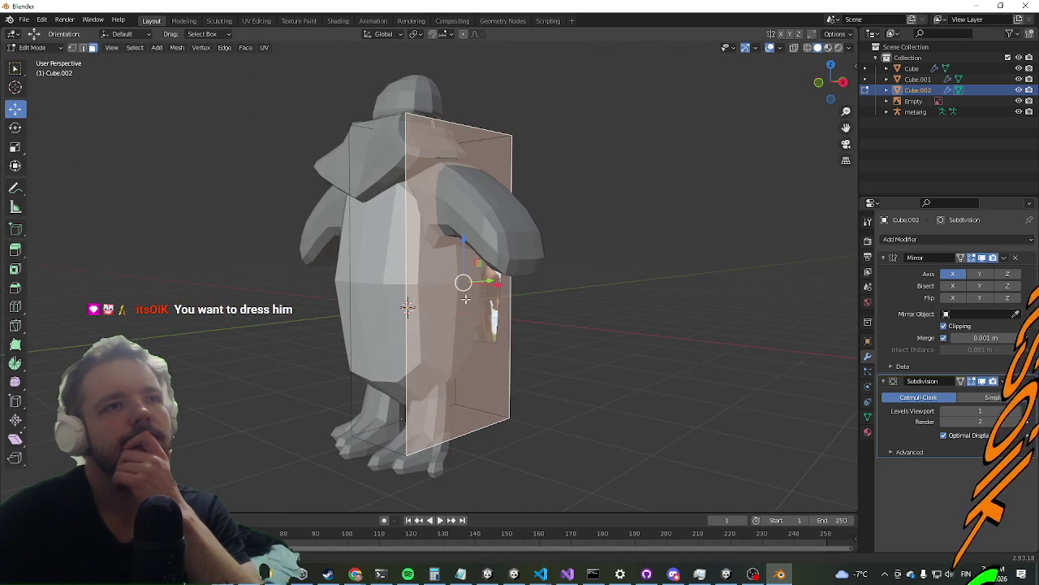
middle_drag(480, 332, 516, 281)
mouse_move(517, 276)
mouse_down()
mouse_move(528, 276)
mouse_move(519, 276)
mouse_up()
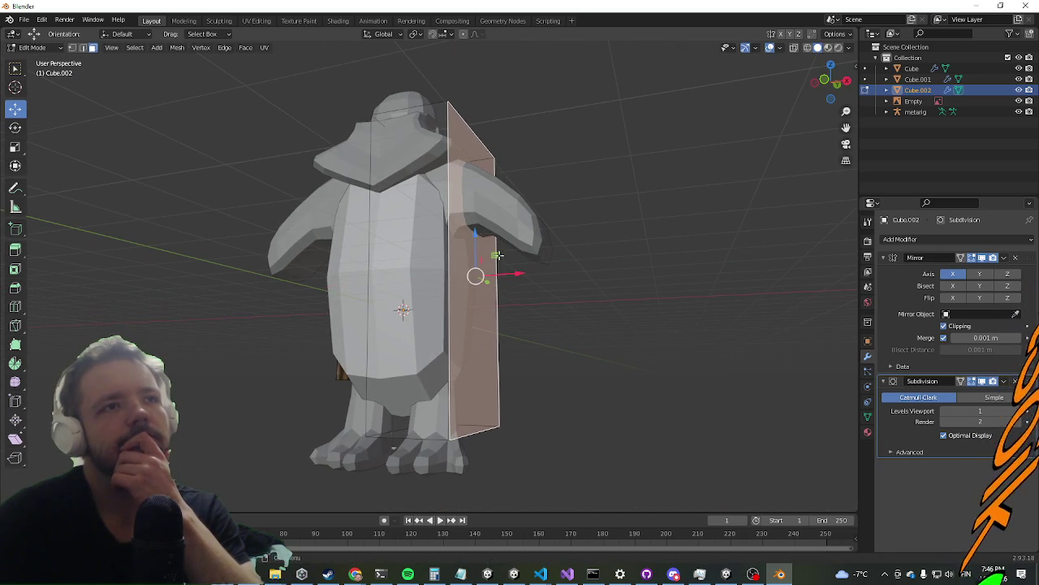
key(ctrl+r)
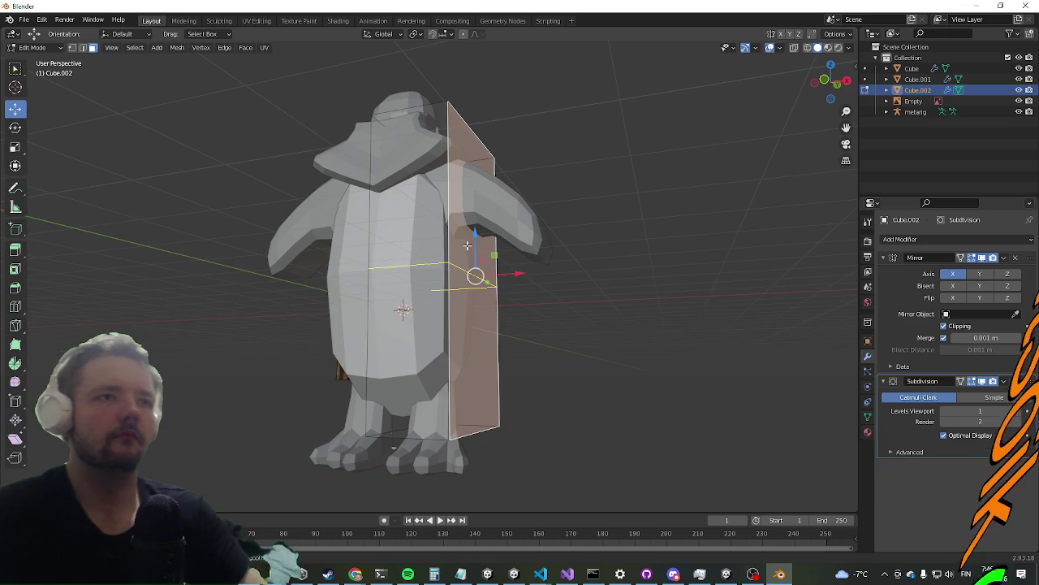
Place the new edge loop and slide it up to mid-torso height
click(467, 244)
click(467, 244)
mouse_move(467, 244)
middle_down()
mouse_move(424, 234)
mouse_move(447, 203)
middle_up()
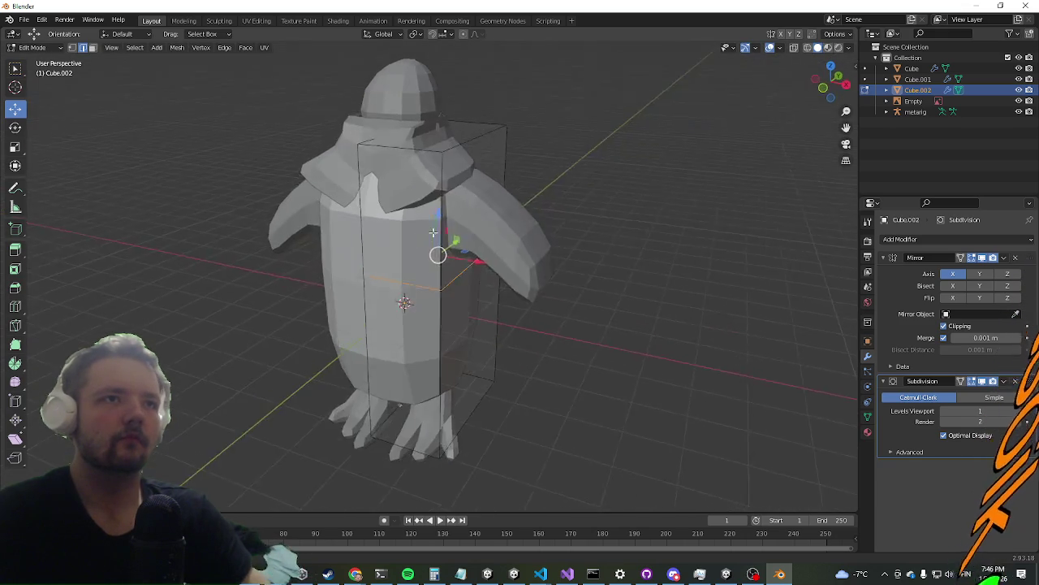
key(g)
key(g)
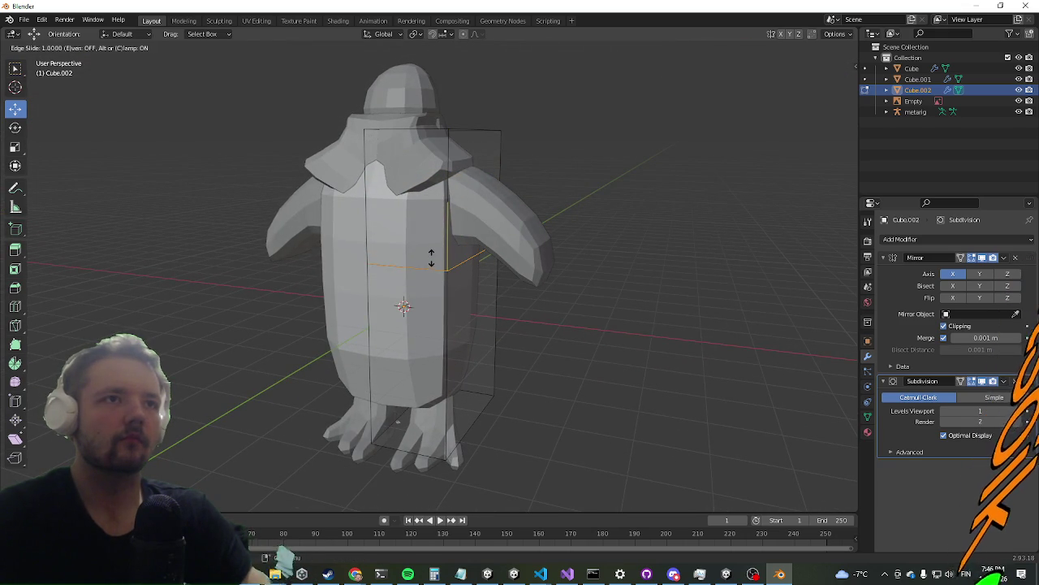
click(431, 258)
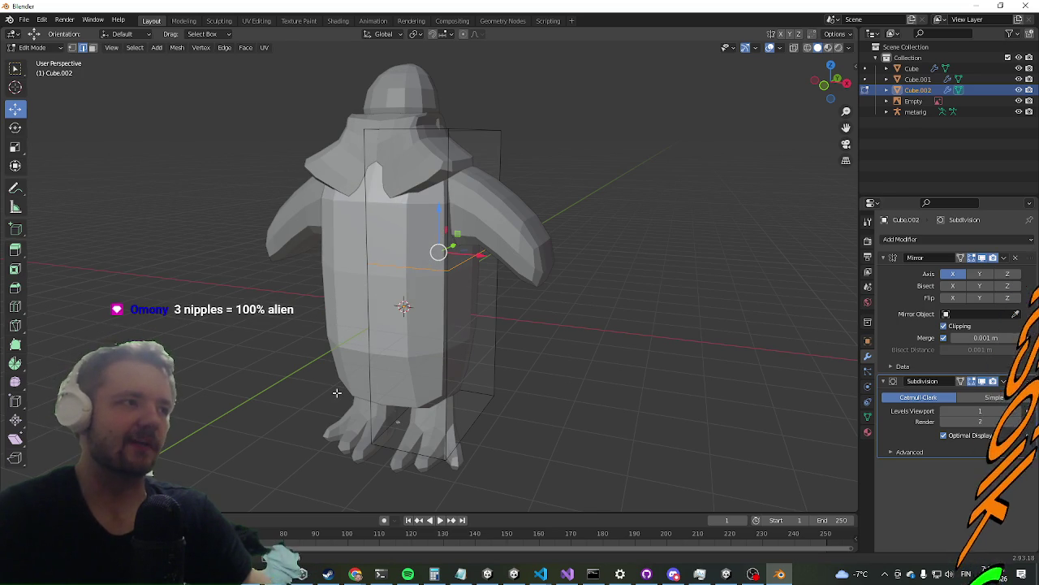
mouse_move(212, 360)
middle_down()
mouse_move(360, 311)
mouse_move(209, 361)
mouse_move(244, 385)
middle_up()
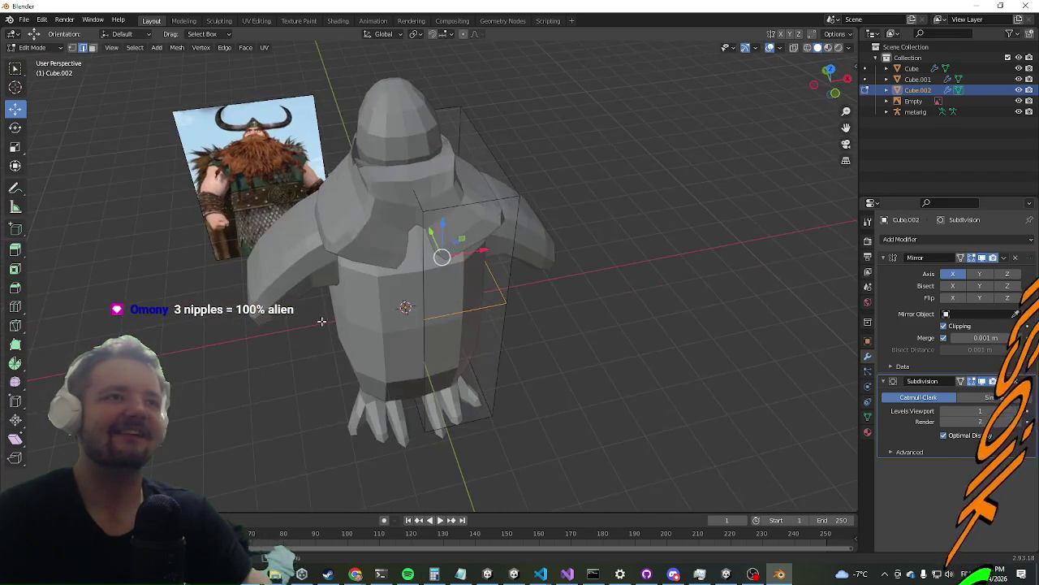
Return to Object Mode and select the hood piece
key(Tab)
click(369, 221)
middle_drag(378, 295, 435, 269)
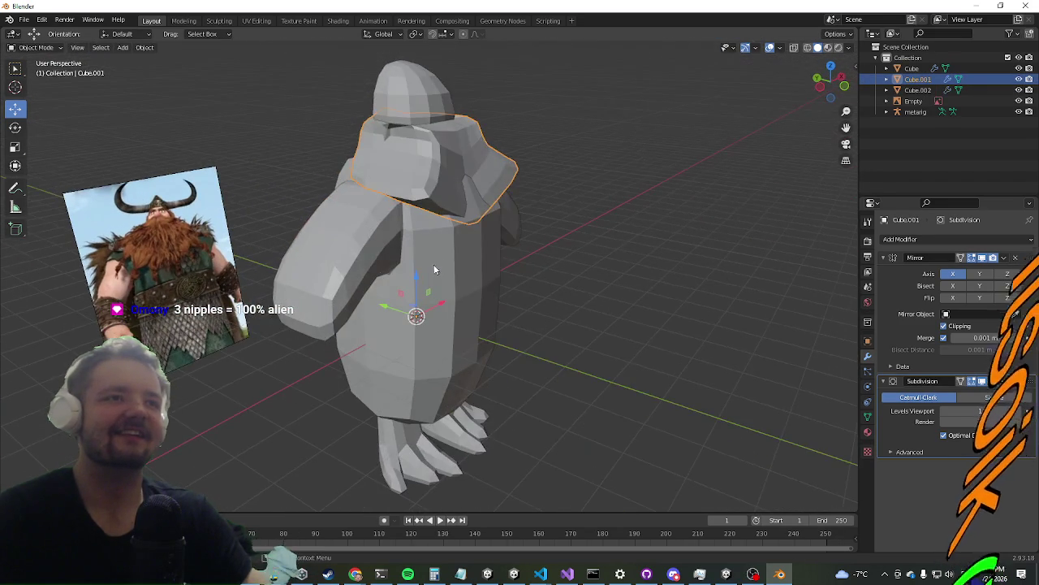
Scale the hood piece Cube.001 up slightly
key(s)
click(450, 210)
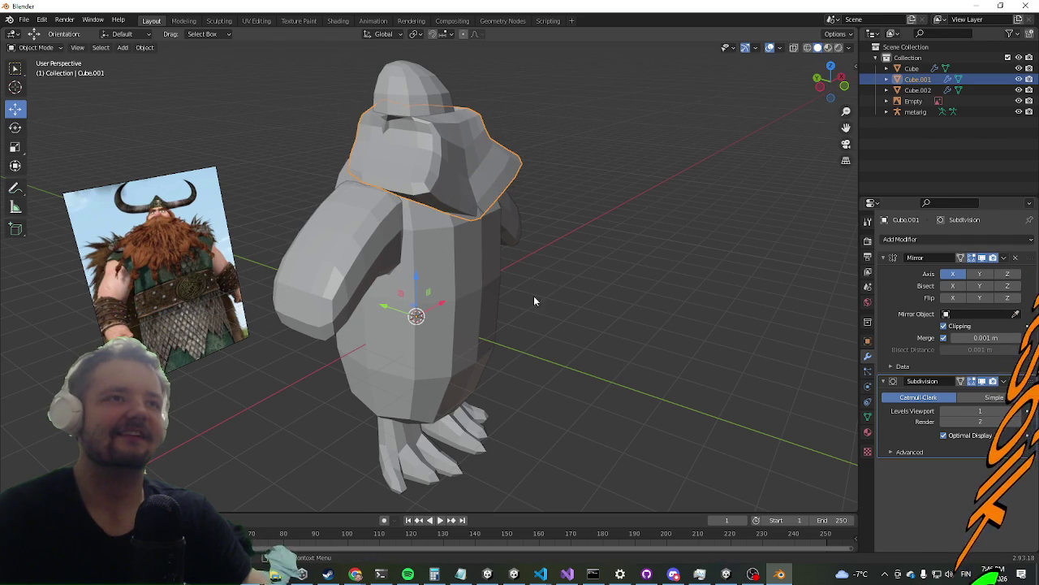
key(Tab)
mouse_move(533, 300)
middle_down()
mouse_move(403, 309)
mouse_move(576, 273)
mouse_move(442, 295)
middle_up()
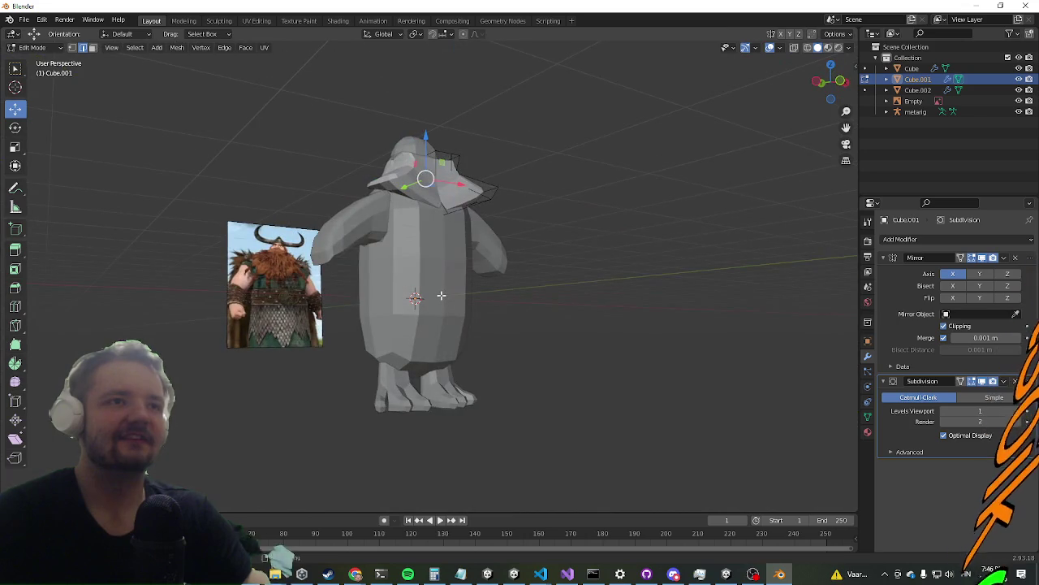
key(Tab)
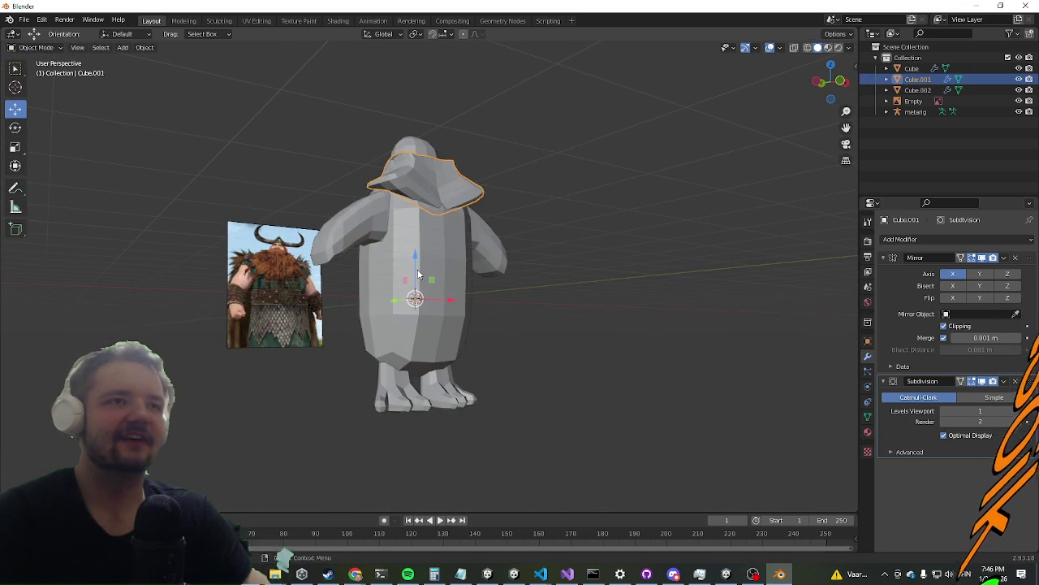
Hide the torso block Cube.002 and bring up Blender's recent-files list from the taskbar
click(425, 275)
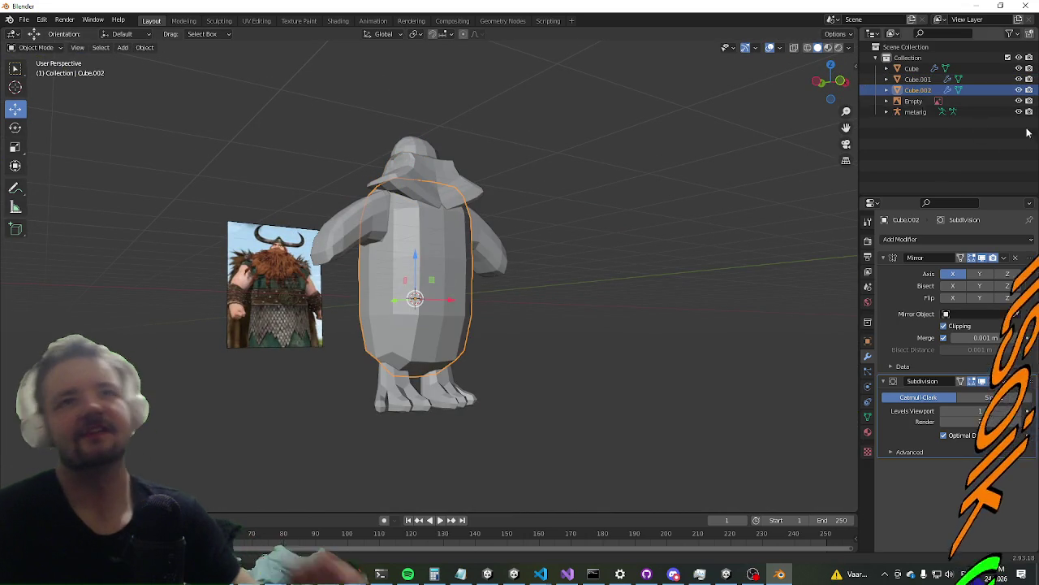
click(1019, 90)
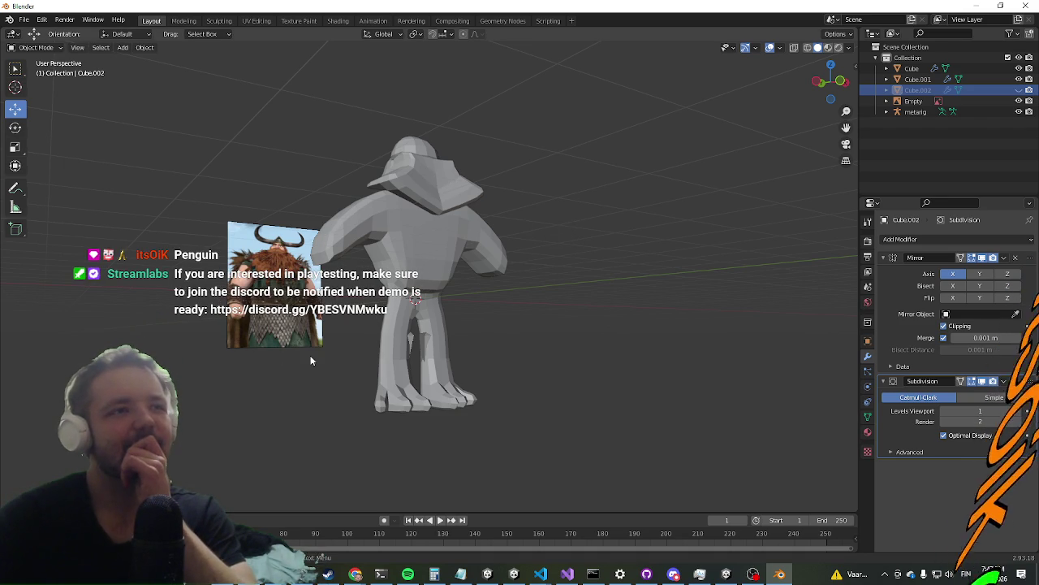
middle_drag(311, 360, 262, 409)
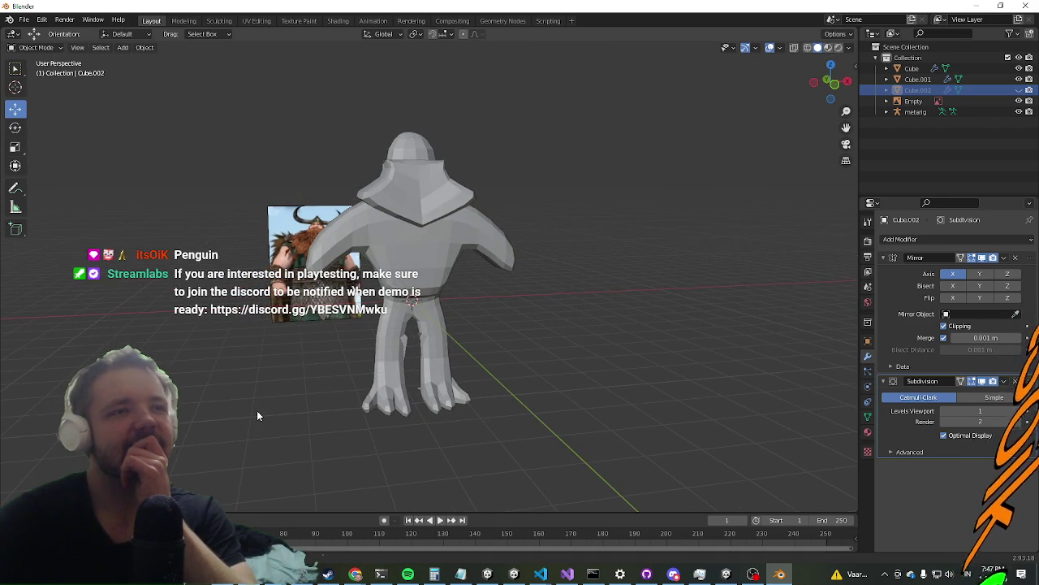
mouse_move(256, 410)
middle_down()
mouse_move(282, 373)
mouse_move(229, 388)
mouse_move(447, 455)
mouse_move(221, 437)
middle_up()
mouse_move(493, 332)
middle_down()
mouse_move(460, 181)
mouse_move(372, 261)
mouse_move(693, 339)
middle_up()
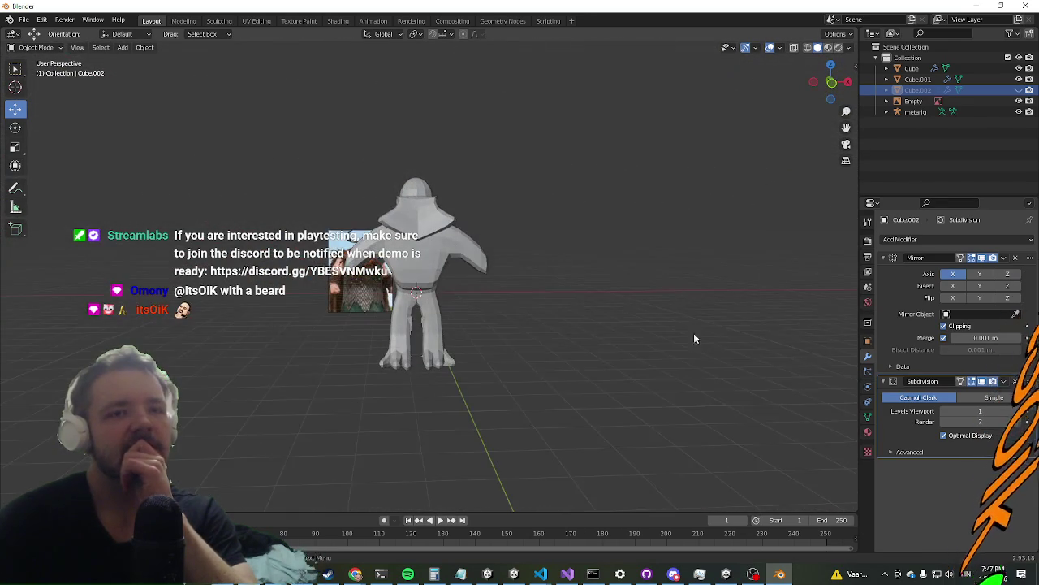
right_click(771, 578)
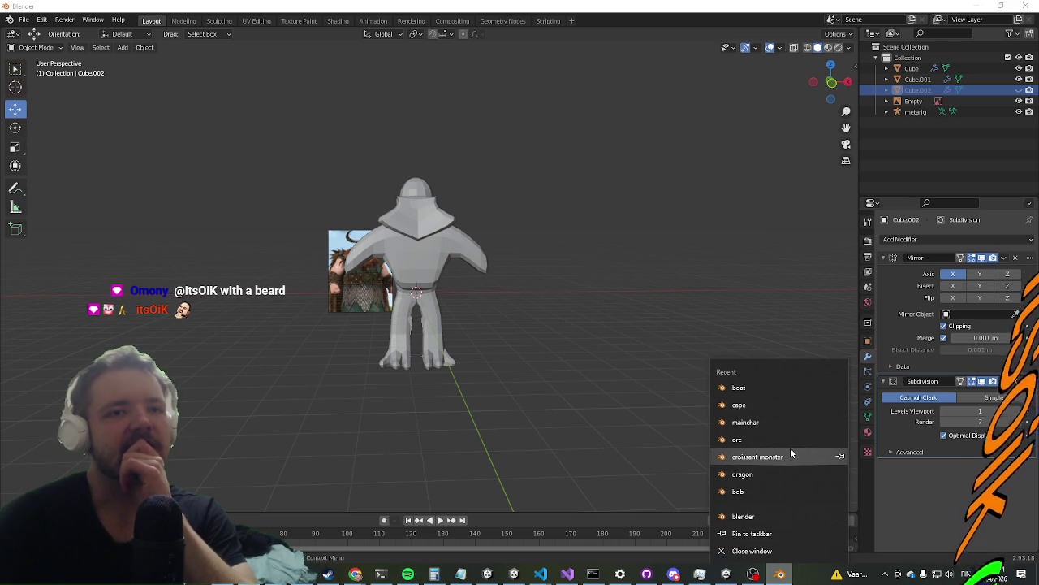
Open mainchar.blend in a second Blender window
click(786, 422)
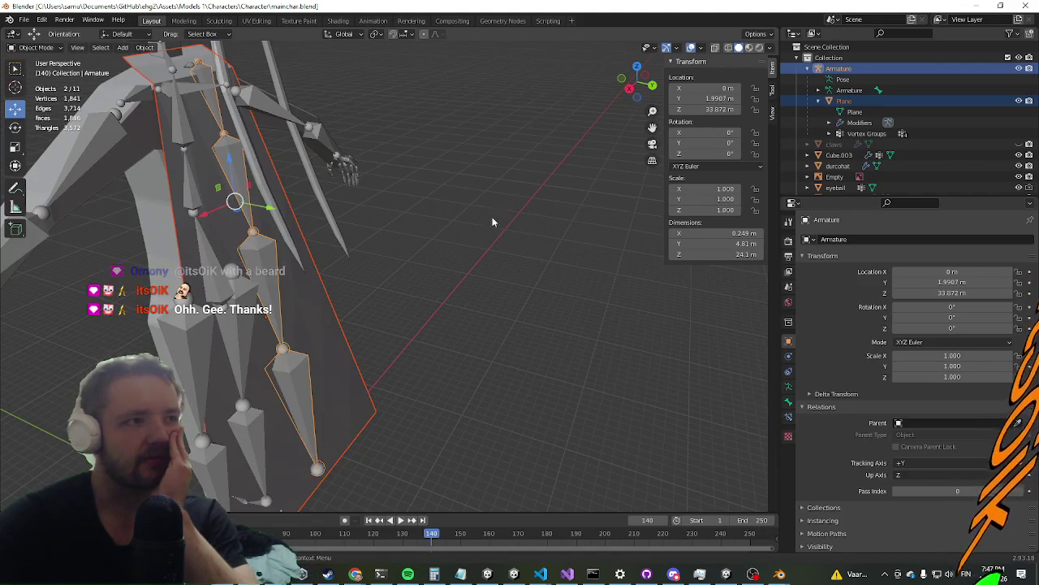
scroll(493, 220, down, 5)
mouse_move(494, 220)
middle_down()
mouse_move(375, 259)
mouse_move(406, 197)
middle_up()
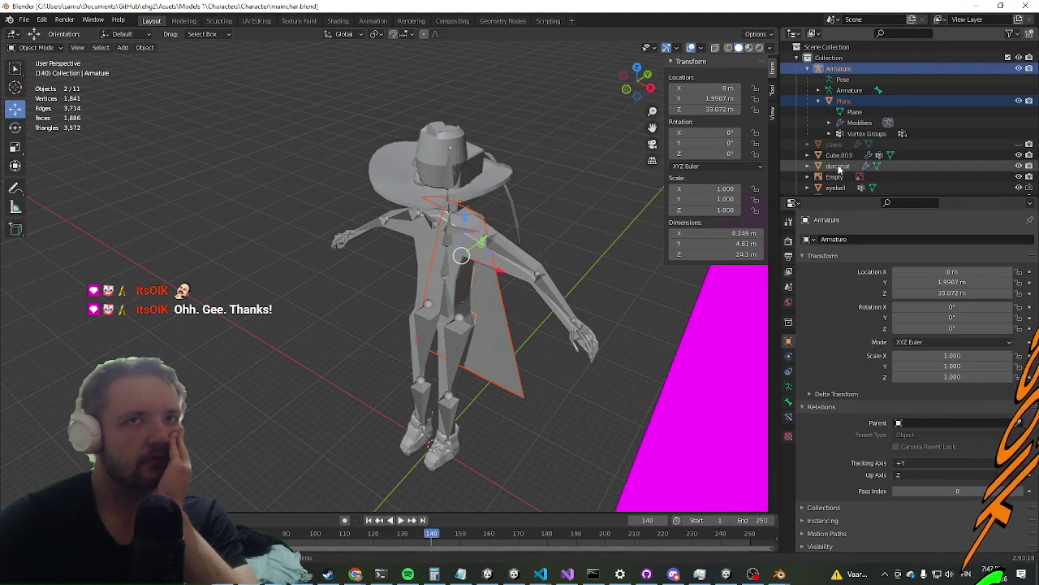
scroll(830, 166, down, 2)
scroll(830, 165, down, 2)
scroll(860, 170, down, 1)
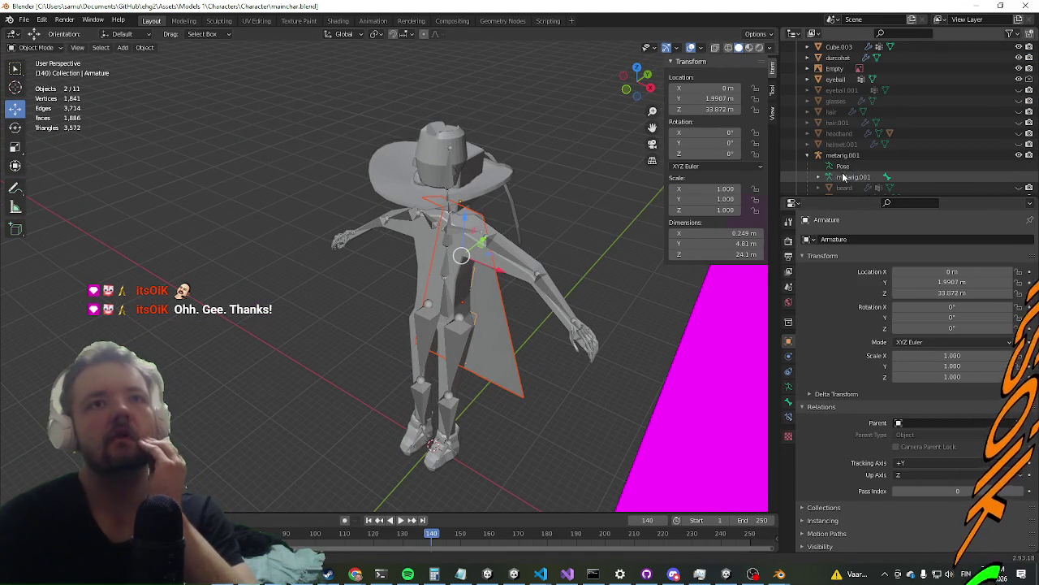
Copy helmet.001 from mainchar.blend and paste it into the Viking character file
click(894, 143)
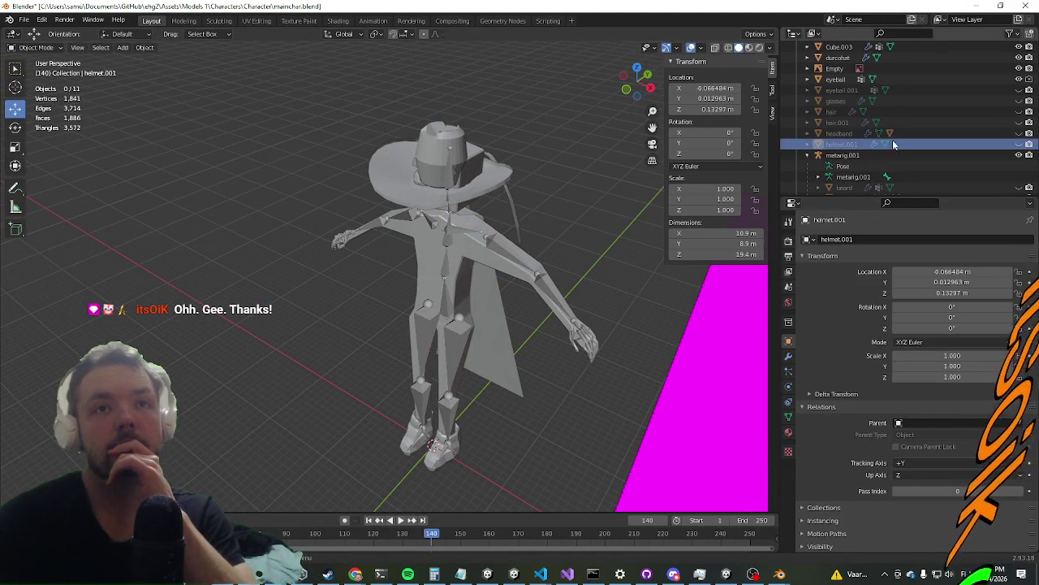
click(1018, 144)
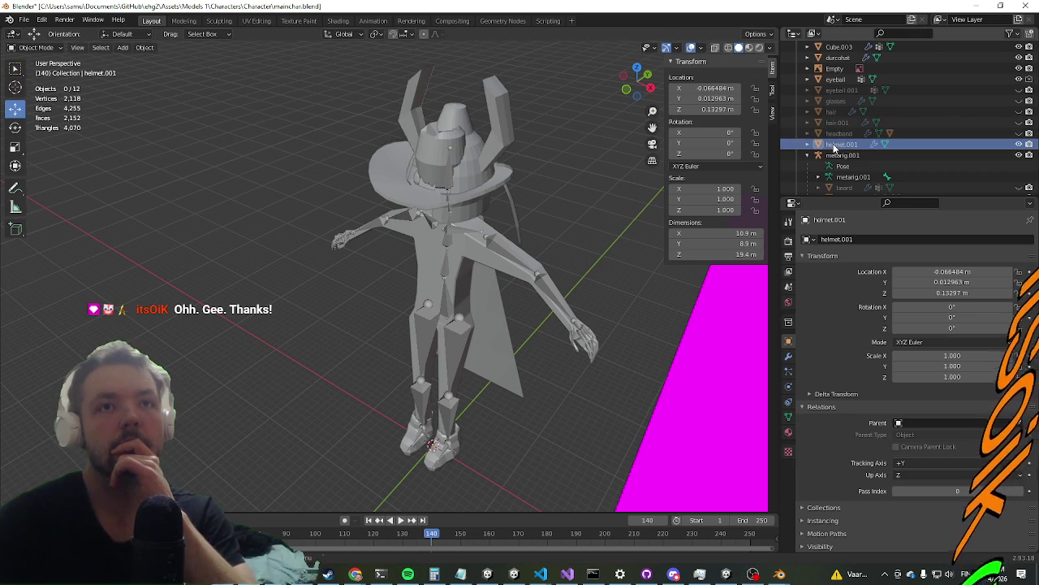
key(ctrl+c)
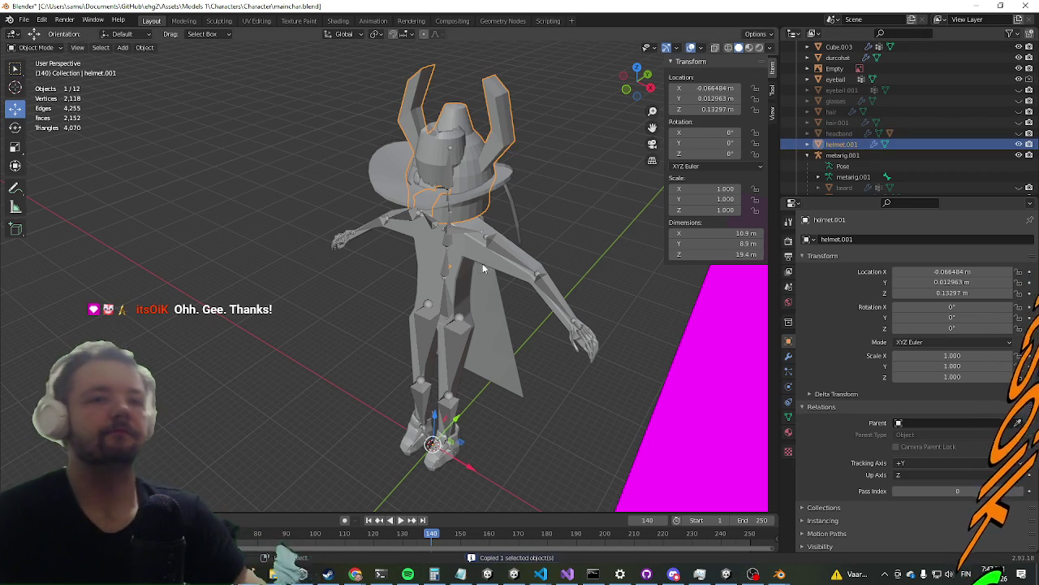
click(780, 574)
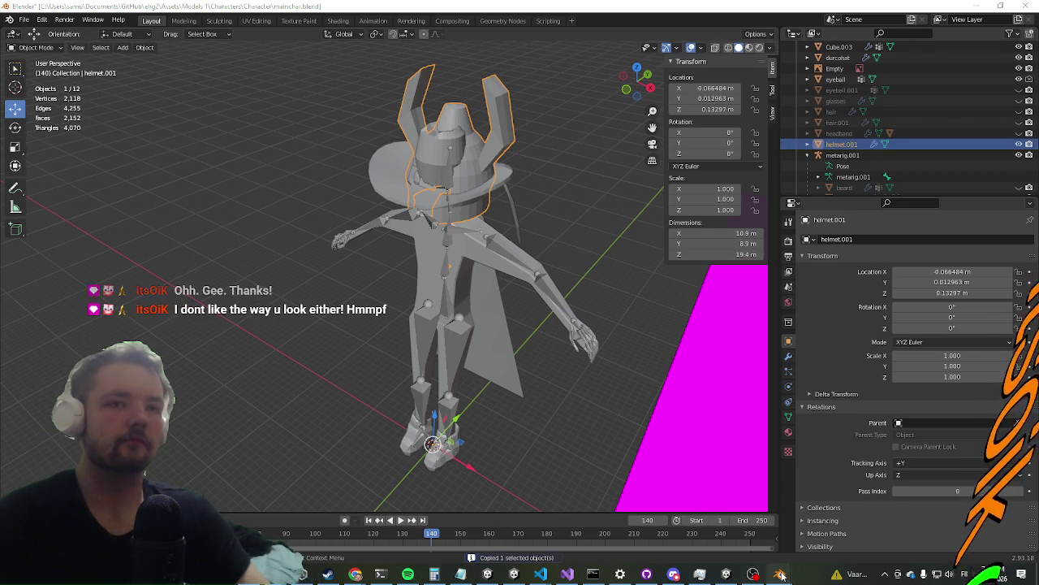
click(714, 529)
key(ctrl+v)
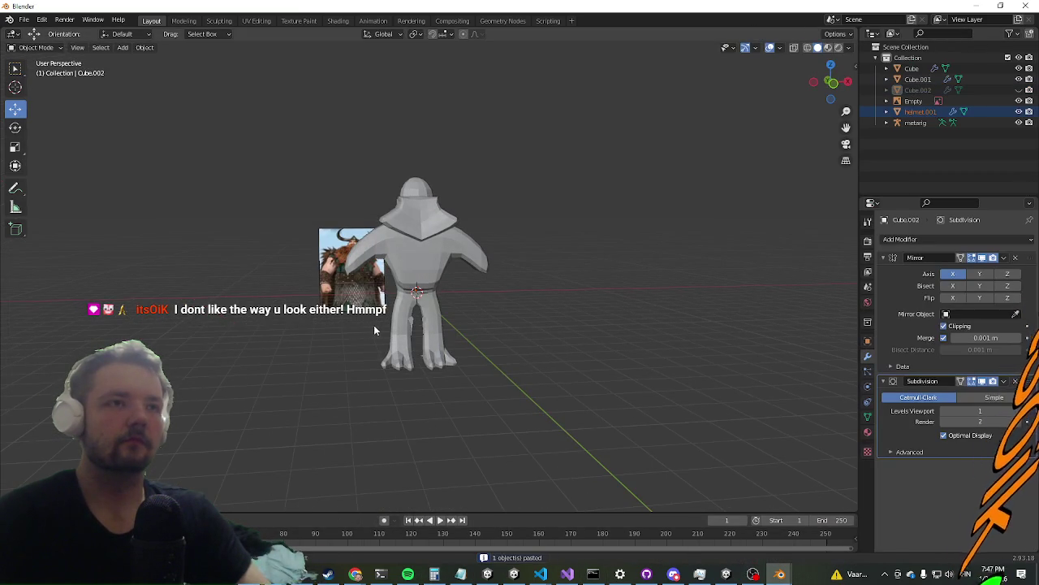
middle_drag(457, 330, 454, 318)
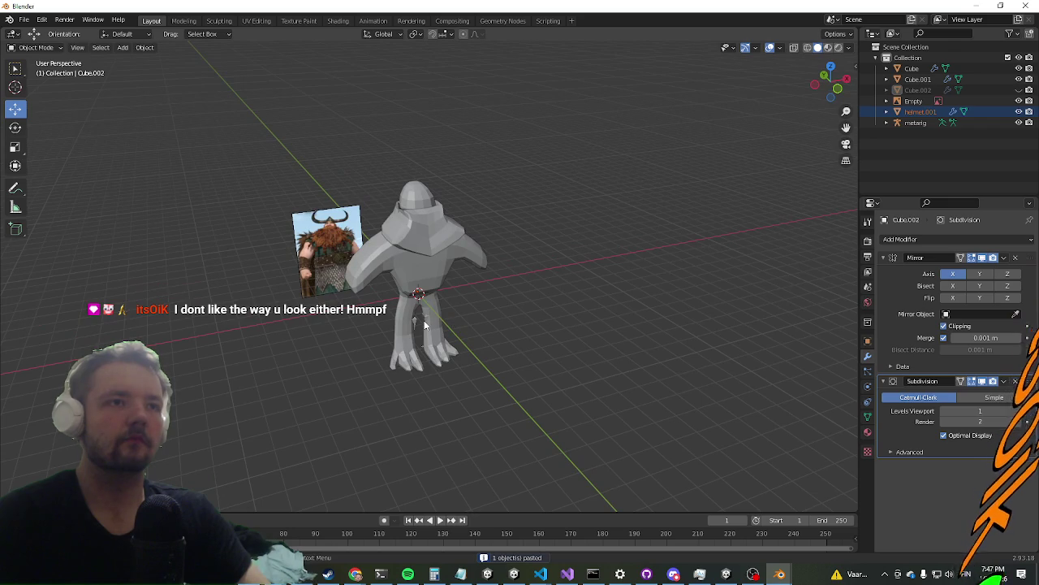
scroll(423, 325, down, 5)
middle_drag(401, 263, 393, 283)
mouse_move(360, 246)
middle_down()
mouse_move(378, 255)
mouse_move(376, 232)
middle_up()
key(s)
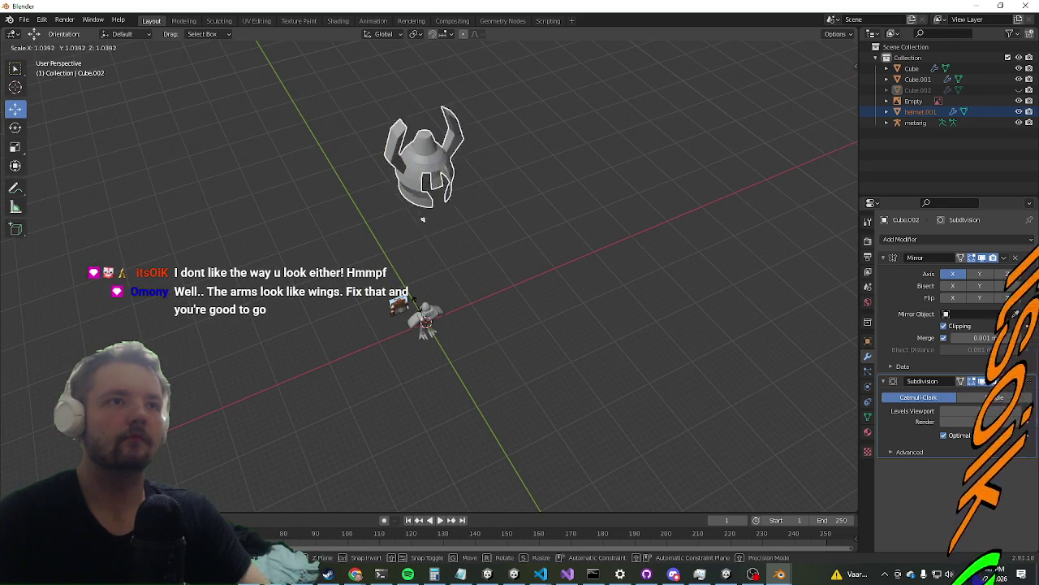
key(Escape)
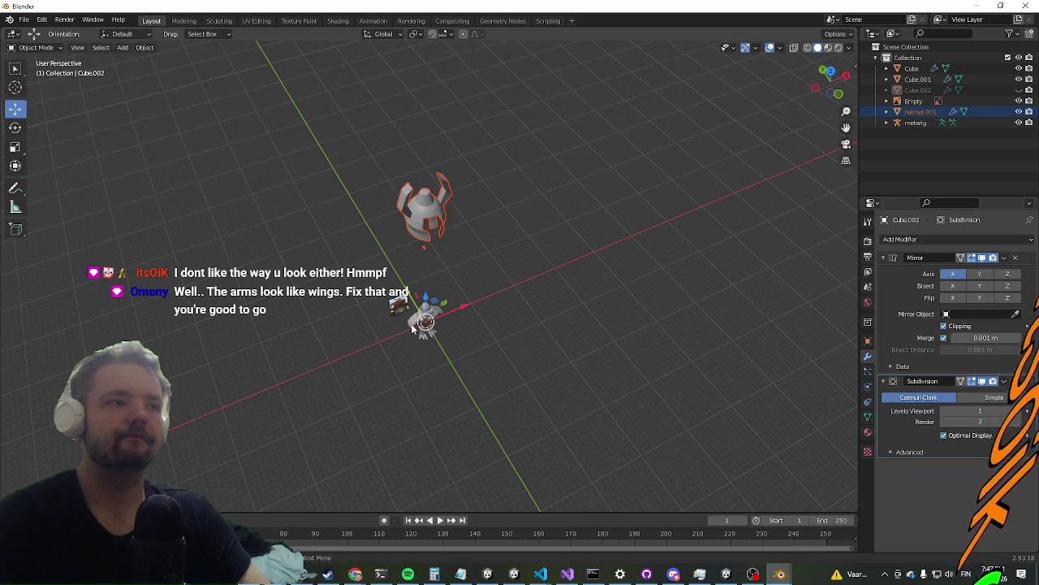
scroll(429, 397, up, 2)
scroll(453, 384, up, 2)
mouse_move(436, 345)
middle_down()
mouse_move(435, 307)
mouse_move(434, 388)
middle_up()
click(432, 367)
key(Tab)
key(KP_Decimal)
mouse_move(545, 274)
middle_down()
mouse_move(388, 290)
mouse_move(273, 276)
middle_up()
key(Tab)
scroll(239, 272, down, 4)
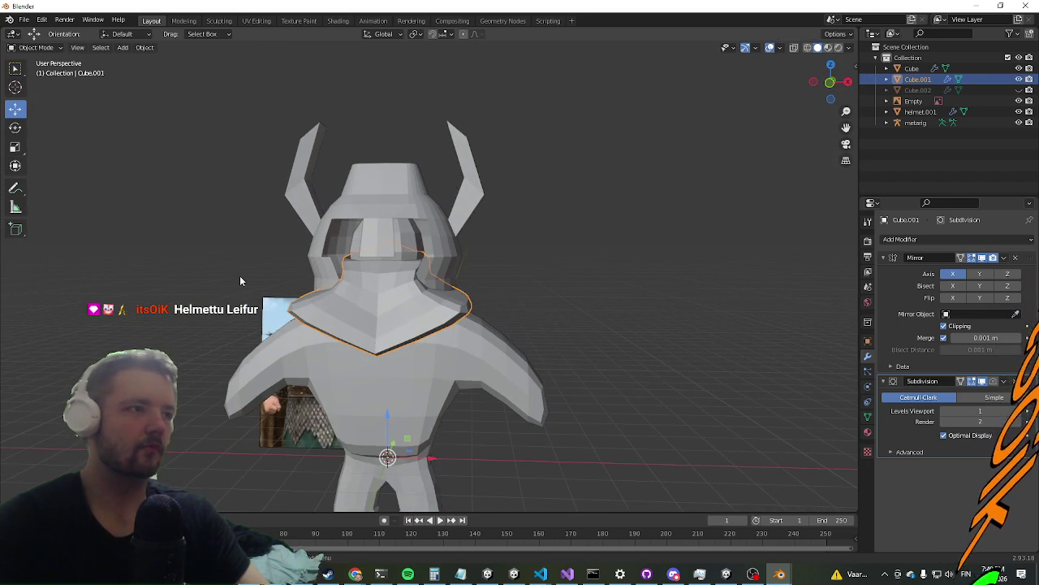
mouse_move(119, 264)
middle_down()
mouse_move(171, 270)
mouse_move(145, 290)
middle_up()
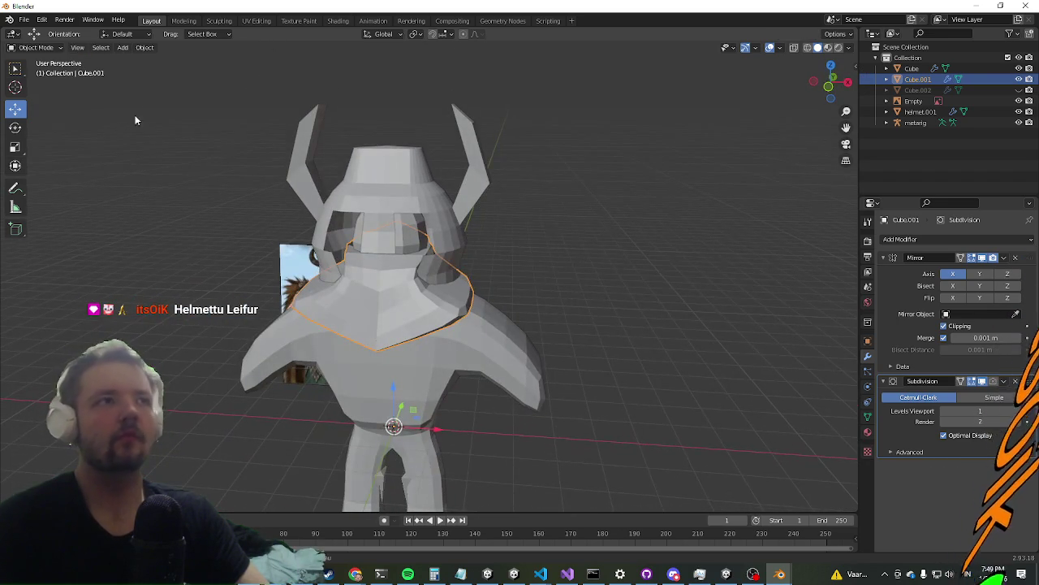
click(122, 49)
mouse_move(155, 60)
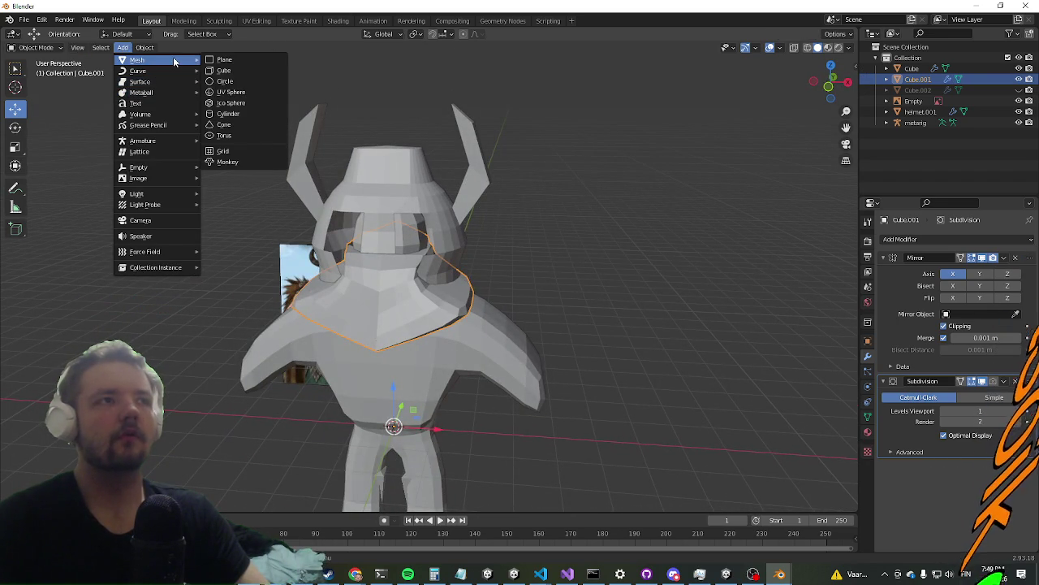
Add a UV sphere and give it a Mirror modifier
click(241, 92)
scroll(305, 230, down, 2)
mouse_move(305, 229)
middle_down()
mouse_move(449, 388)
mouse_move(729, 231)
middle_up()
click(919, 239)
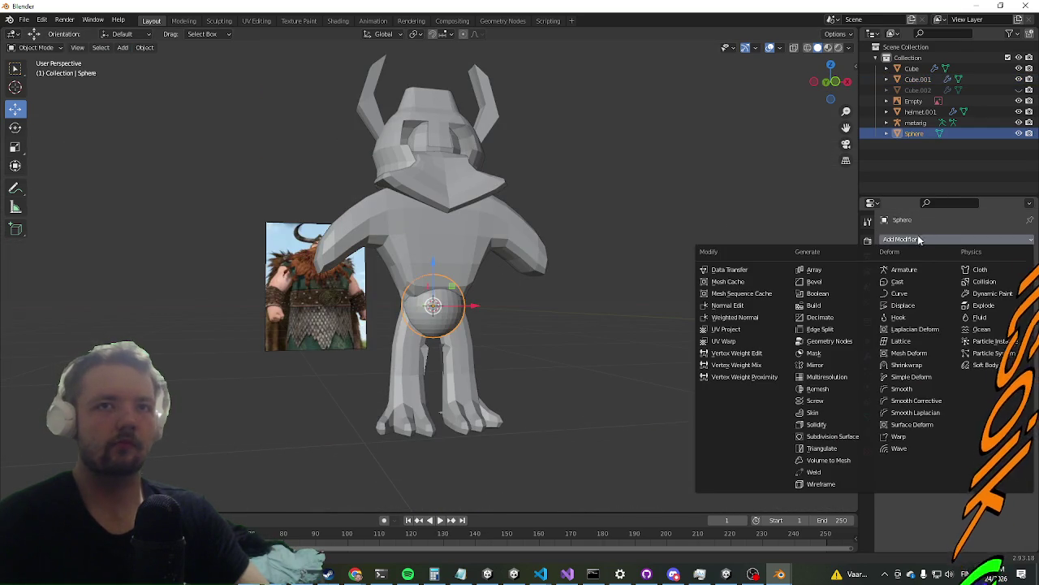
click(854, 364)
middle_drag(617, 313, 590, 308)
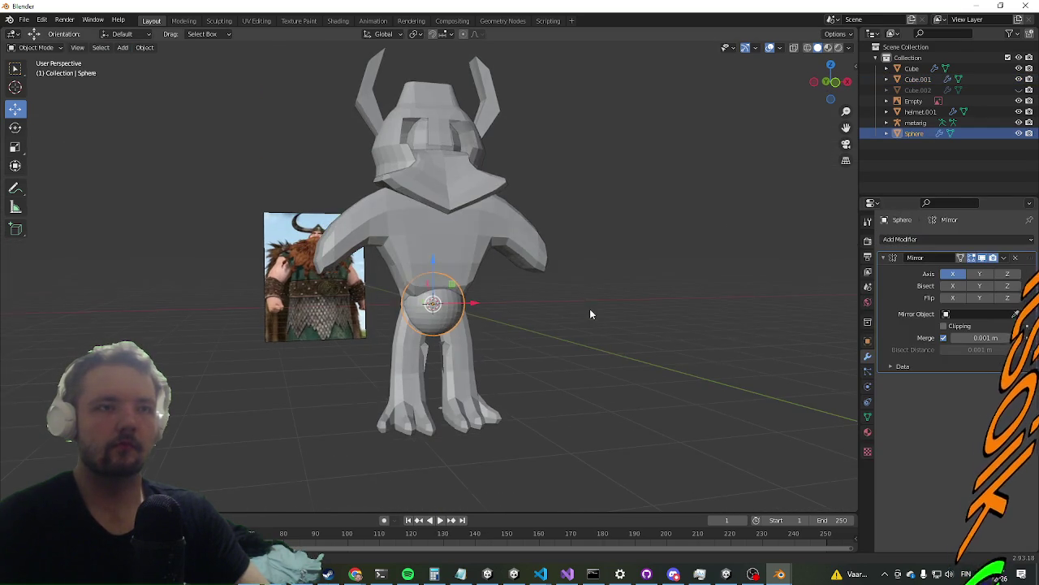
Try moving the sphere along X in Edit Mode, undoing it, and toggling mirror clipping
key(Tab)
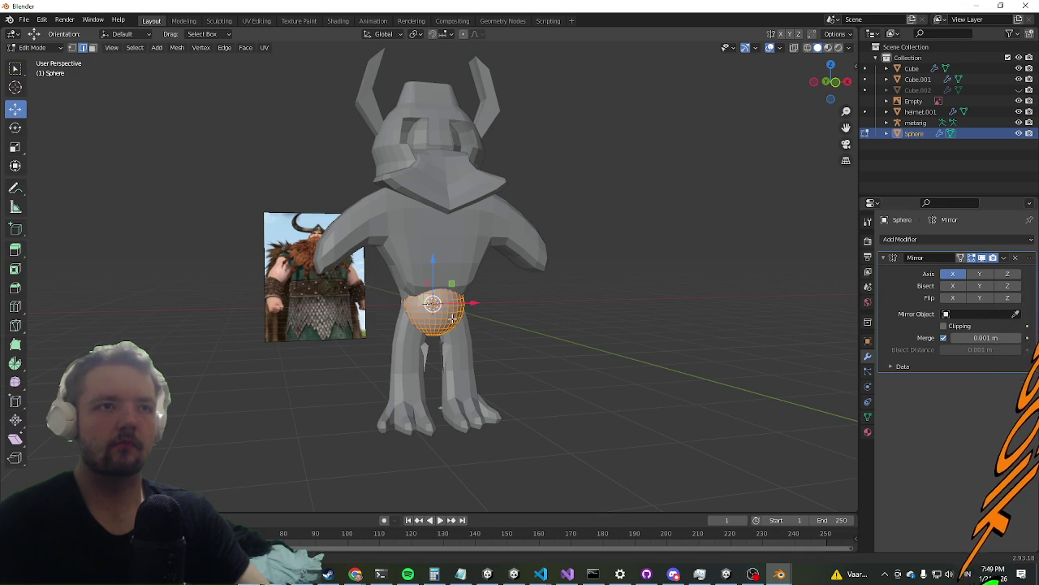
key(g)
click(501, 317)
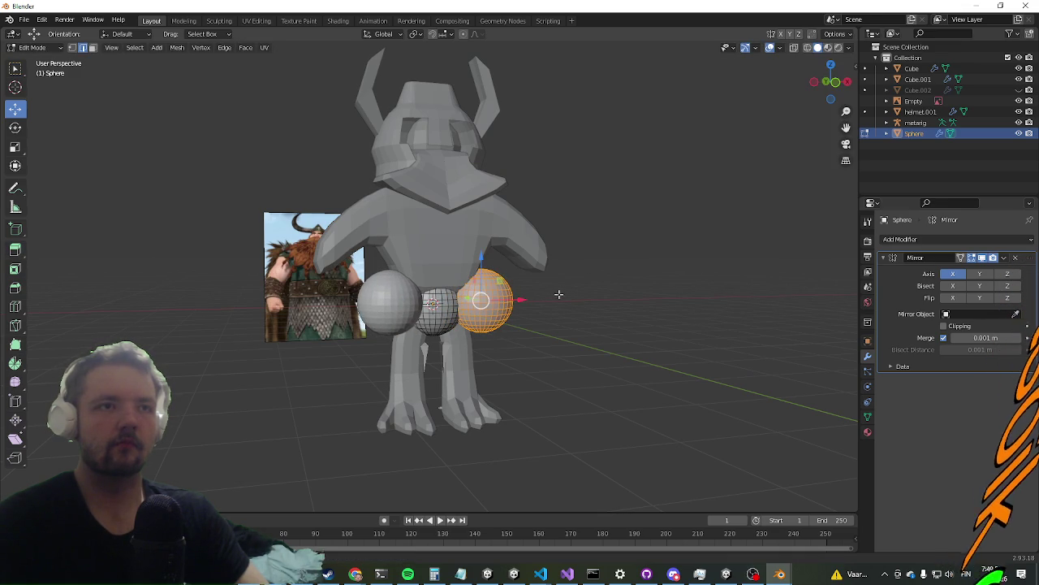
key(ctrl+z)
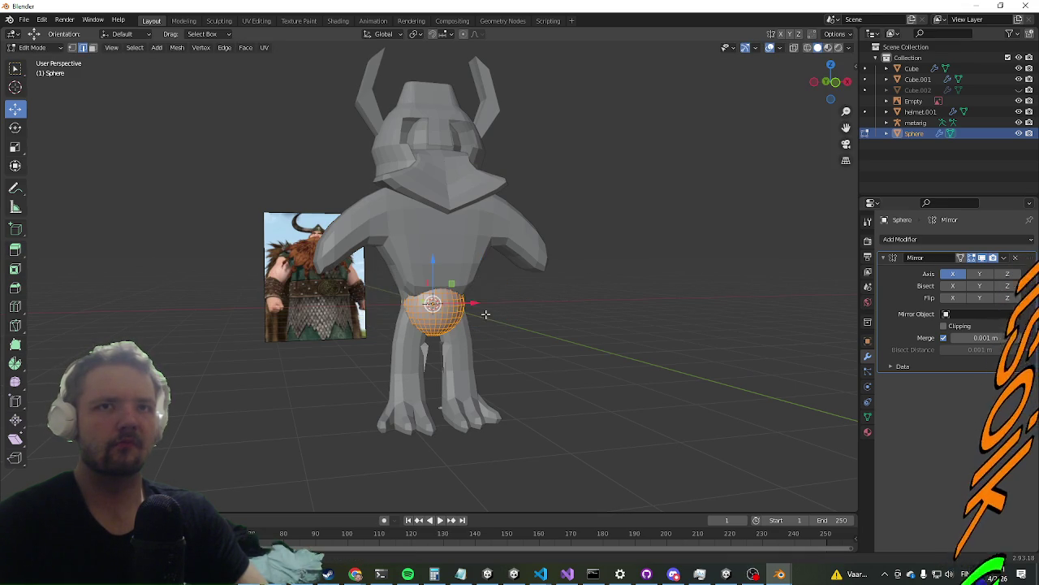
middle_drag(516, 342, 488, 339)
click(944, 327)
click(945, 326)
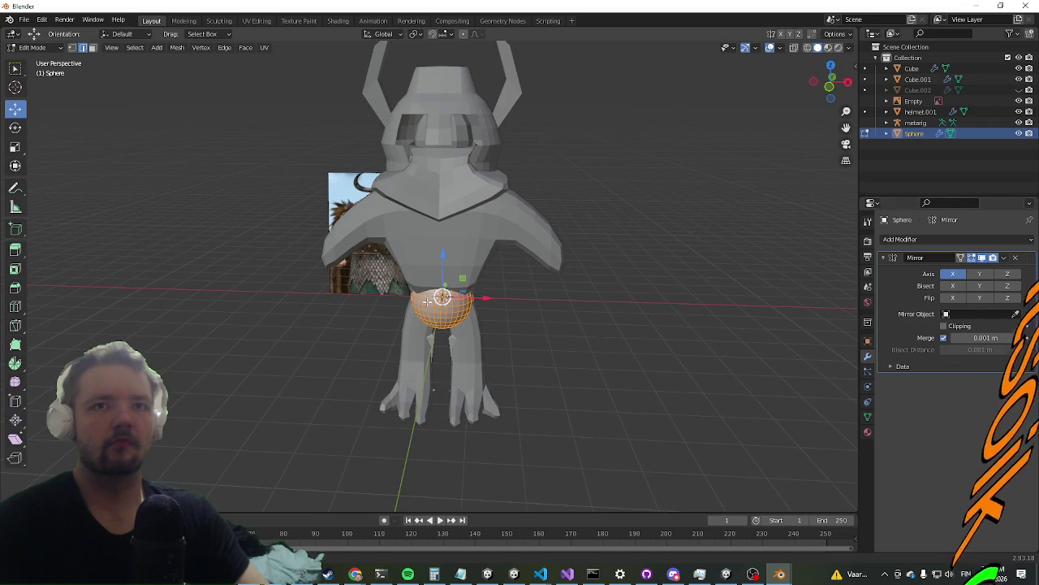
Move the sphere beside the torso, rotate it around X, and raise the pair to the head
drag(483, 294, 536, 297)
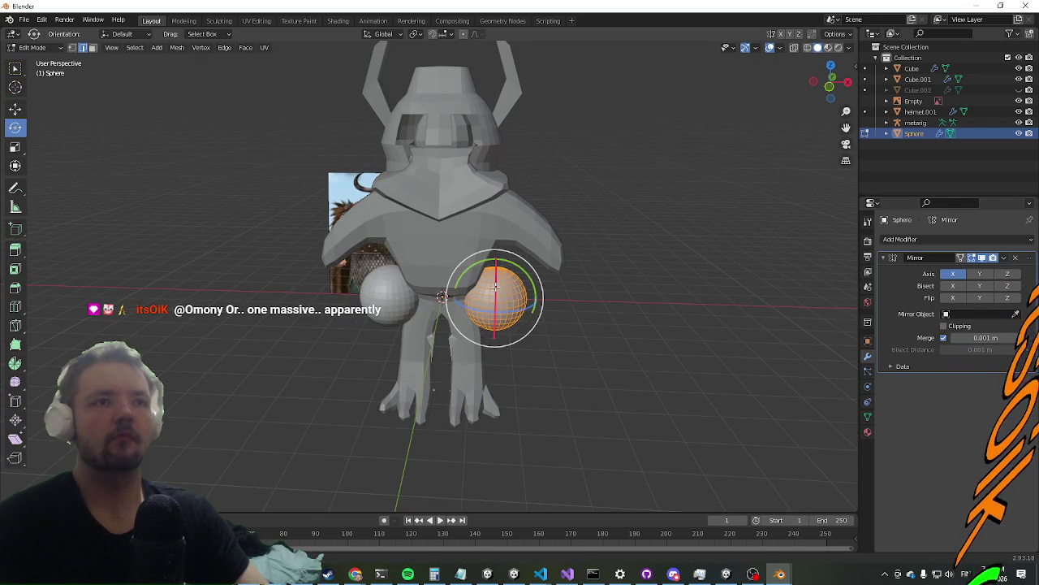
drag(494, 328, 492, 333)
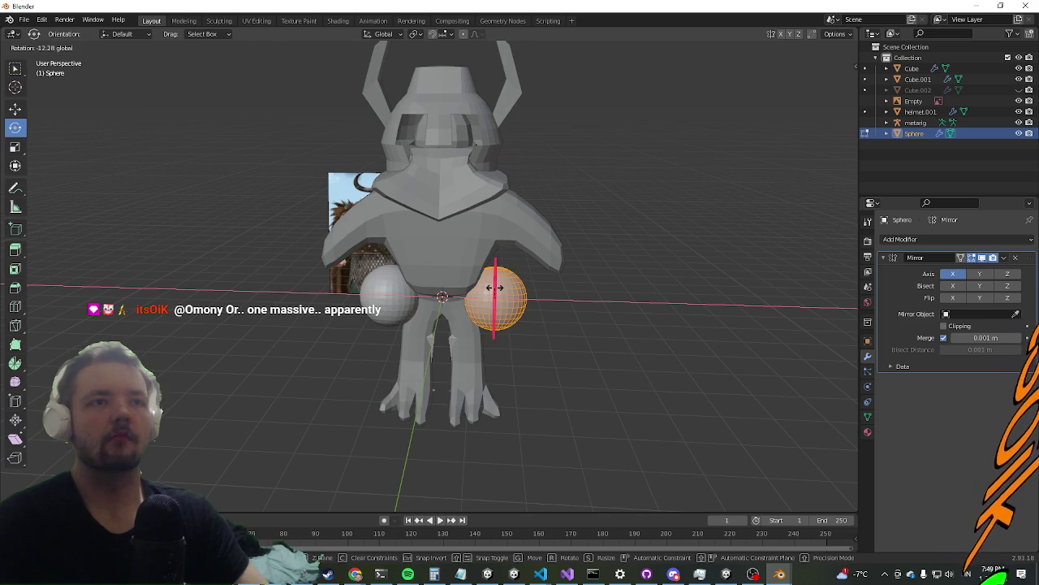
drag(494, 287, 495, 291)
key(Tab)
scroll(560, 337, up, 1)
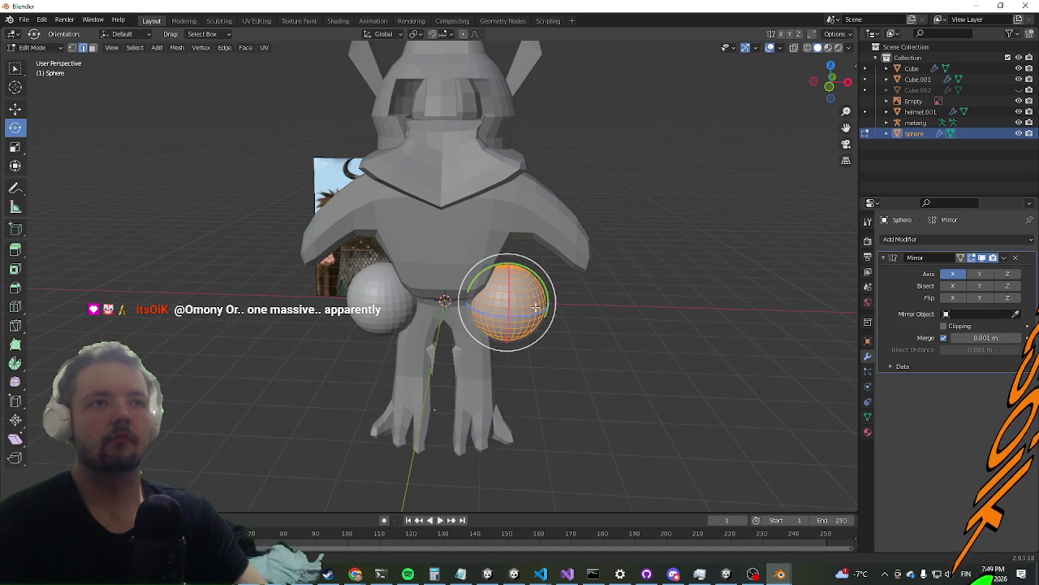
click(15, 108)
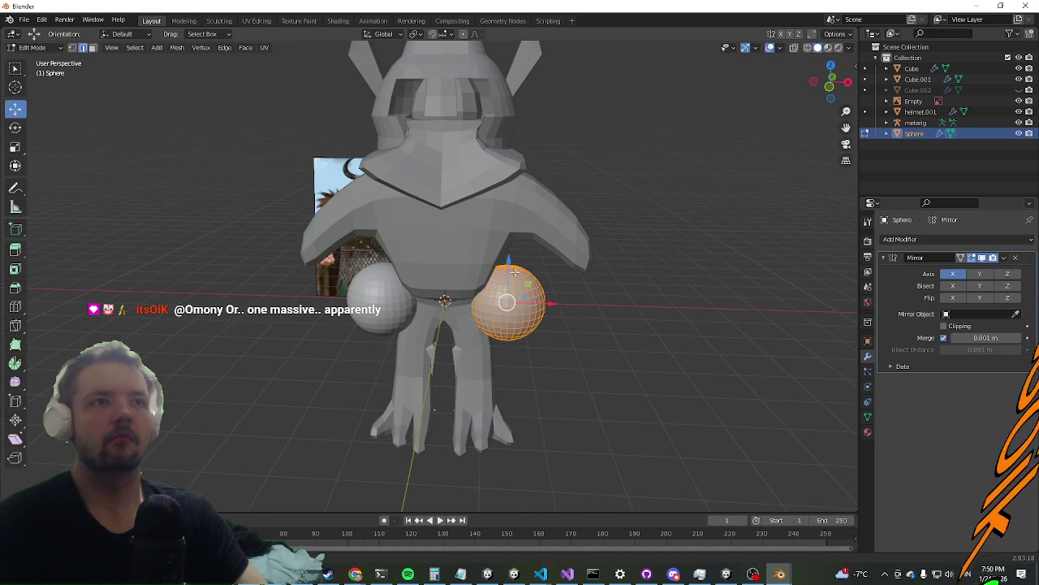
drag(514, 270, 610, 94)
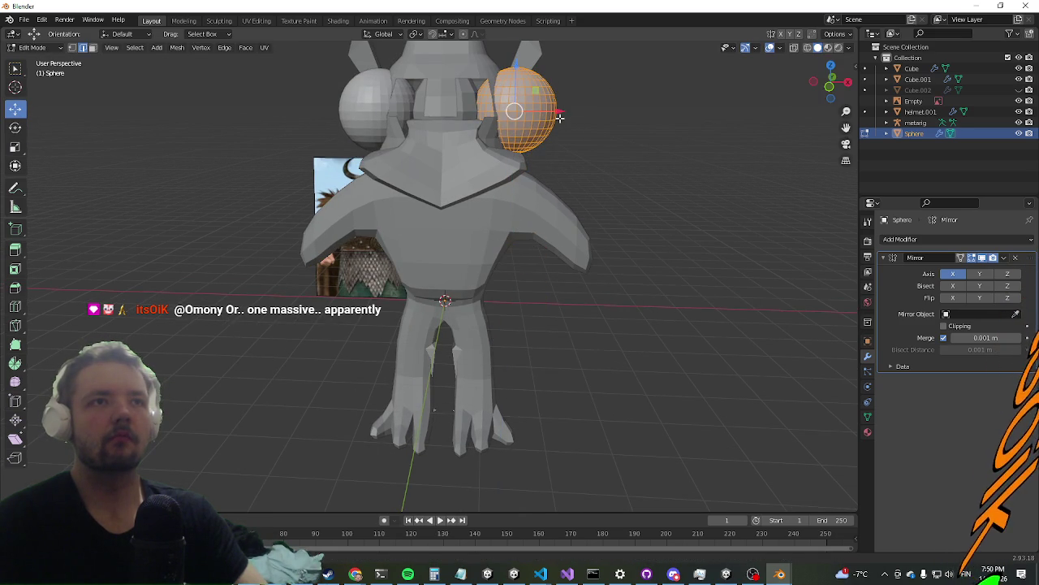
Deselect the sphere and place the 3D cursor near the head
key(alt+a)
mouse_move(524, 112)
middle_down()
mouse_move(542, 340)
mouse_move(495, 311)
middle_up()
scroll(542, 339, up, 3)
shift+right_click(446, 354)
Move the whole sphere forward toward the face and rotate it around X
key(a)
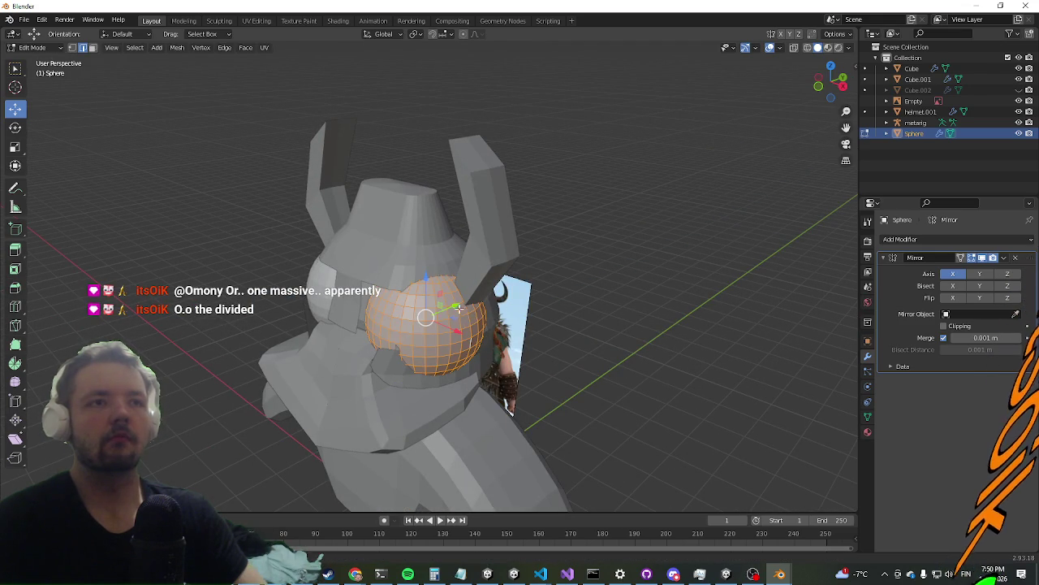
drag(458, 309, 433, 321)
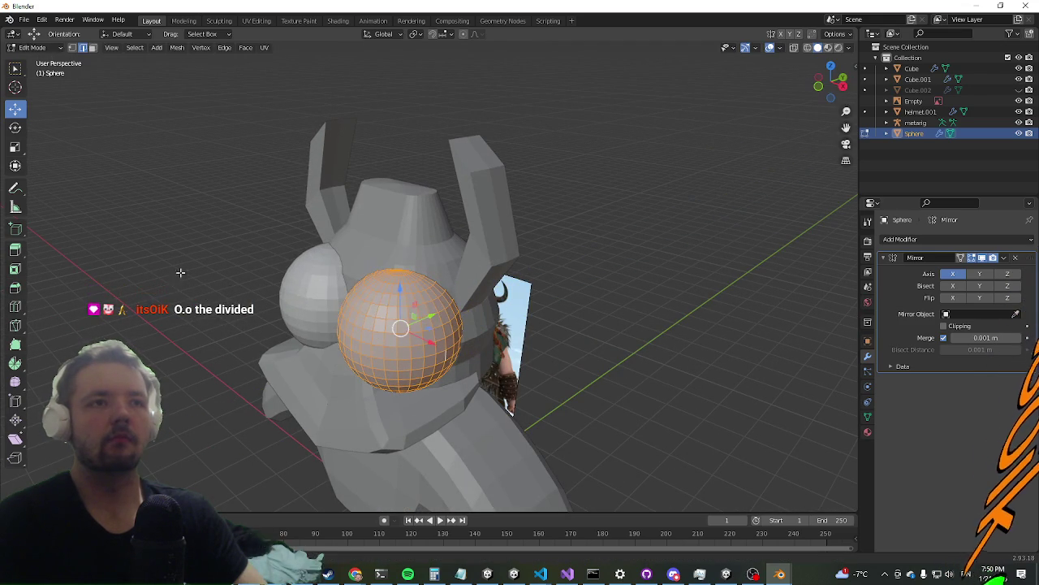
click(14, 129)
middle_drag(379, 316, 406, 299)
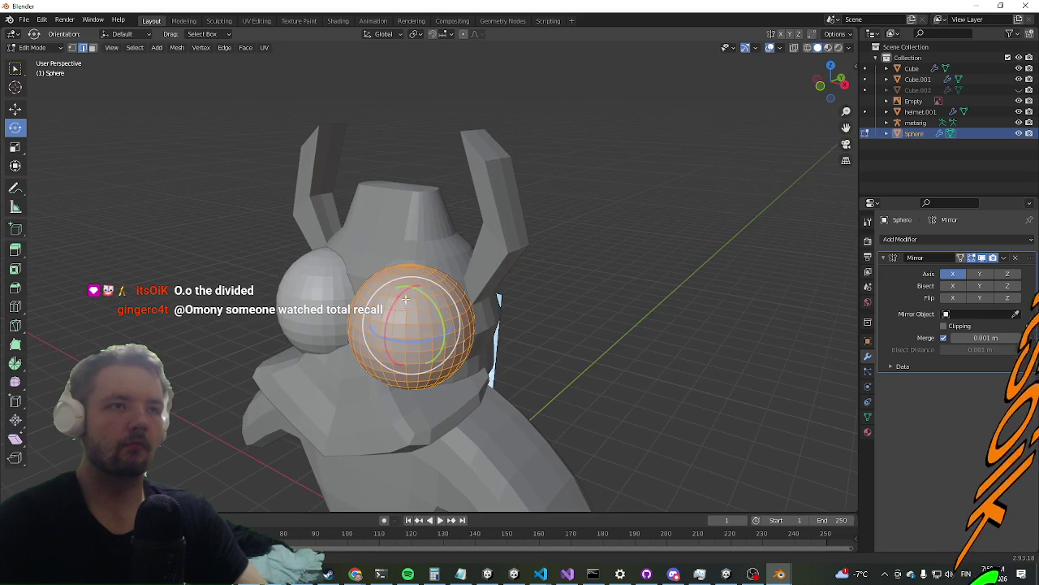
mouse_move(394, 304)
mouse_down()
mouse_move(383, 332)
mouse_move(365, 327)
mouse_up()
mouse_move(364, 327)
middle_down()
mouse_move(417, 332)
mouse_move(470, 309)
middle_up()
Scale the sphere down, aim its pole forward, and shift it into the helmet's eye opening
key(s)
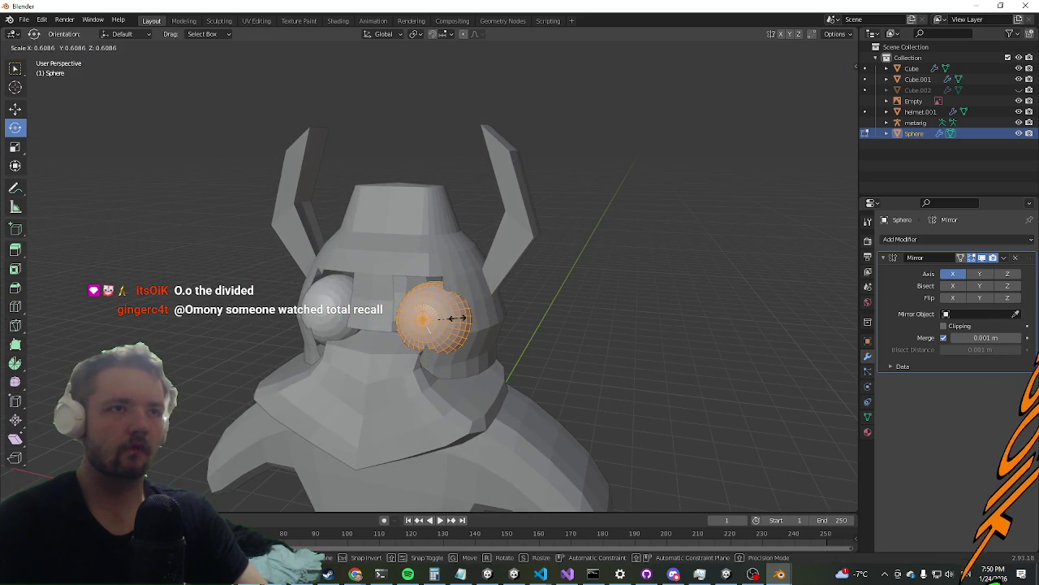
click(460, 322)
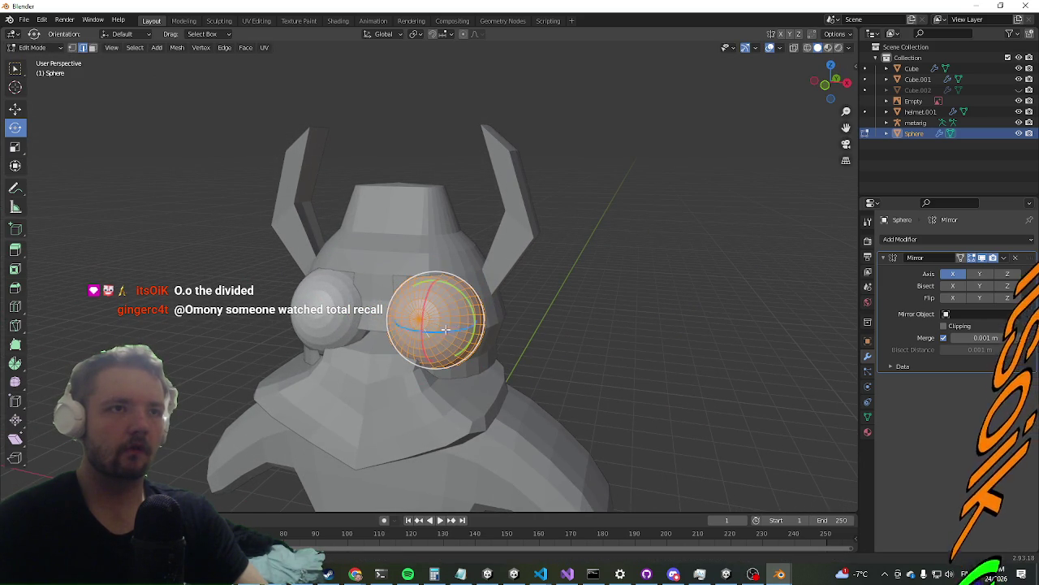
mouse_move(421, 320)
mouse_down()
mouse_move(465, 315)
mouse_move(461, 325)
mouse_up()
click(15, 108)
click(663, 300)
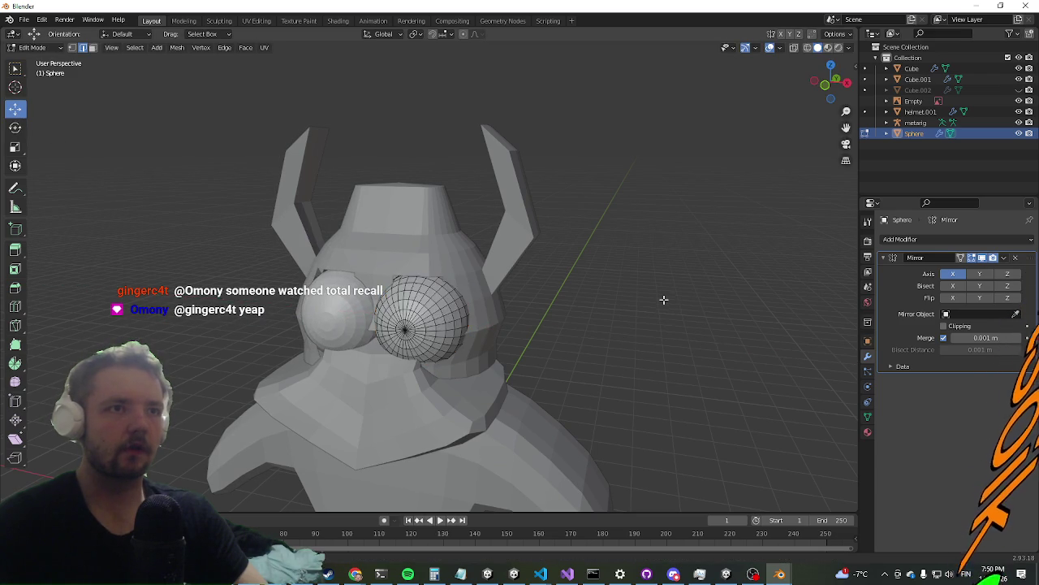
middle_drag(663, 299, 671, 283)
scroll(650, 300, down, 3)
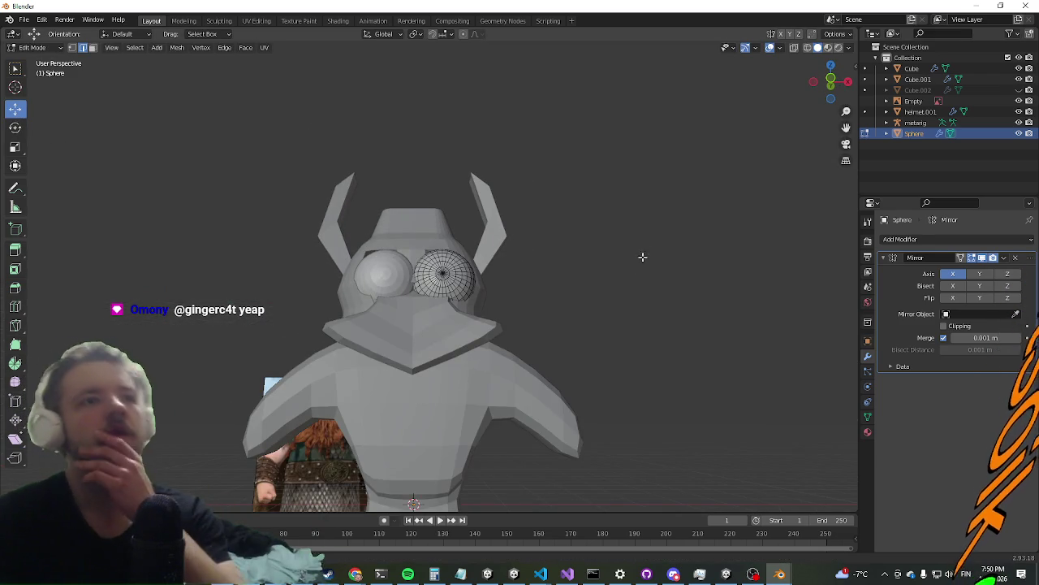
scroll(637, 262, down, 3)
mouse_move(630, 271)
middle_down()
mouse_move(551, 326)
mouse_move(473, 317)
mouse_move(606, 321)
mouse_move(555, 332)
mouse_move(476, 319)
mouse_move(544, 357)
middle_up()
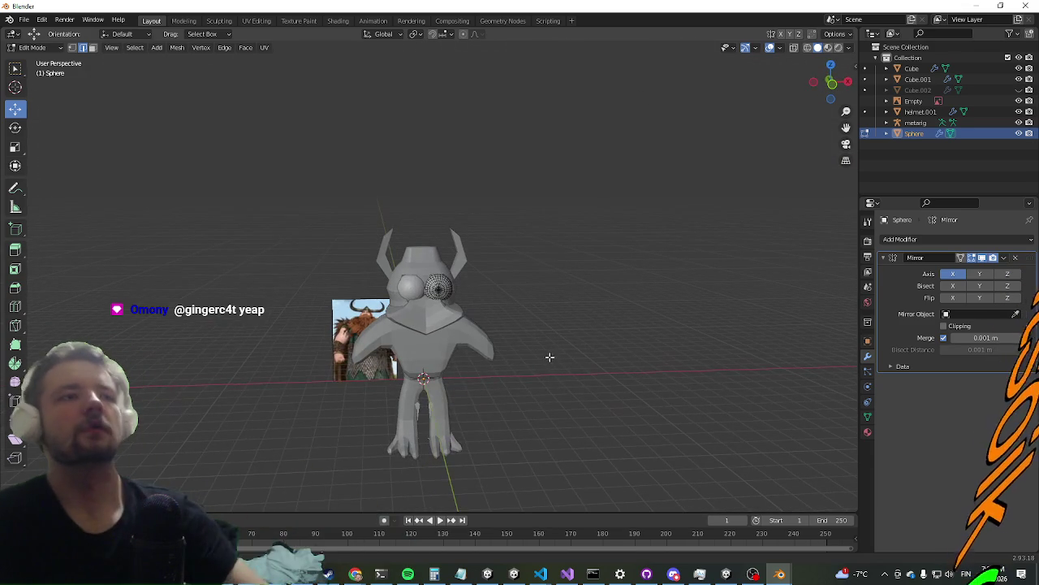
Return the sphere to Object Mode, deselect it, and orbit to view the character from above
key(Tab)
click(561, 356)
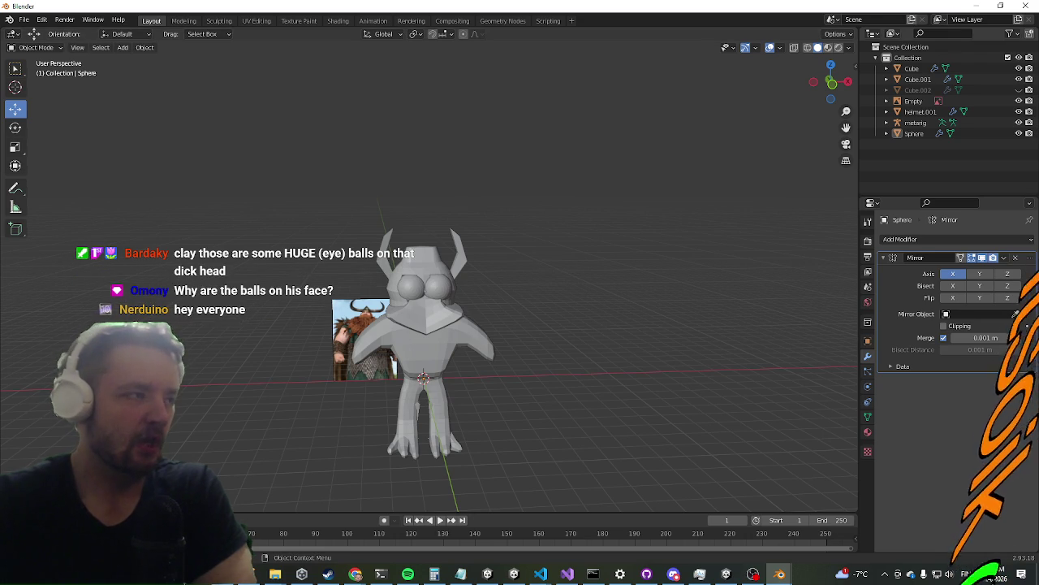
mouse_move(406, 417)
middle_down()
mouse_move(295, 372)
mouse_move(449, 366)
mouse_move(298, 388)
mouse_move(283, 408)
mouse_move(350, 394)
mouse_move(425, 419)
mouse_move(406, 423)
middle_up()
scroll(386, 425, up, 2)
scroll(386, 425, up, 1)
mouse_move(342, 408)
middle_down()
mouse_move(252, 459)
mouse_move(302, 386)
middle_up()
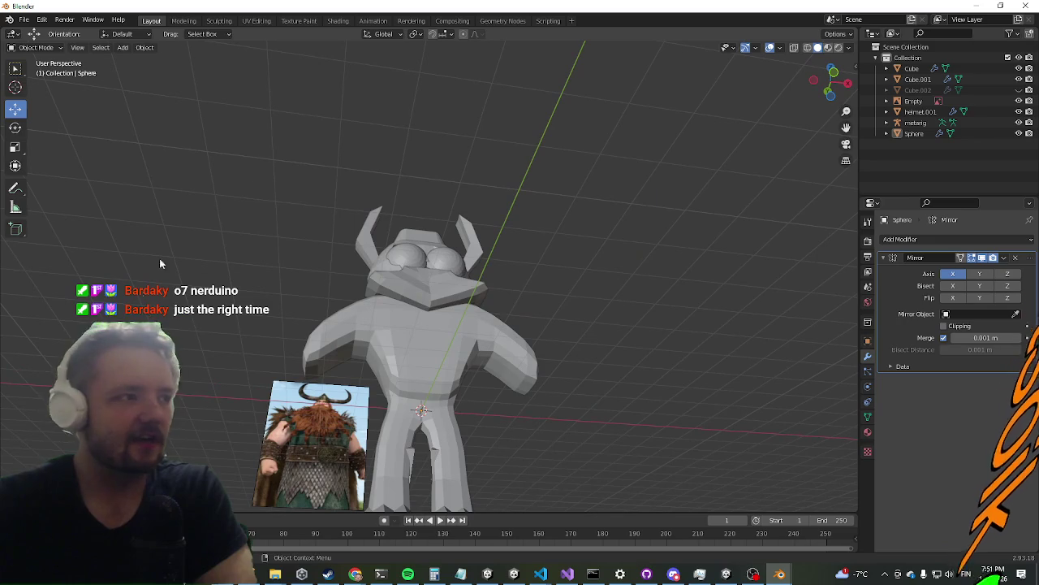
mouse_move(248, 172)
middle_down()
mouse_move(229, 223)
mouse_move(242, 281)
middle_up()
Orbit around the character from side, front and three-quarter angles to inspect the eyeballs
scroll(225, 231, down, 2)
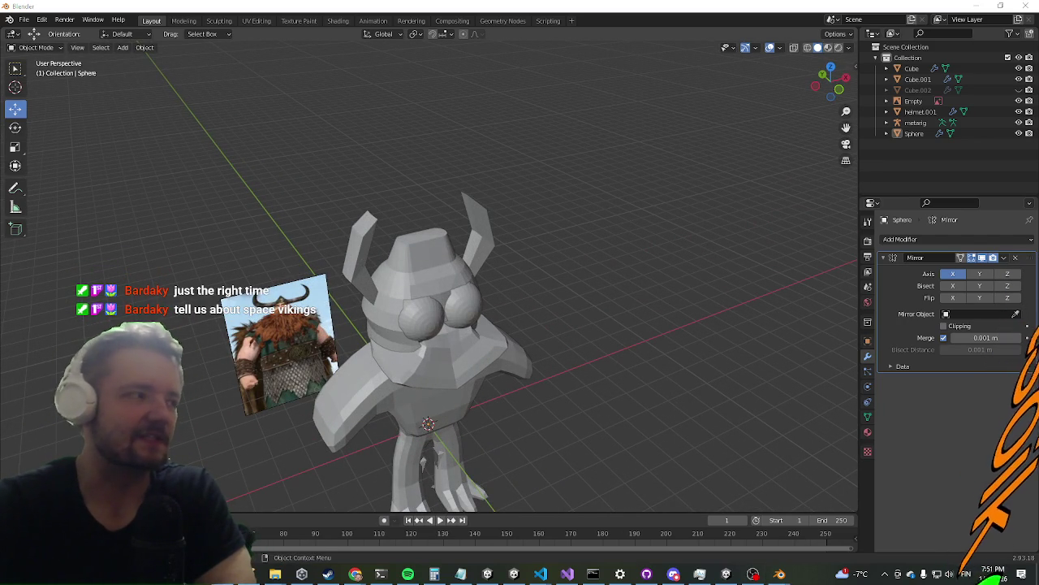
mouse_move(324, 264)
middle_down()
mouse_move(272, 333)
mouse_move(367, 401)
mouse_move(411, 288)
middle_up()
scroll(367, 401, down, 3)
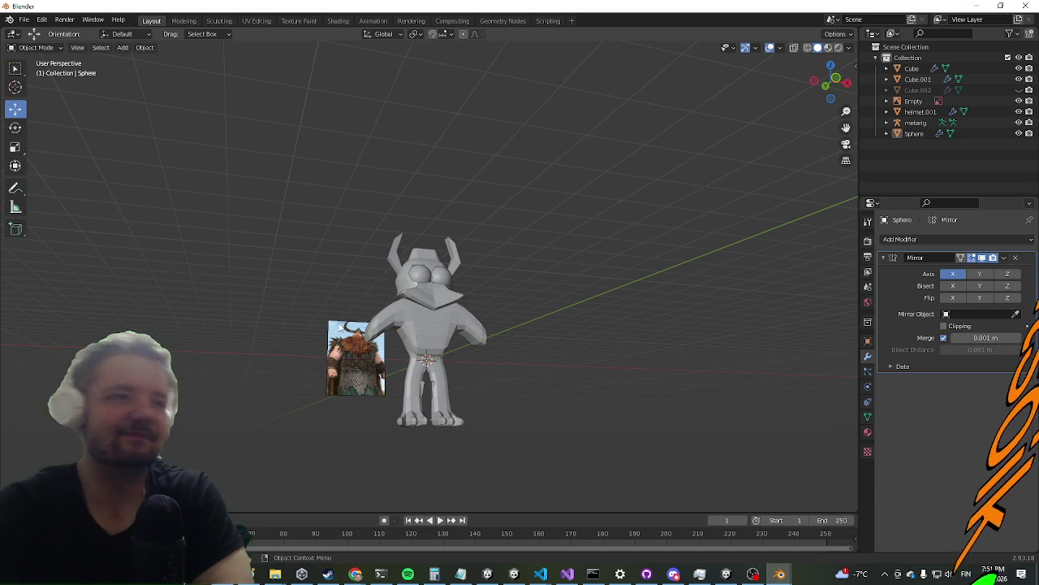
middle_drag(392, 398, 328, 385)
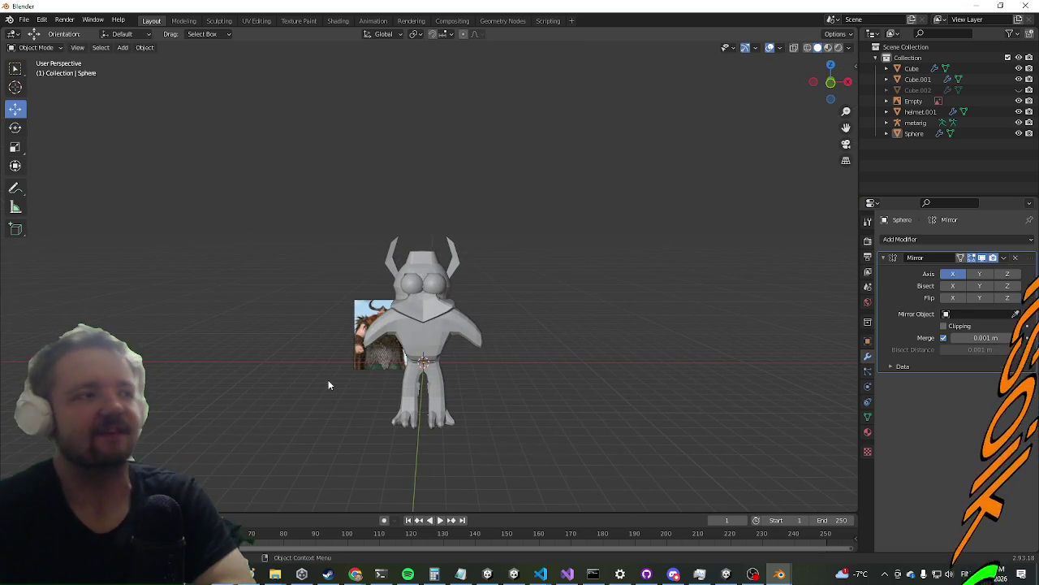
scroll(311, 416, up, 2)
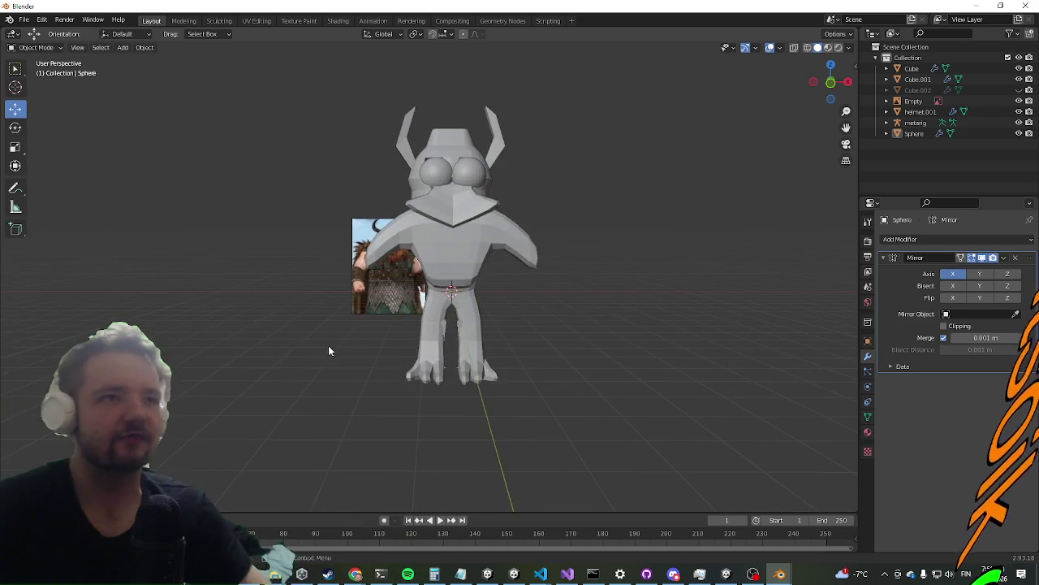
scroll(328, 347, up, 2)
mouse_move(292, 344)
middle_down()
mouse_move(322, 363)
mouse_move(268, 309)
middle_up()
mouse_move(203, 162)
middle_down()
mouse_move(275, 213)
mouse_move(253, 186)
mouse_move(232, 181)
middle_up()
middle_drag(149, 225, 169, 265)
Toggle the sphere into and out of Edit Mode, then bring up the Add > Mesh primitives list
key(Tab)
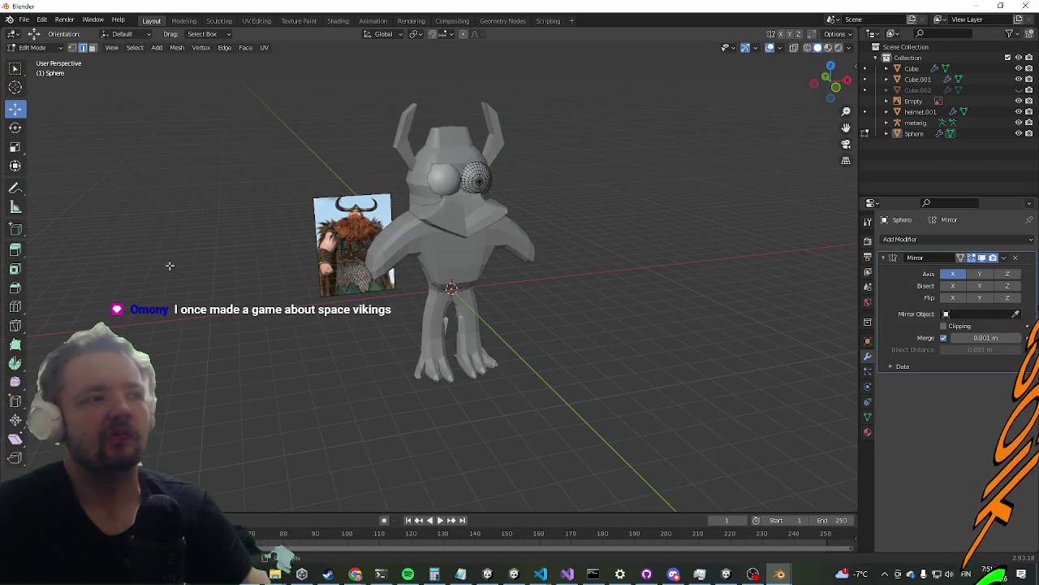
middle_drag(250, 267, 283, 254)
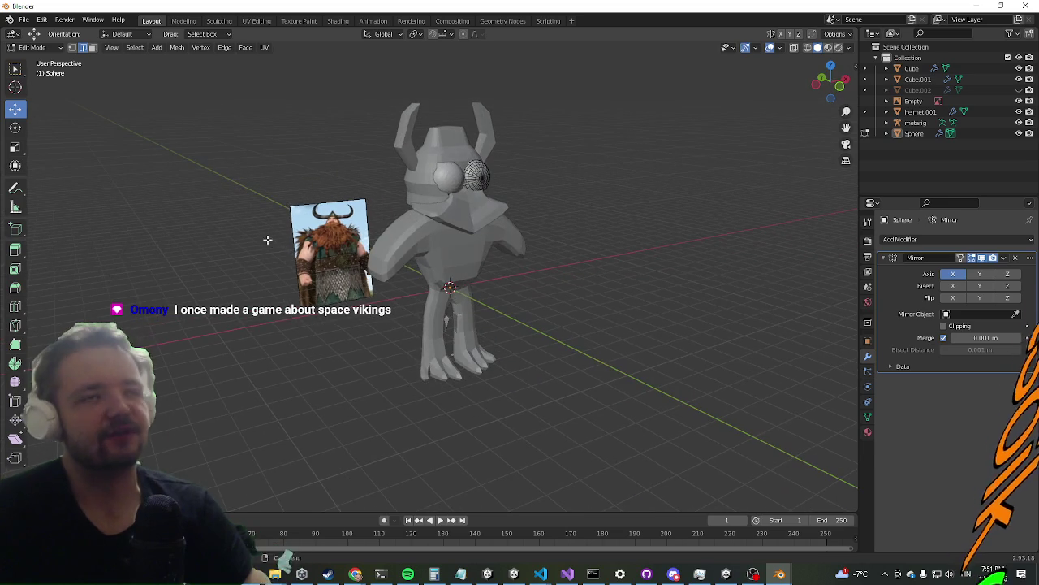
key(Tab)
click(123, 47)
mouse_move(155, 61)
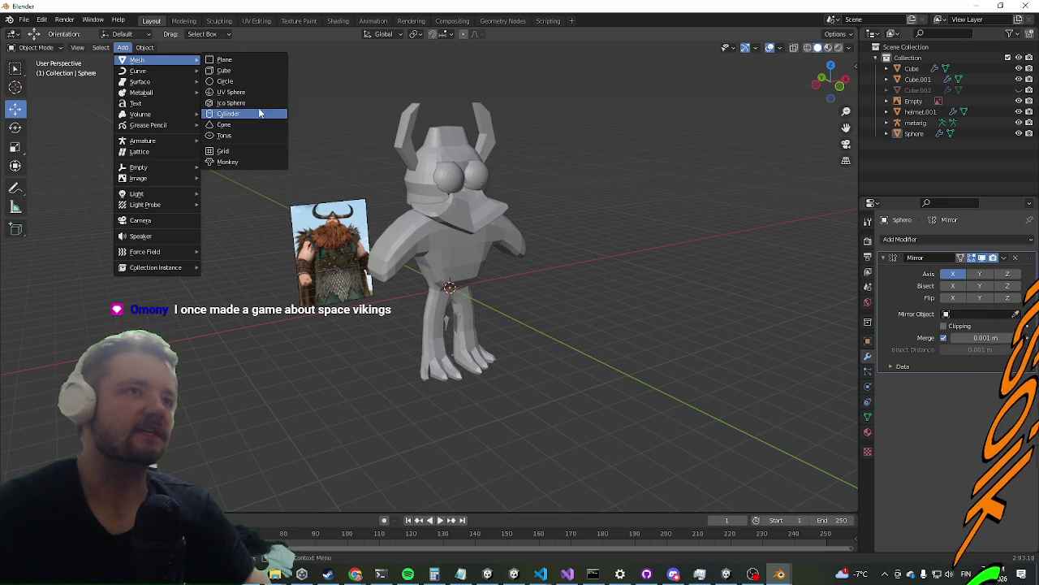
Add a trial cube with a Mirror modifier, delete it, and select the character's body
click(238, 70)
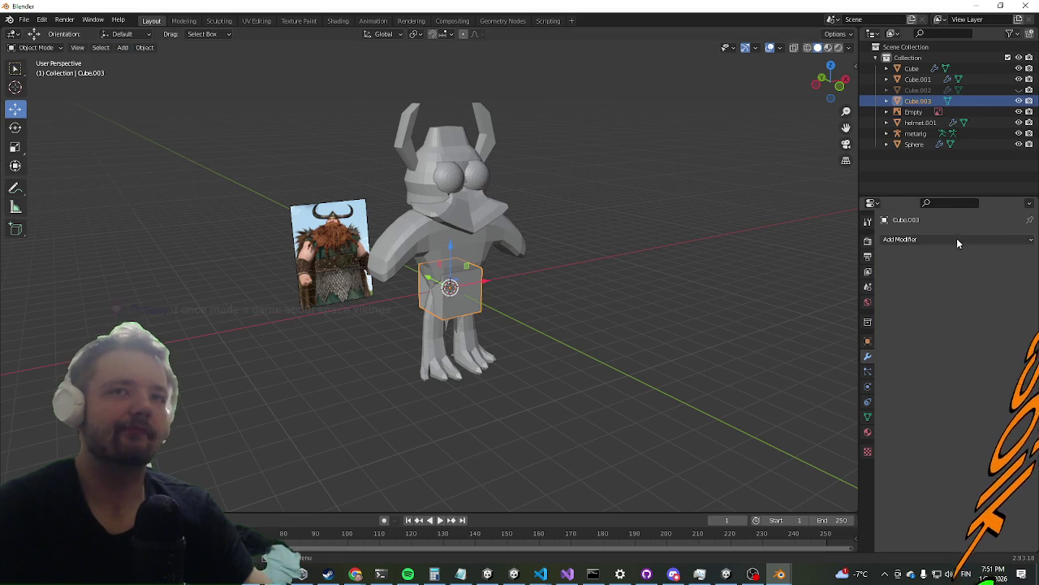
click(957, 239)
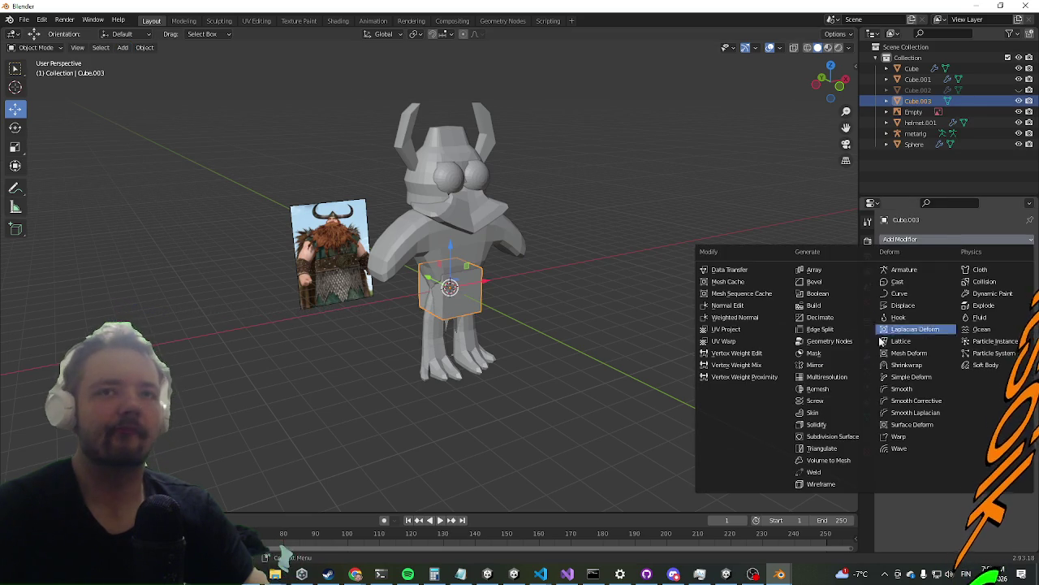
click(836, 365)
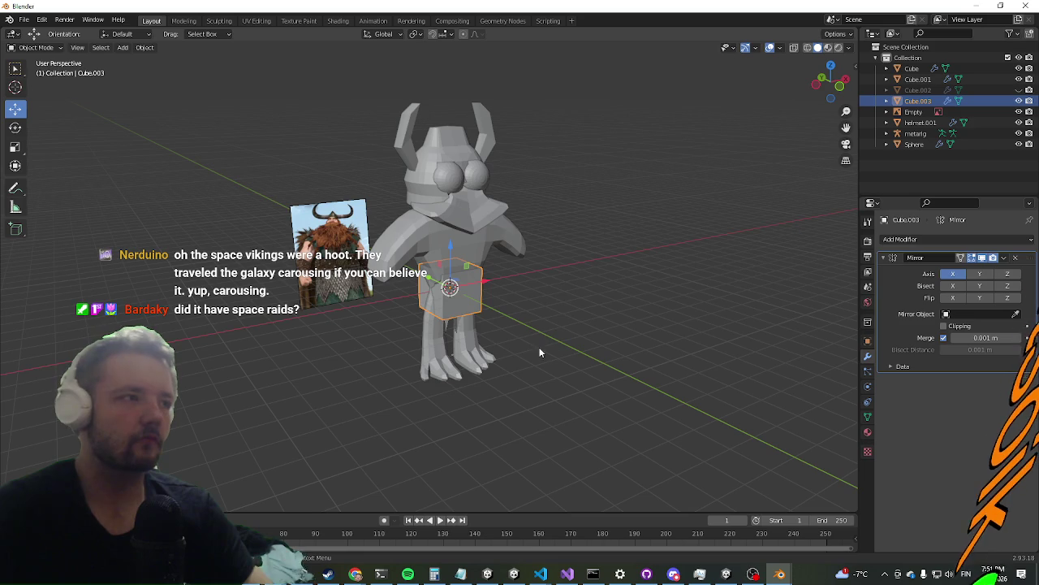
scroll(540, 345, up, 1)
scroll(541, 345, up, 1)
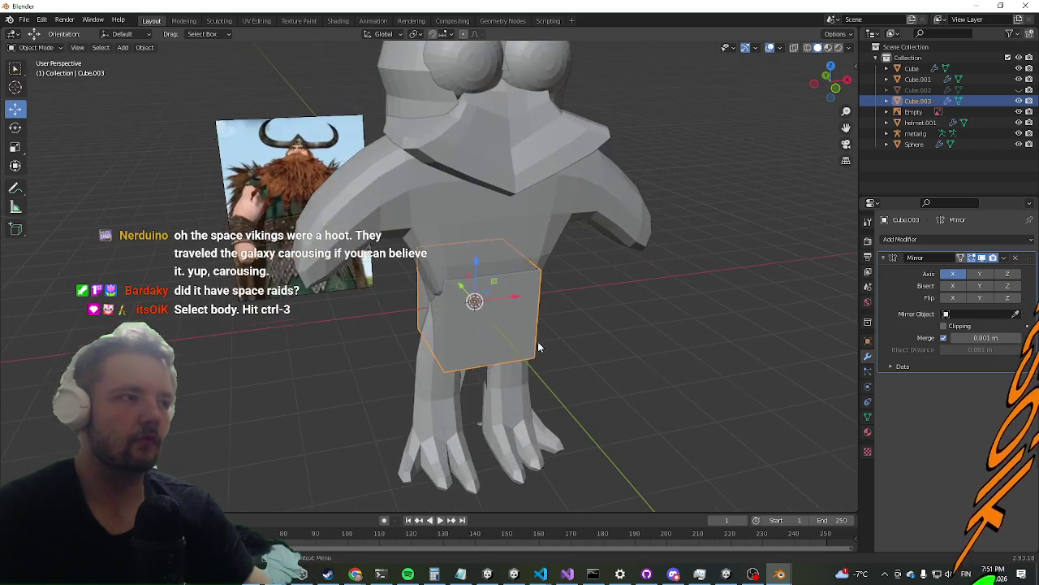
scroll(537, 346, up, 1)
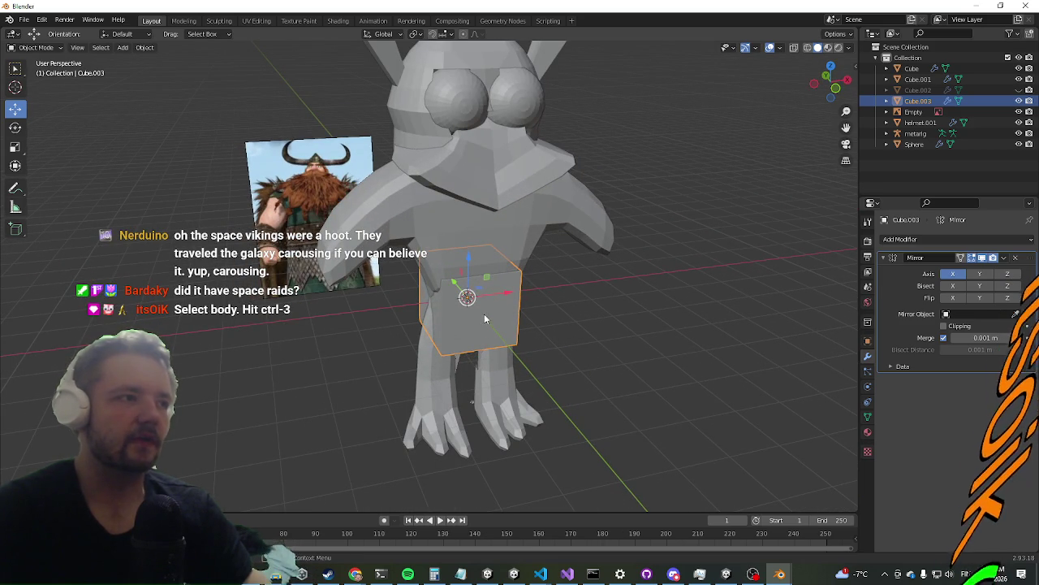
key(Delete)
click(509, 256)
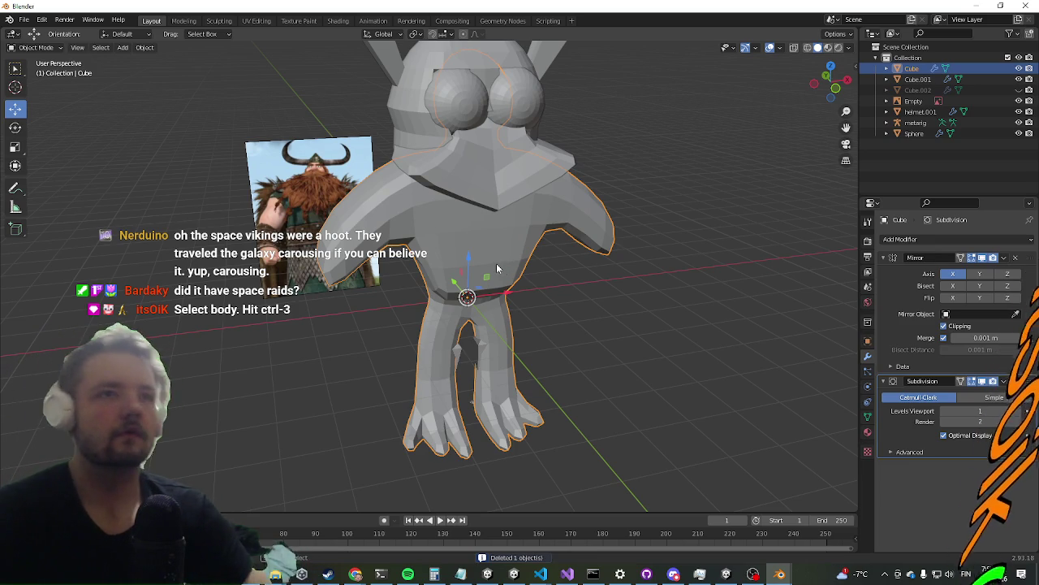
Compare the body at subdivision levels 3 and 1, leave it at 1, then maximize the browser
key(ctrl+3)
scroll(557, 287, down, 2)
scroll(553, 289, down, 1)
mouse_move(553, 289)
middle_down()
mouse_move(500, 304)
mouse_move(457, 336)
mouse_move(654, 292)
mouse_move(528, 312)
middle_up()
key(ctrl+1)
key(ctrl+3)
mouse_move(529, 308)
middle_down()
mouse_move(531, 317)
mouse_move(492, 315)
mouse_move(548, 265)
mouse_move(555, 307)
mouse_move(604, 300)
mouse_move(589, 308)
mouse_move(582, 212)
mouse_move(516, 306)
mouse_move(321, 372)
mouse_move(488, 318)
middle_up()
key(ctrl+1)
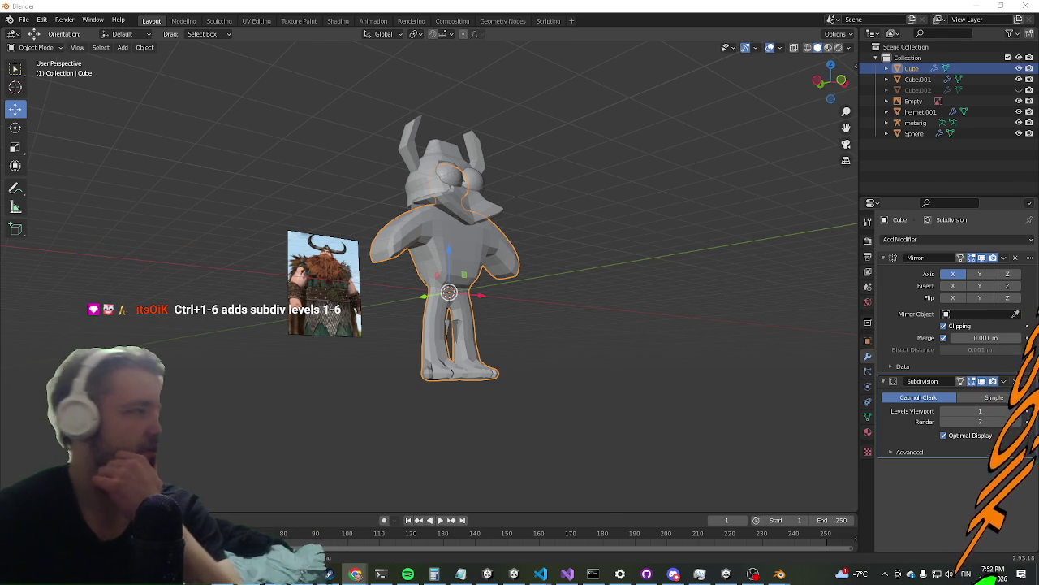
key(alt+Tab)
double_click(687, 11)
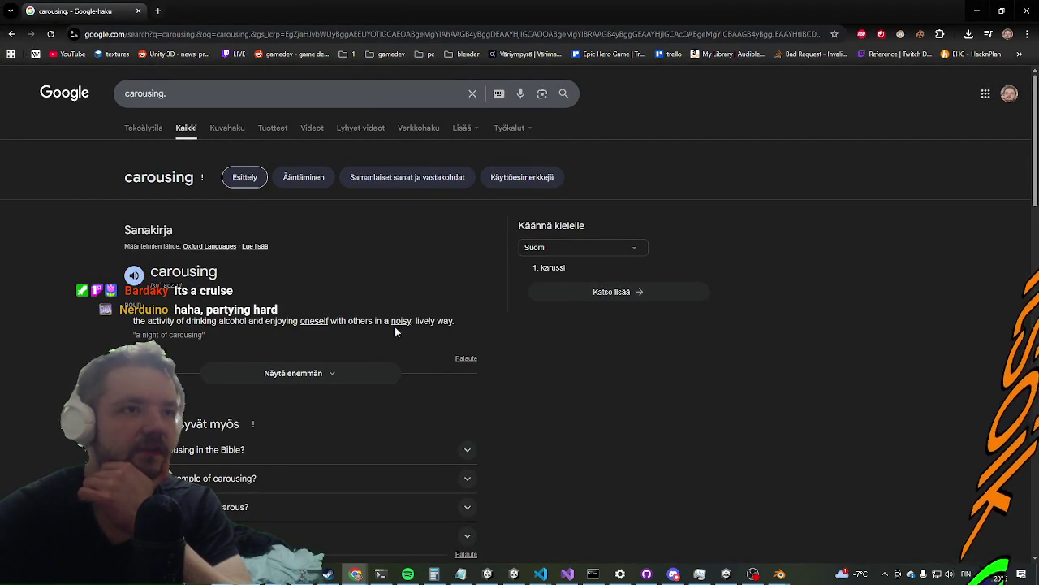
Play the pronunciation of 'carousing' on the dictionary card, then return to Blender
click(136, 277)
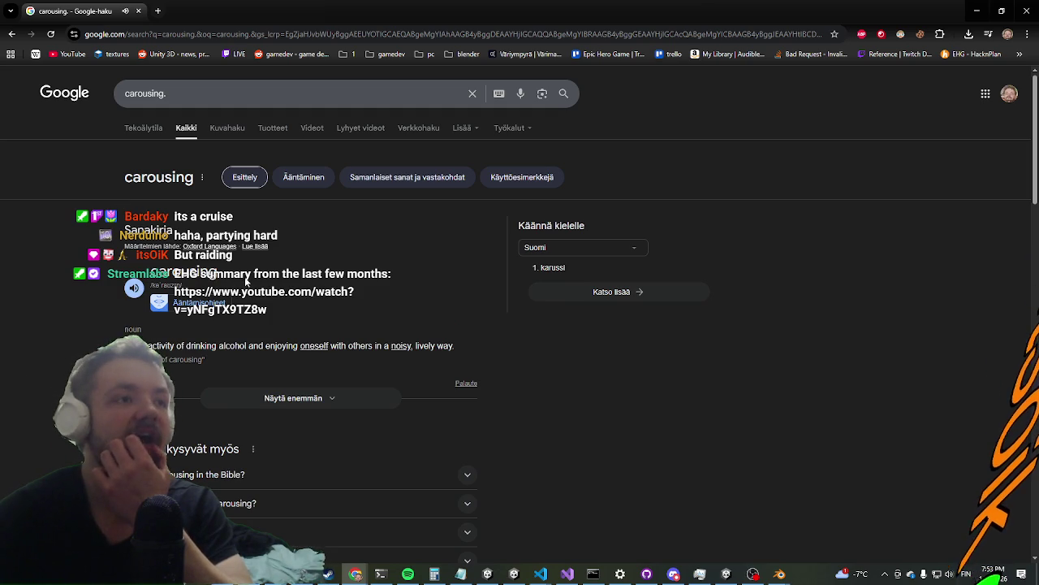
drag(246, 280, 160, 268)
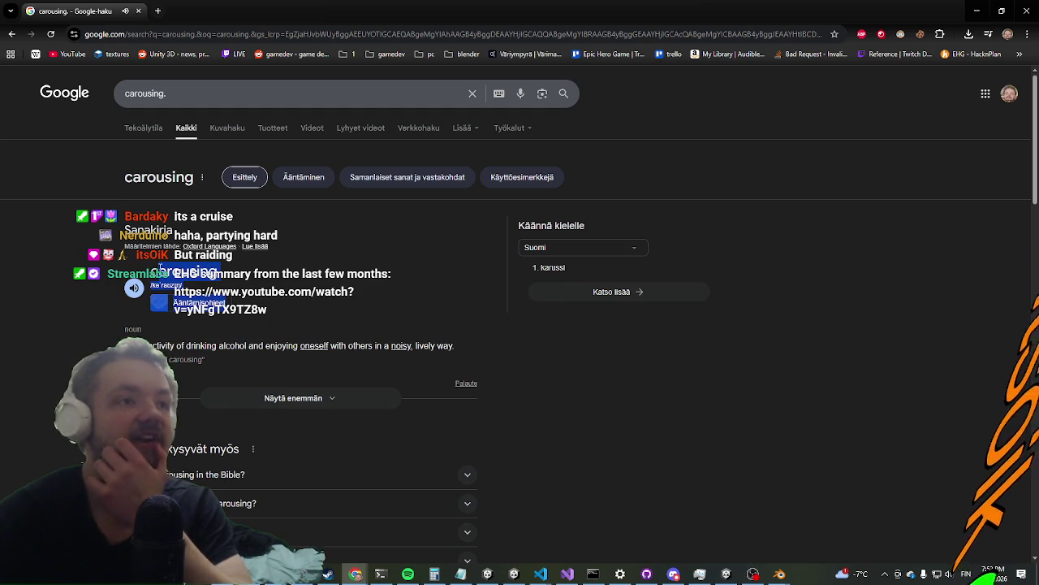
click(81, 302)
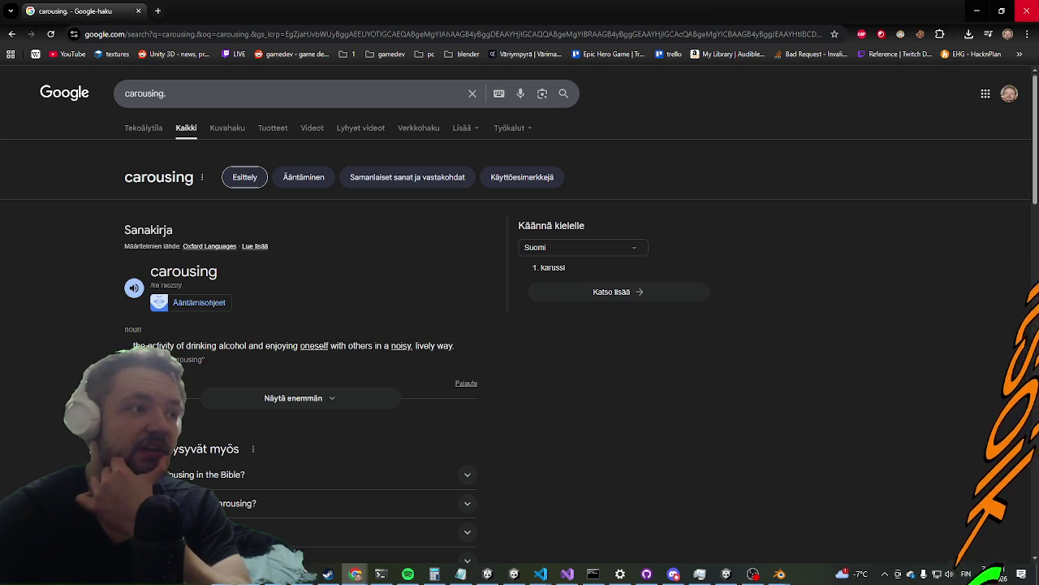
key(alt+Tab)
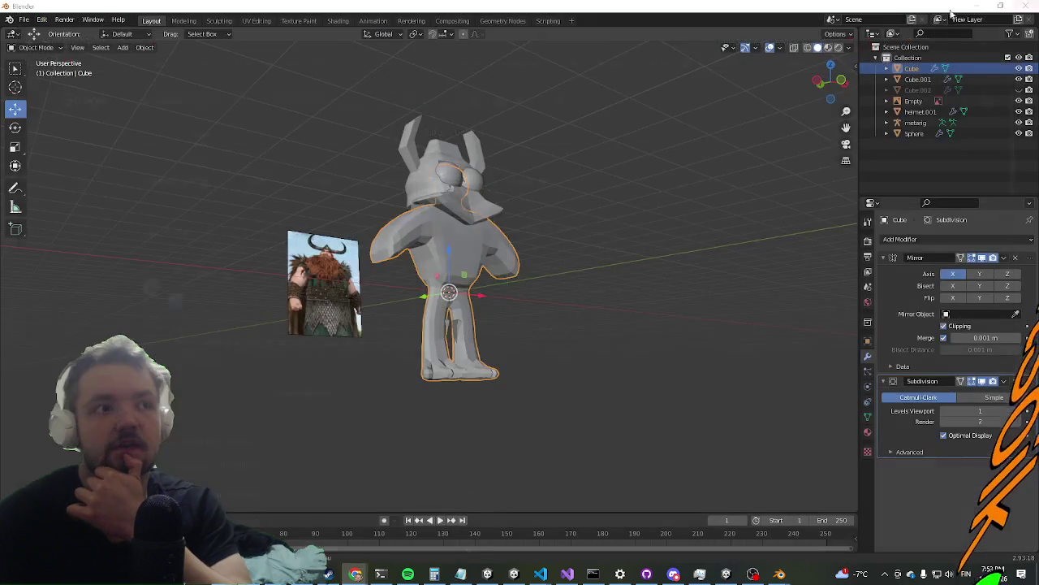
Try moving the body straight down, check it from the sides, then undo the move
middle_drag(604, 182, 593, 181)
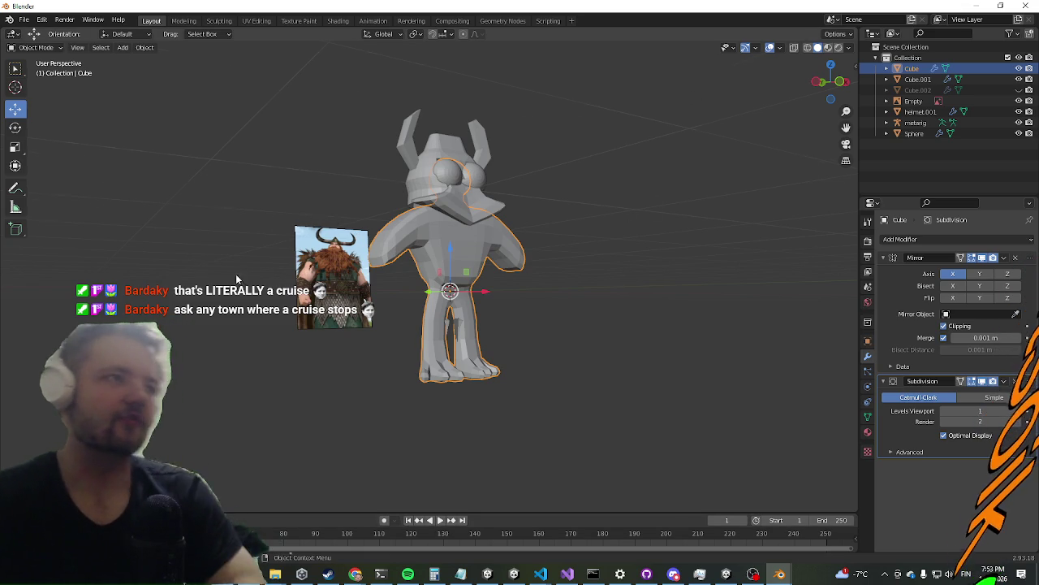
middle_drag(235, 274, 221, 301)
mouse_move(268, 253)
middle_down()
mouse_move(332, 176)
mouse_move(297, 188)
middle_up()
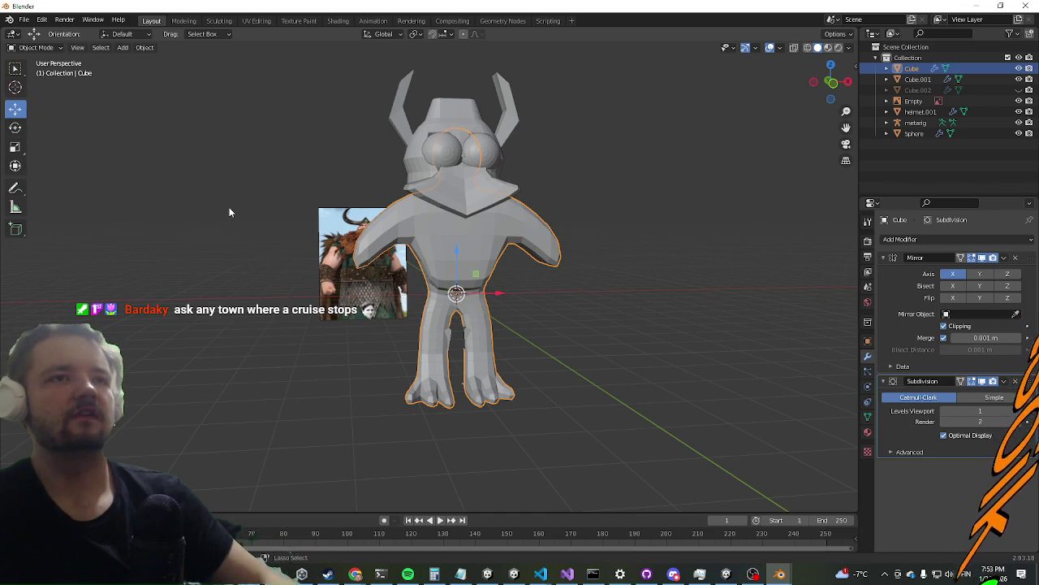
mouse_move(229, 212)
middle_down()
mouse_move(282, 248)
mouse_move(272, 263)
middle_up()
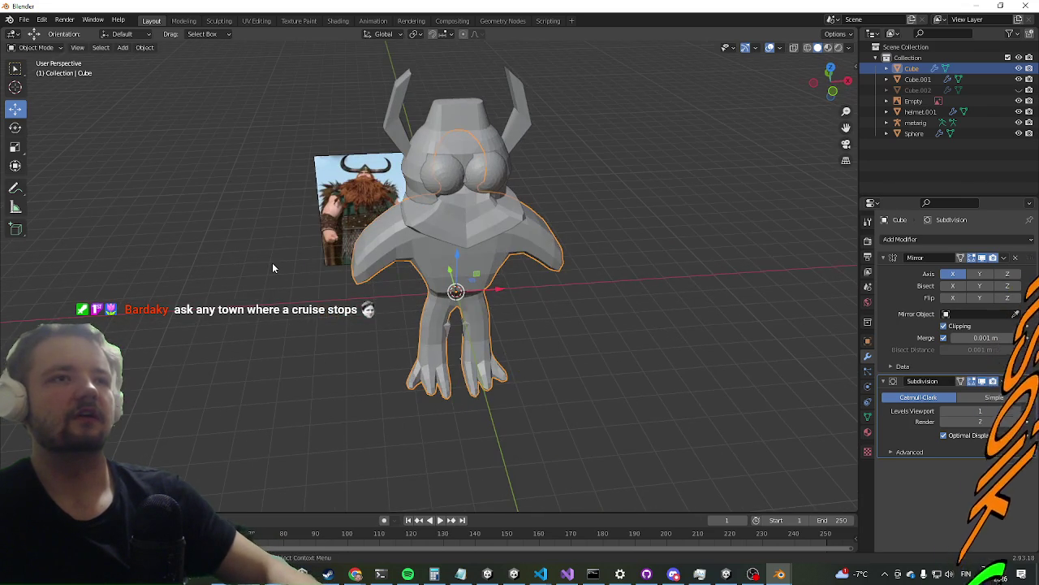
mouse_move(488, 352)
middle_down()
mouse_move(542, 287)
mouse_move(547, 304)
mouse_move(423, 301)
mouse_move(511, 332)
mouse_move(474, 294)
middle_up()
drag(460, 257, 429, 416)
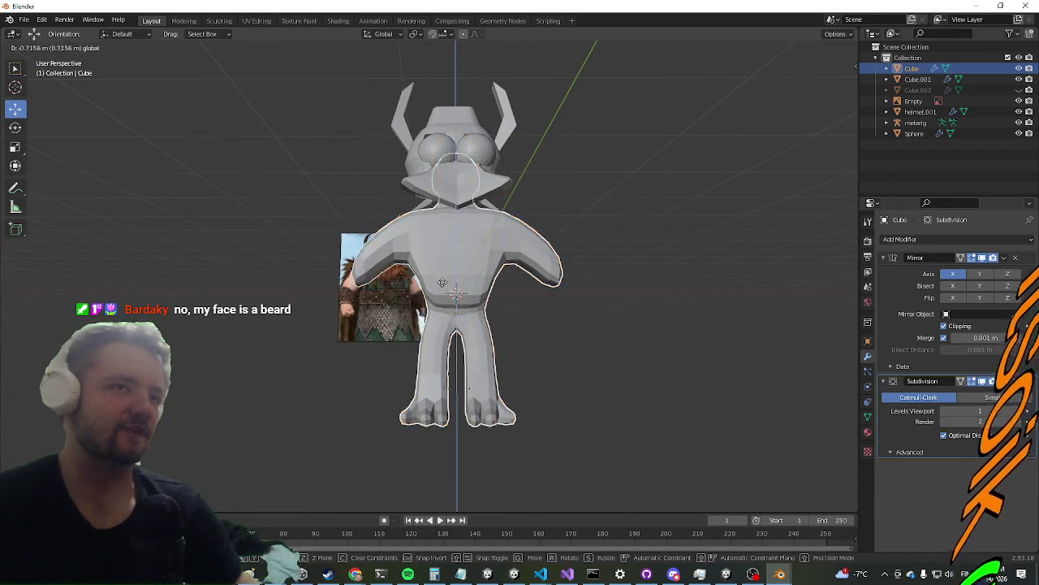
mouse_move(429, 416)
middle_down()
mouse_move(426, 340)
mouse_move(518, 325)
mouse_move(595, 333)
mouse_move(479, 370)
middle_up()
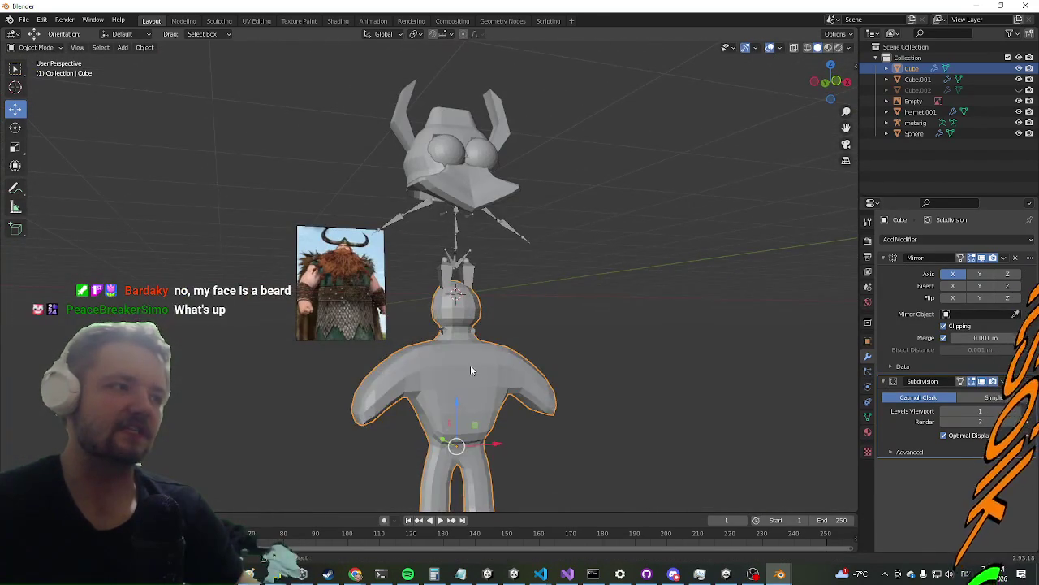
key(ctrl+z)
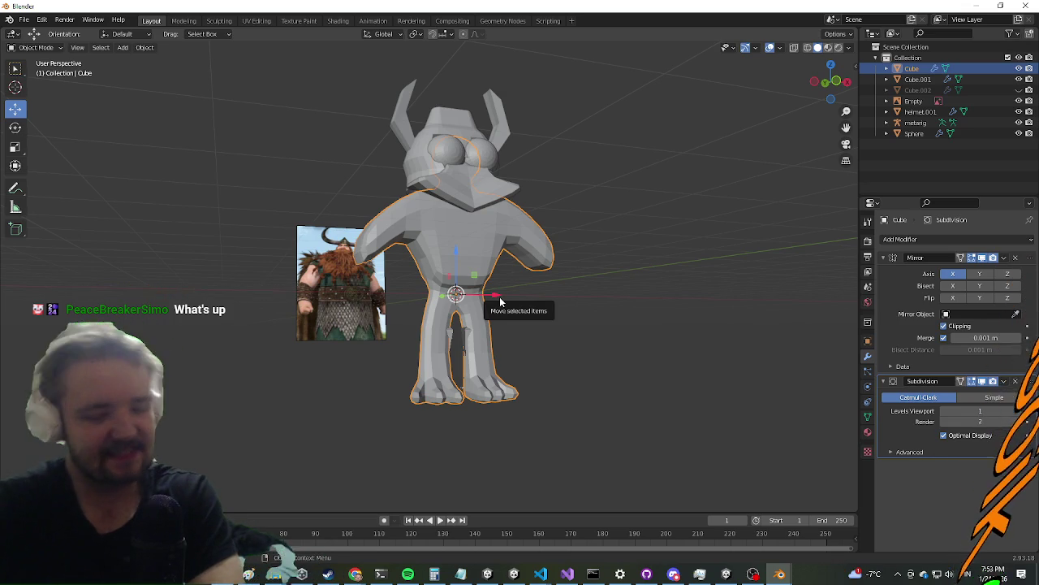
Lower the Cube.001 collar piece along Z on the chest, then deselect it
scroll(350, 214, up, 1)
mouse_move(350, 214)
middle_down()
mouse_move(293, 193)
mouse_move(376, 263)
mouse_move(319, 256)
middle_up()
click(463, 191)
mouse_move(465, 227)
middle_down()
mouse_move(471, 239)
mouse_move(469, 185)
middle_up()
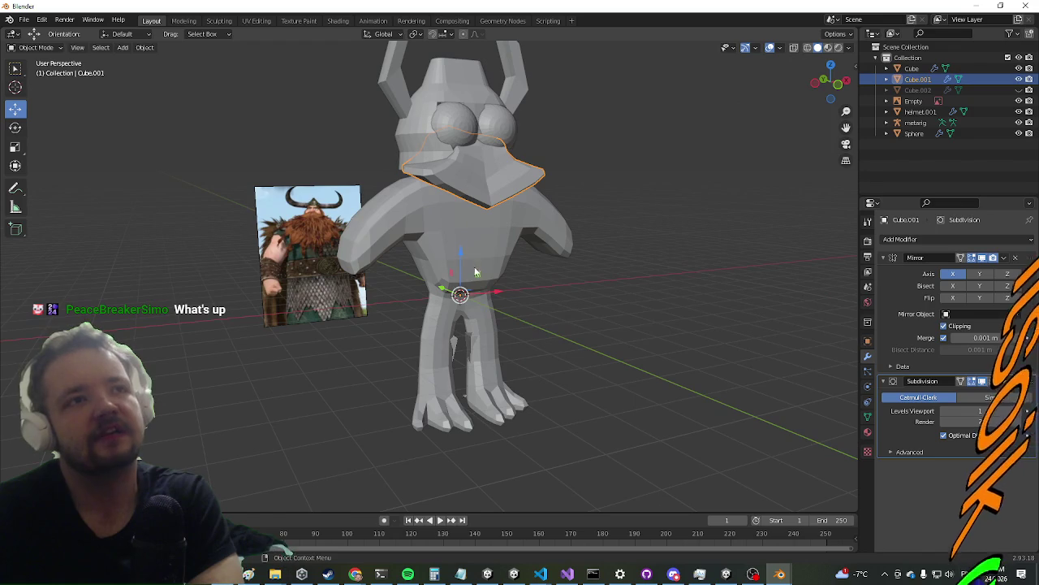
key(g)
key(z)
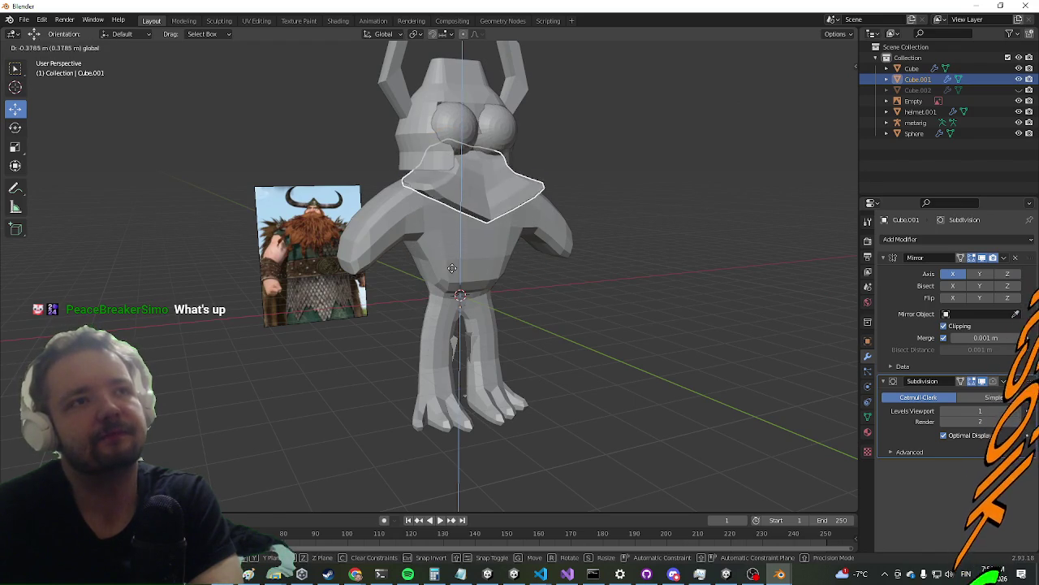
click(448, 267)
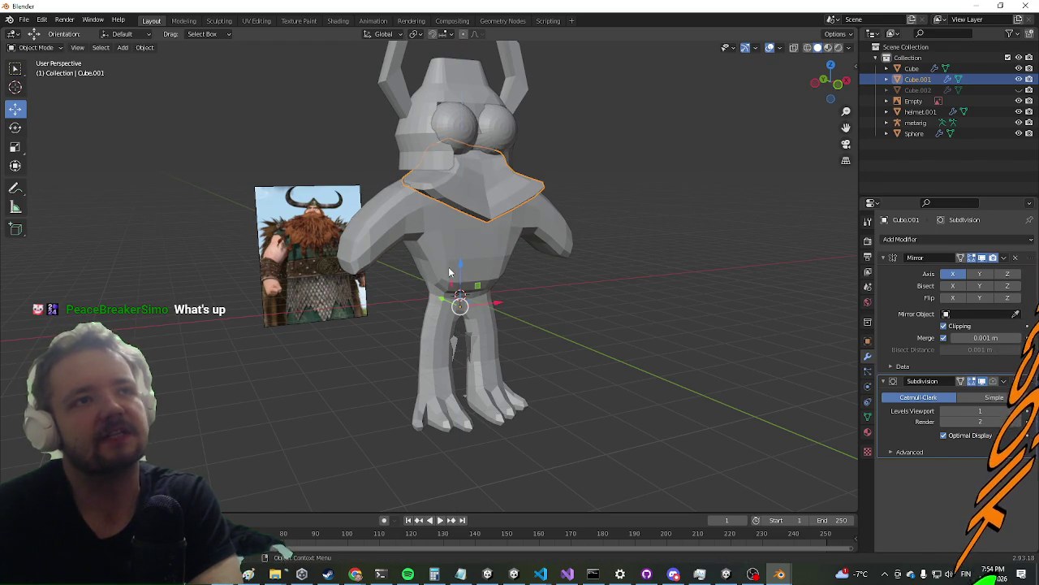
click(237, 325)
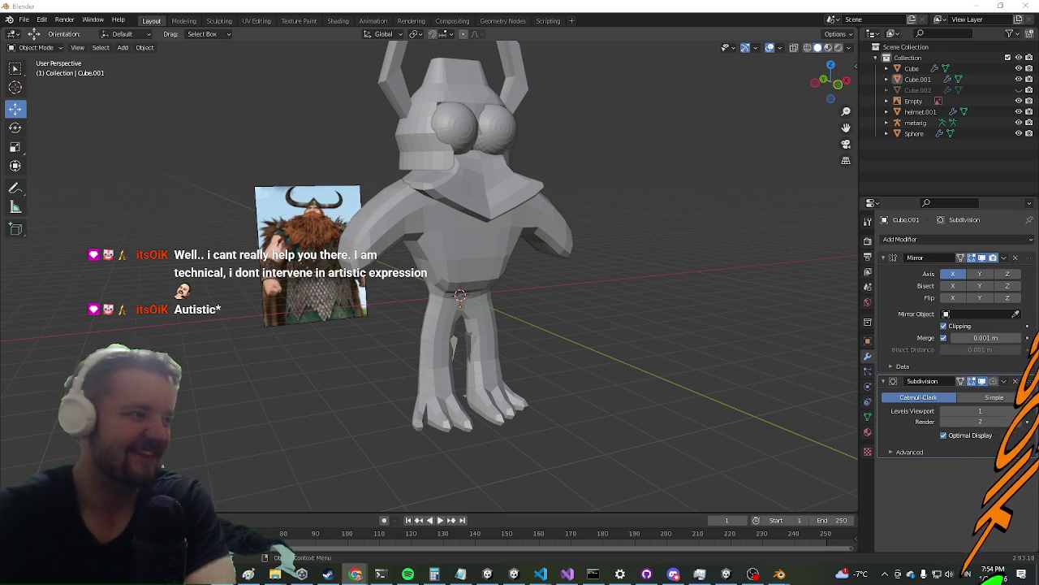
Switch to the streaming software and snip a rectangle around the chat panel
key(alt+Tab)
key(alt+Tab)
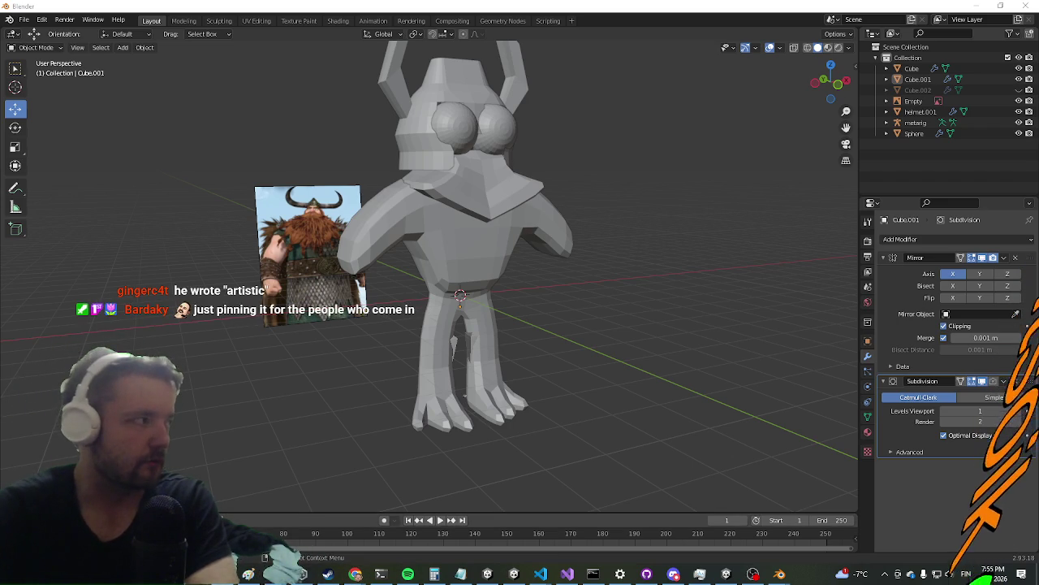
key(super+shift+s)
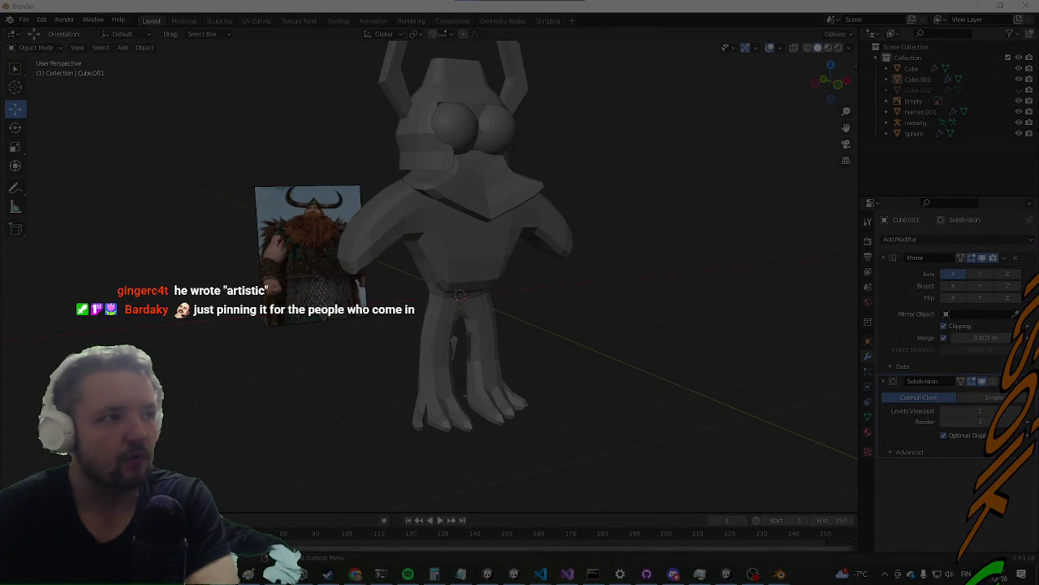
drag(255, 187, 450, 334)
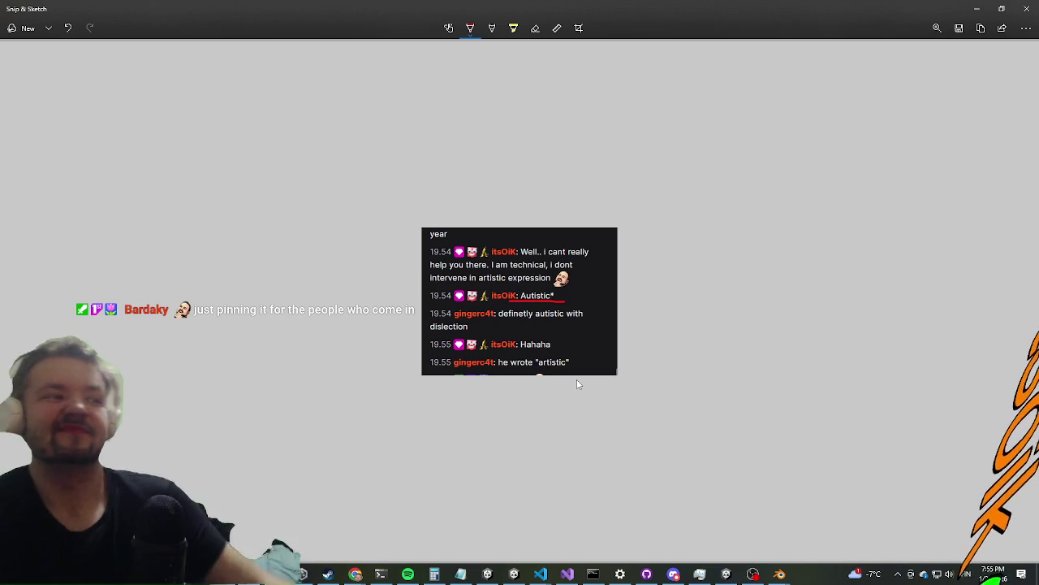
Zoom into the chat snip in Snip & Sketch to read it, then close the window
ctrl+scroll(577, 383, up, 2)
ctrl+scroll(573, 385, up, 3)
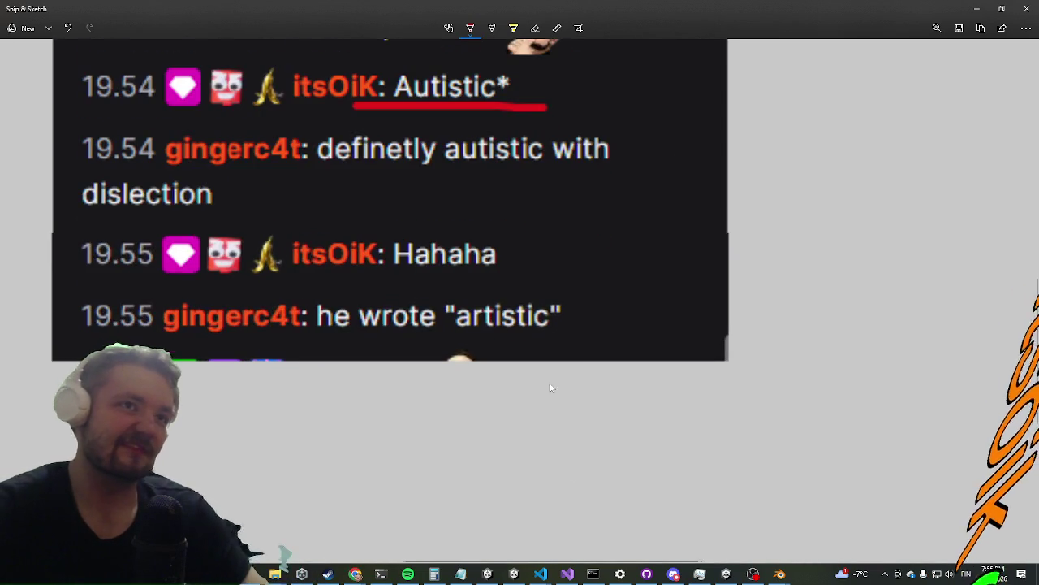
scroll(487, 378, up, 3)
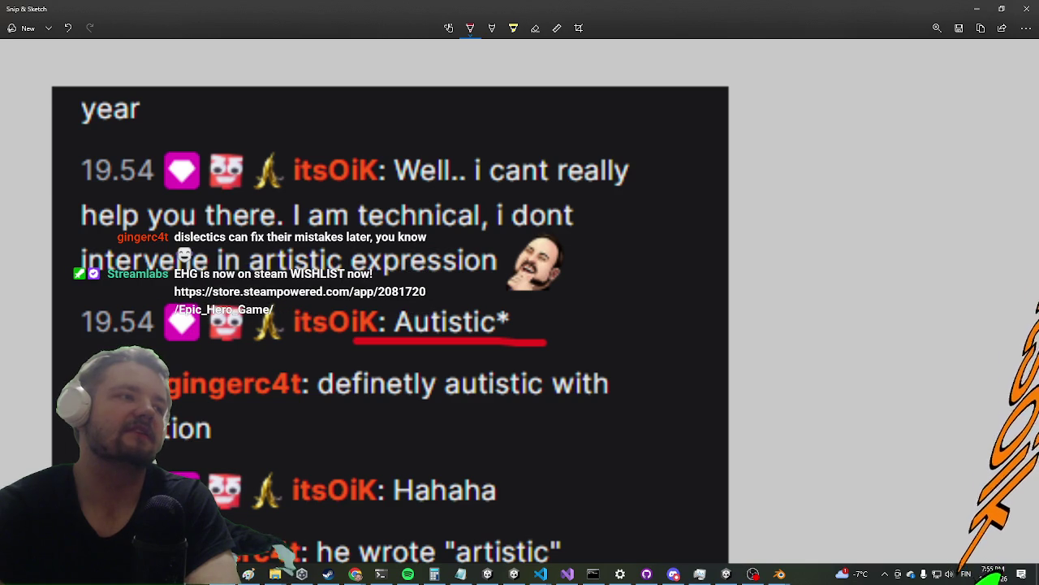
scroll(390, 325, down, 3)
scroll(389, 325, up, 3)
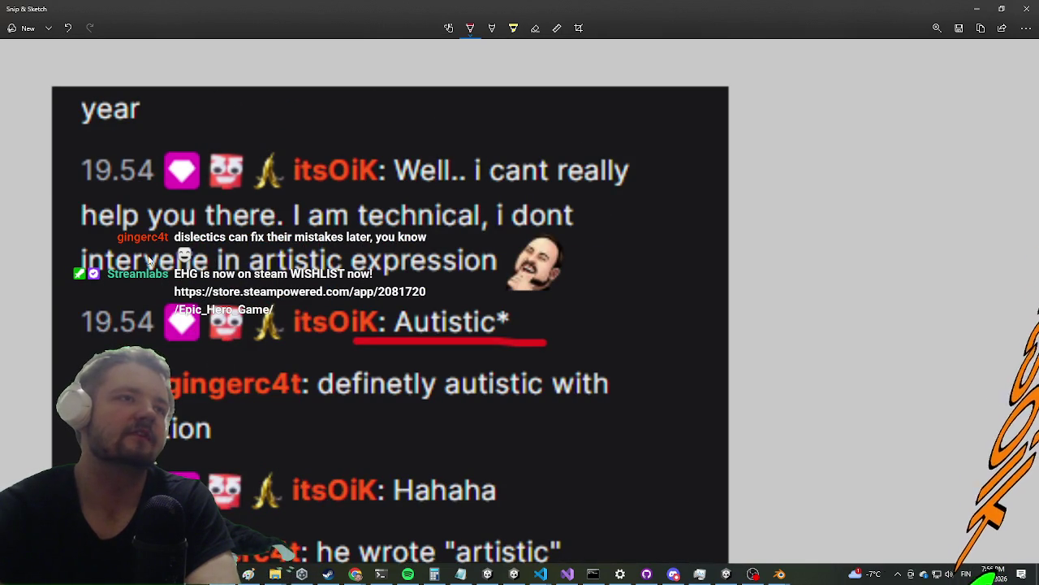
click(1026, 8)
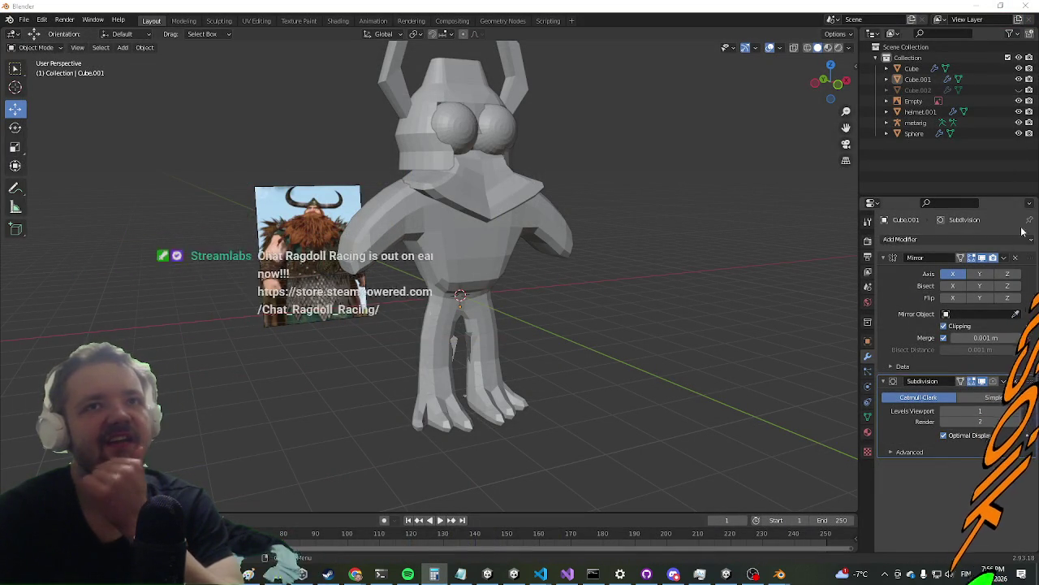
Hide the Cube body mesh via its Outliner eye icon to expose the metarig, then open Add > Mesh
click(1018, 69)
click(1018, 69)
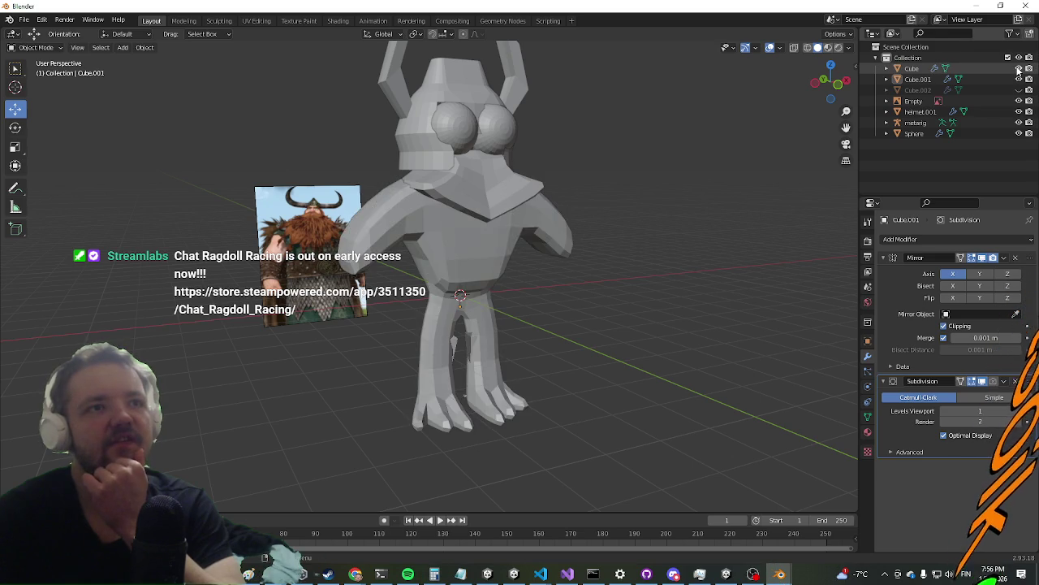
click(1018, 69)
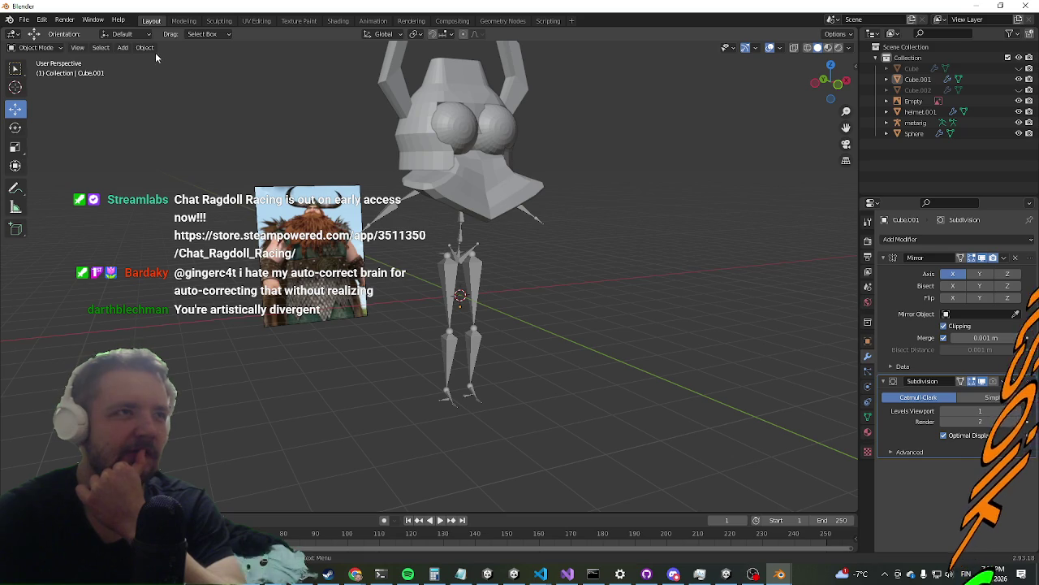
click(123, 47)
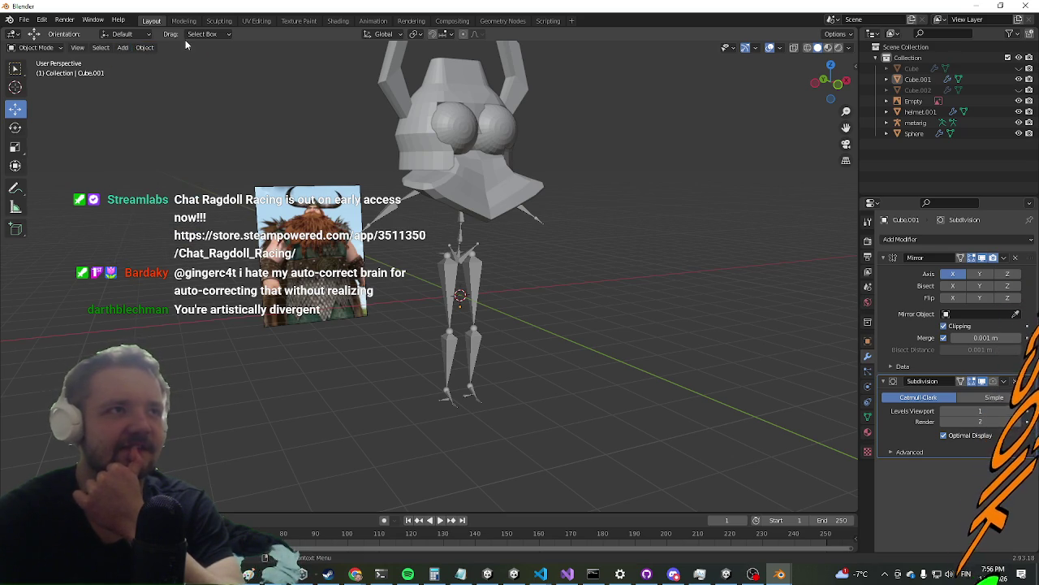
click(124, 48)
mouse_move(151, 60)
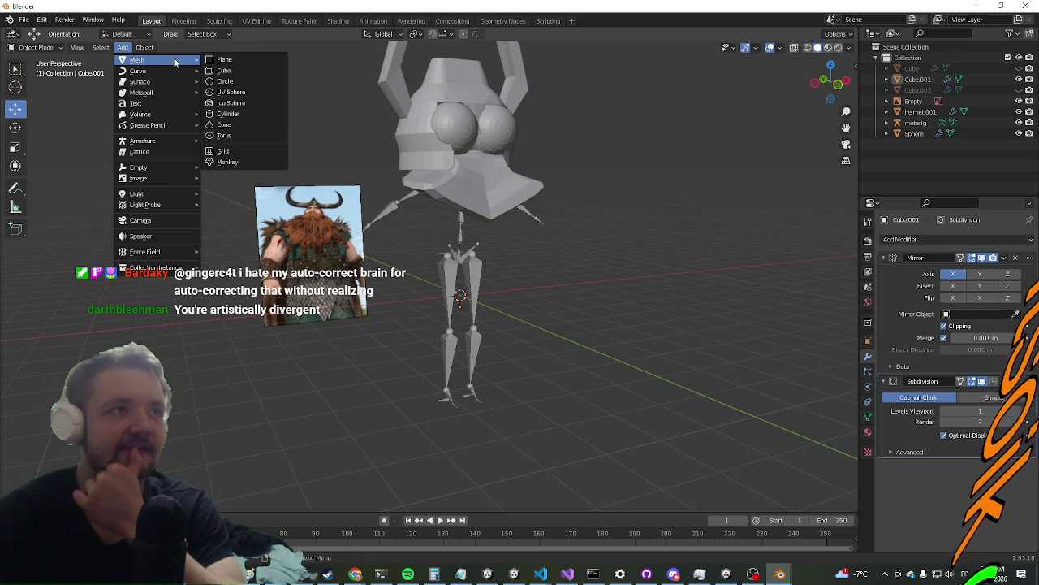
Add a new cube at the rig's centre and try a Screw modifier on it
click(220, 71)
middle_drag(220, 210, 837, 288)
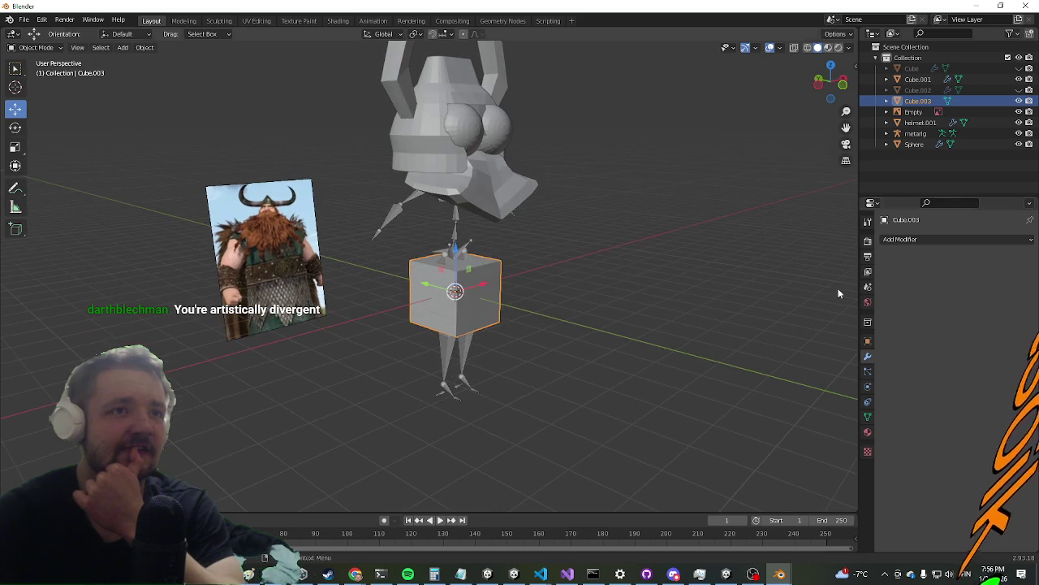
click(891, 240)
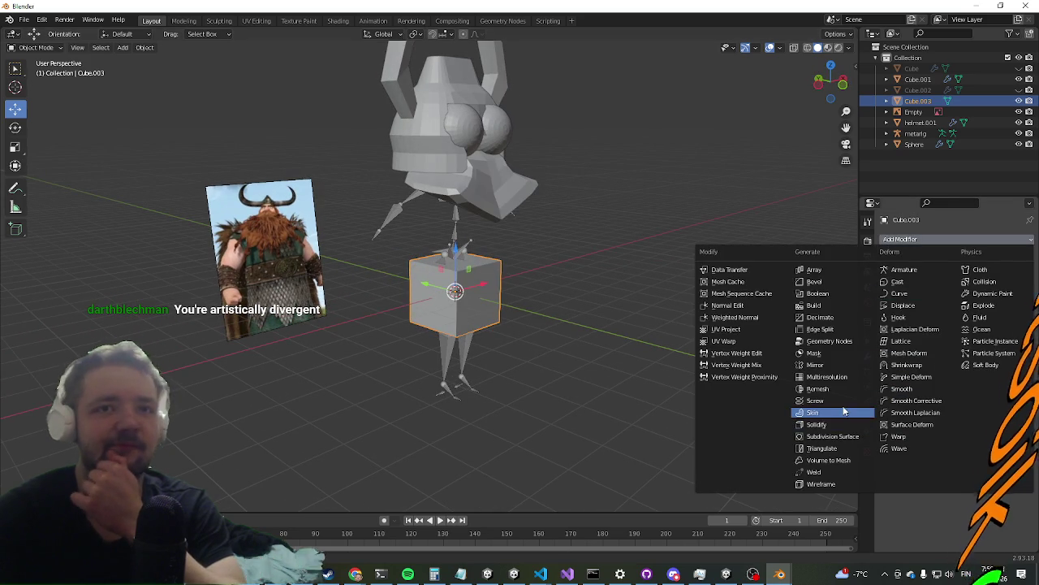
click(815, 401)
mouse_move(617, 406)
middle_down()
mouse_move(499, 398)
mouse_move(443, 326)
mouse_move(333, 296)
mouse_move(371, 241)
mouse_move(469, 369)
mouse_move(456, 365)
mouse_move(521, 286)
mouse_move(522, 260)
mouse_move(673, 350)
mouse_move(578, 402)
middle_up()
Reselect the cube, remove the Screw modifier, and add a Mirror modifier instead
key(a)
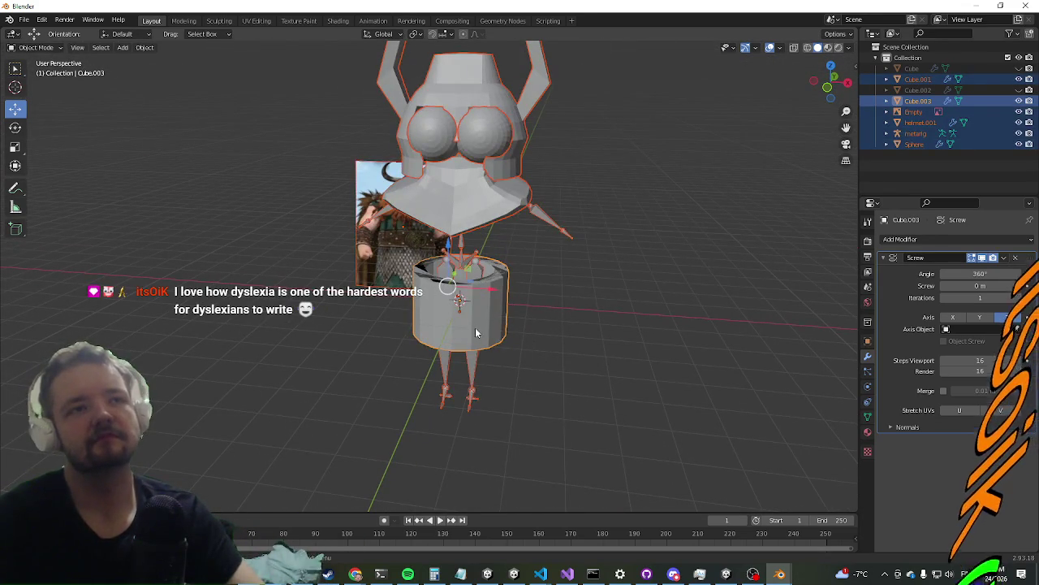
click(475, 327)
key(Tab)
key(Tab)
click(500, 323)
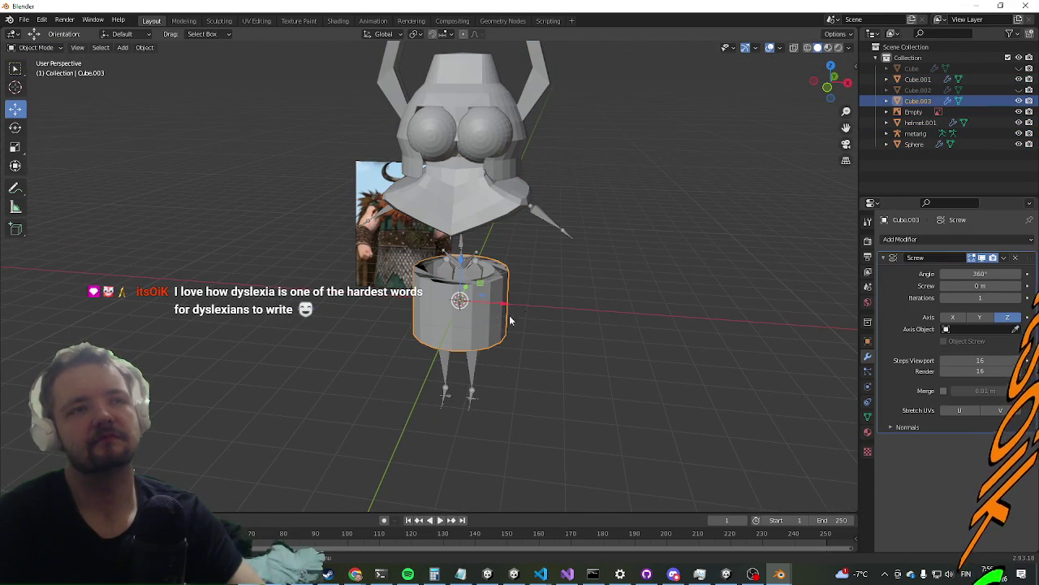
click(1015, 257)
click(935, 237)
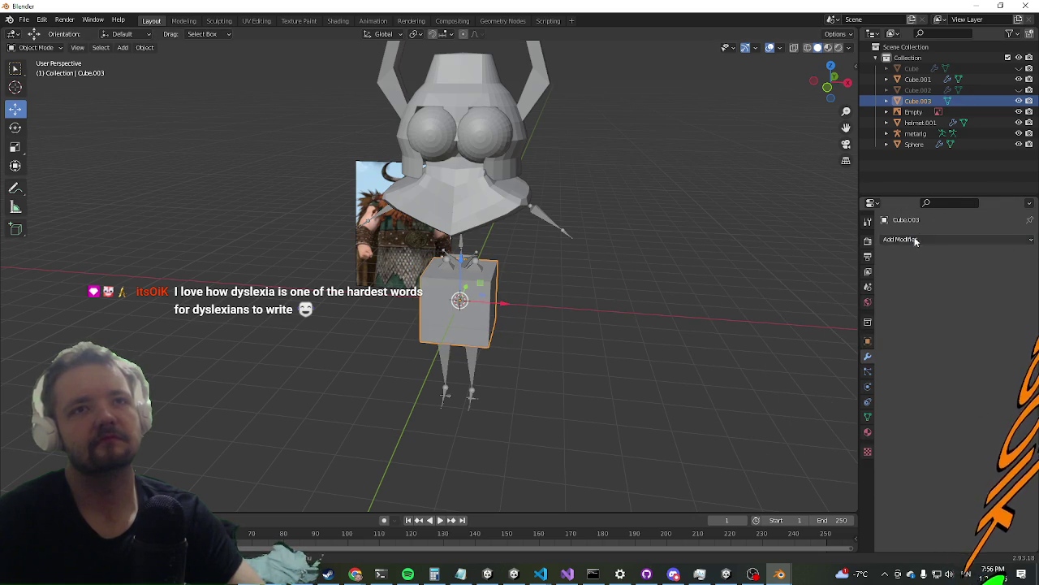
click(957, 239)
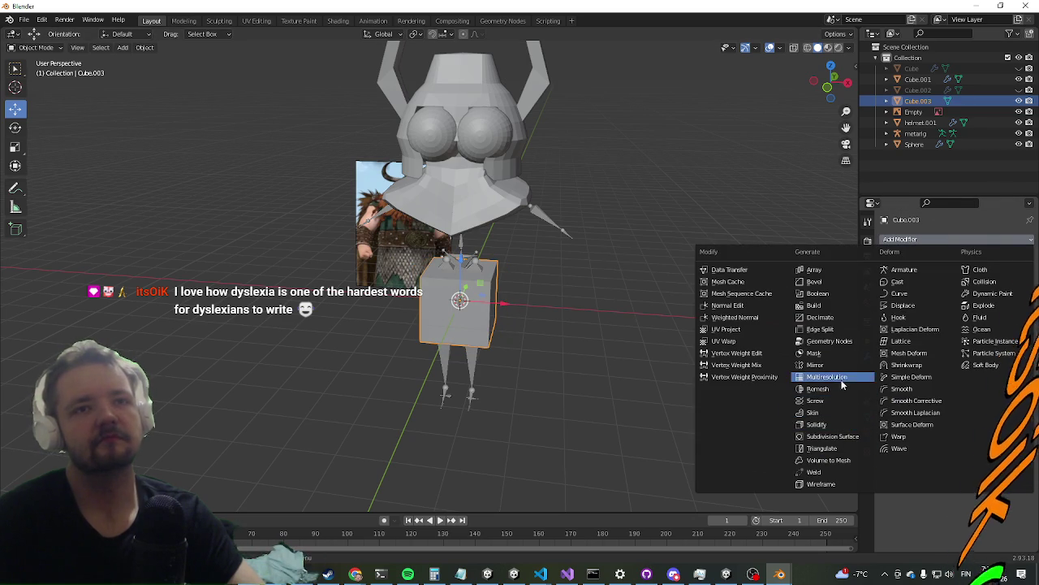
click(836, 365)
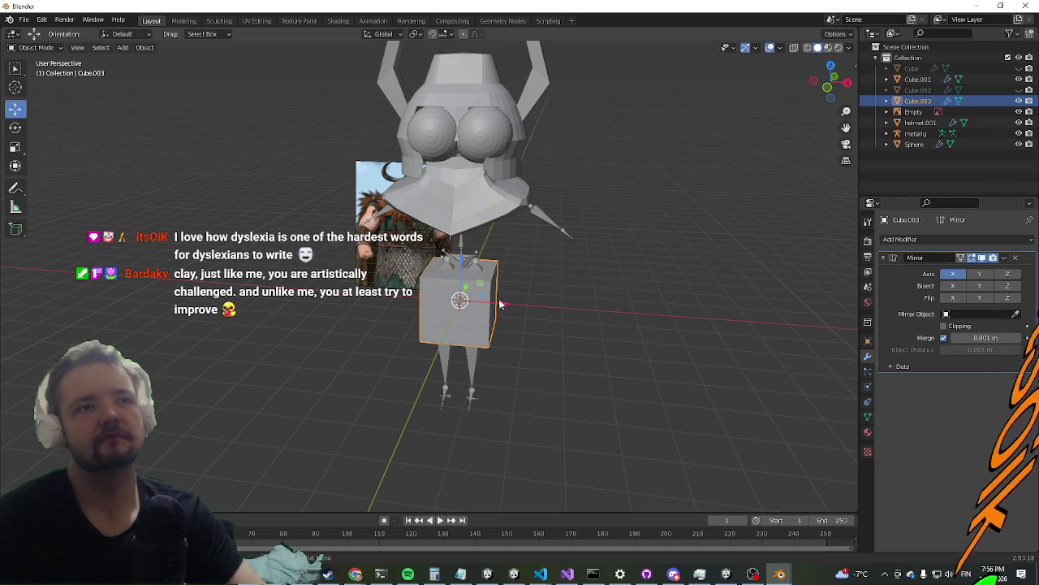
In Edit Mode, slide the cube's mesh right along X so its mirrored twin appears
key(g)
right_click(506, 302)
key(Tab)
drag(508, 305, 606, 306)
middle_drag(606, 305, 569, 268)
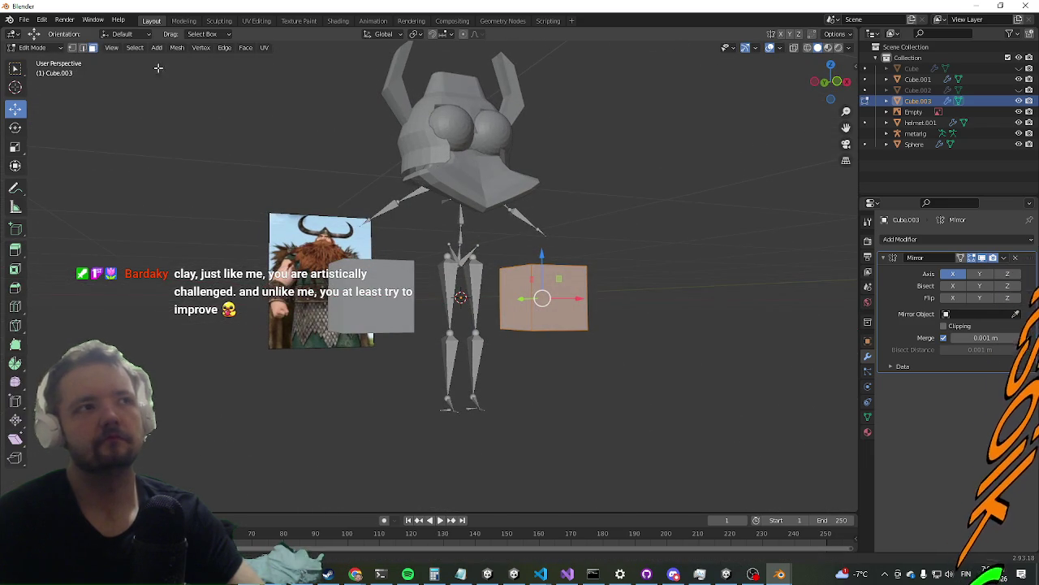
key(3)
right_click(515, 298)
click(522, 301)
click(934, 258)
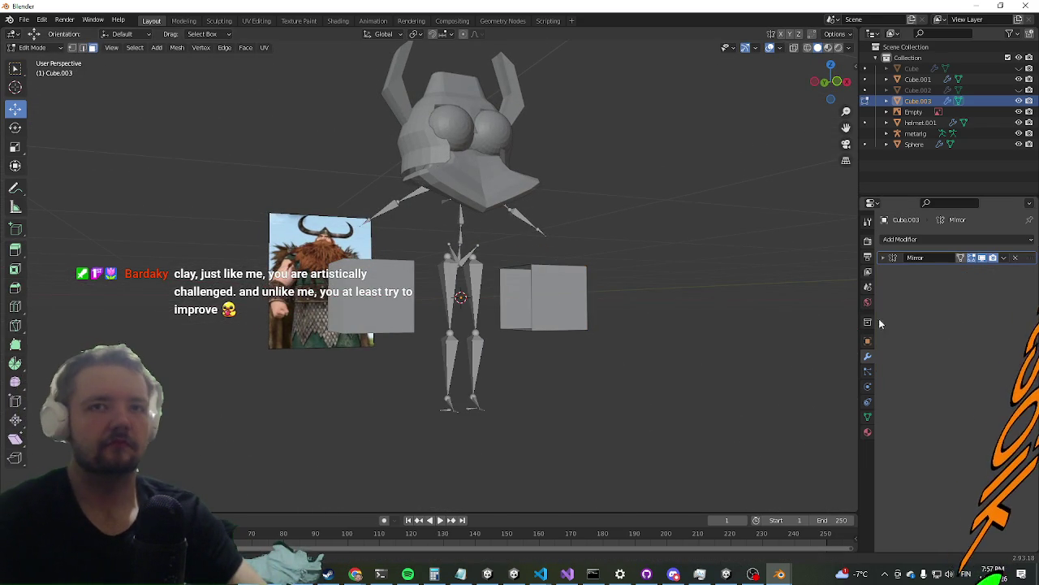
middle_drag(731, 309, 690, 244)
key(a)
Enable Clipping in the Mirror modifier and return the cube to Object Mode
click(884, 258)
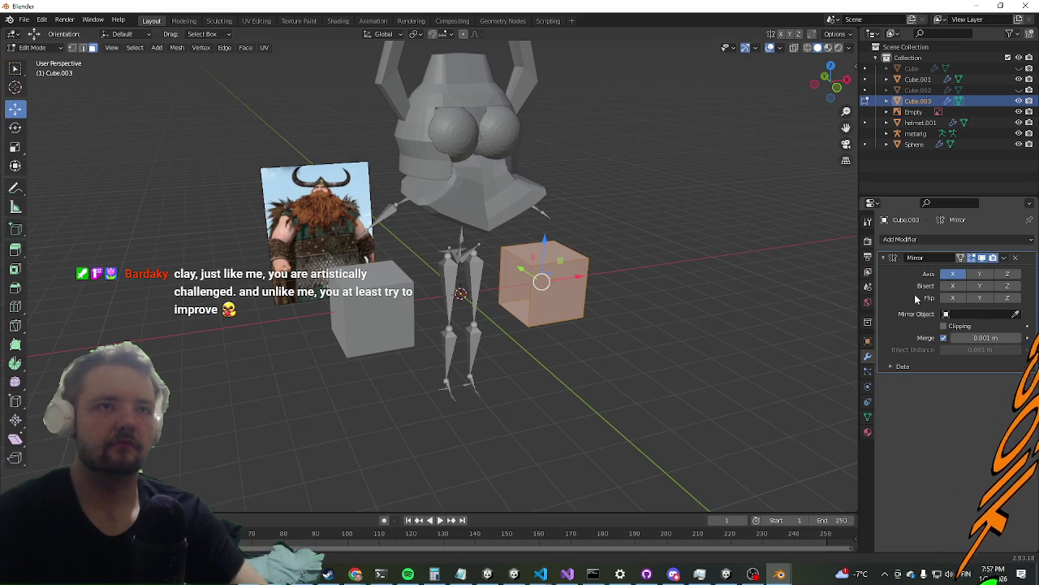
click(943, 325)
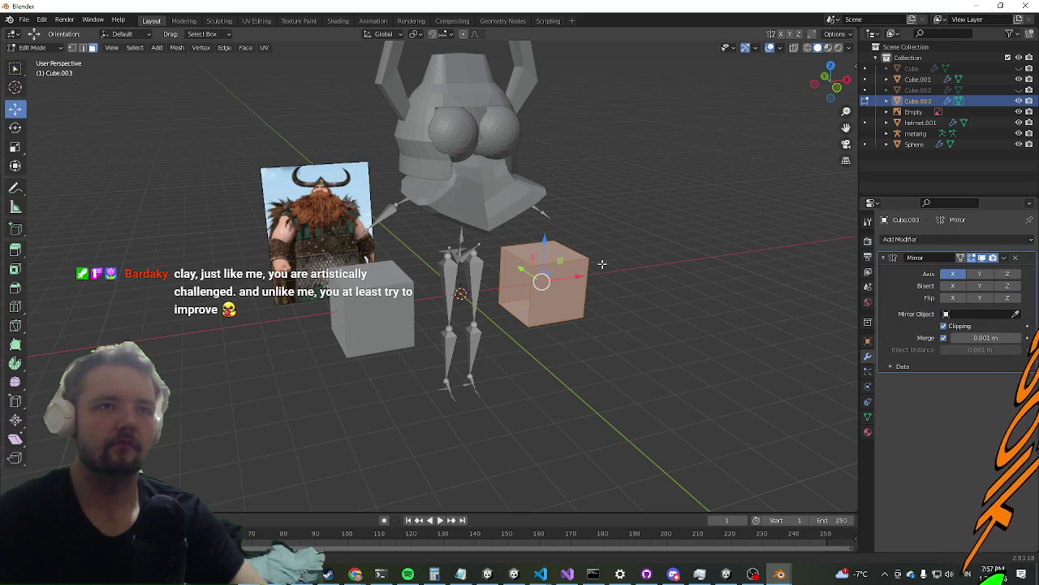
middle_drag(239, 176, 157, 63)
key(Tab)
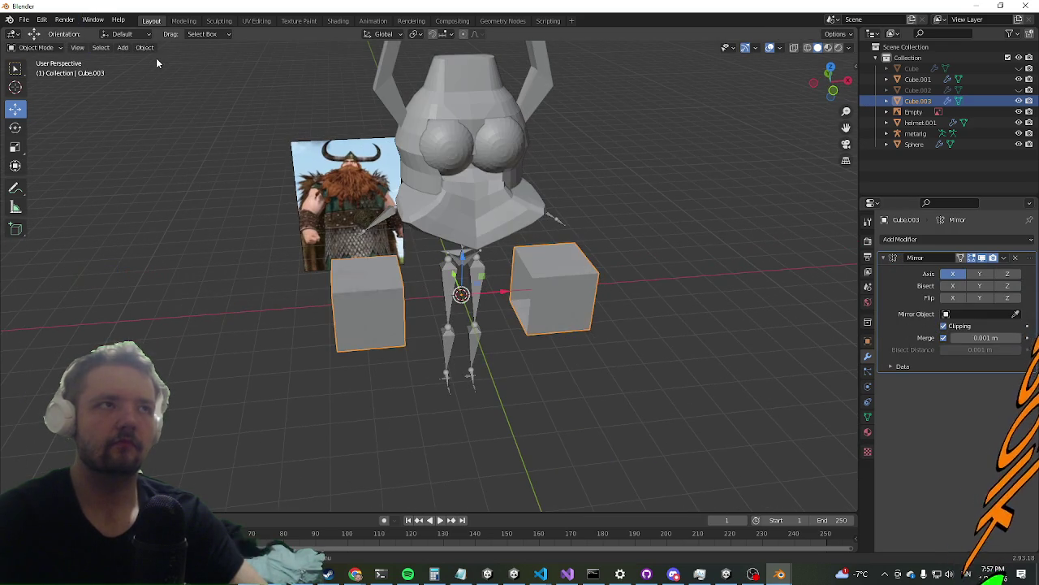
click(123, 47)
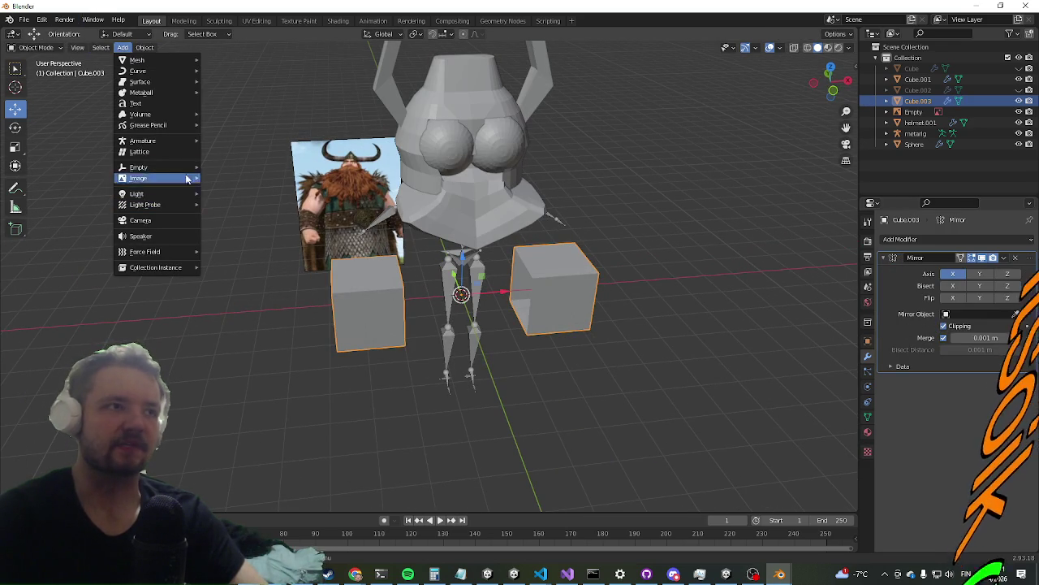
mouse_move(138, 60)
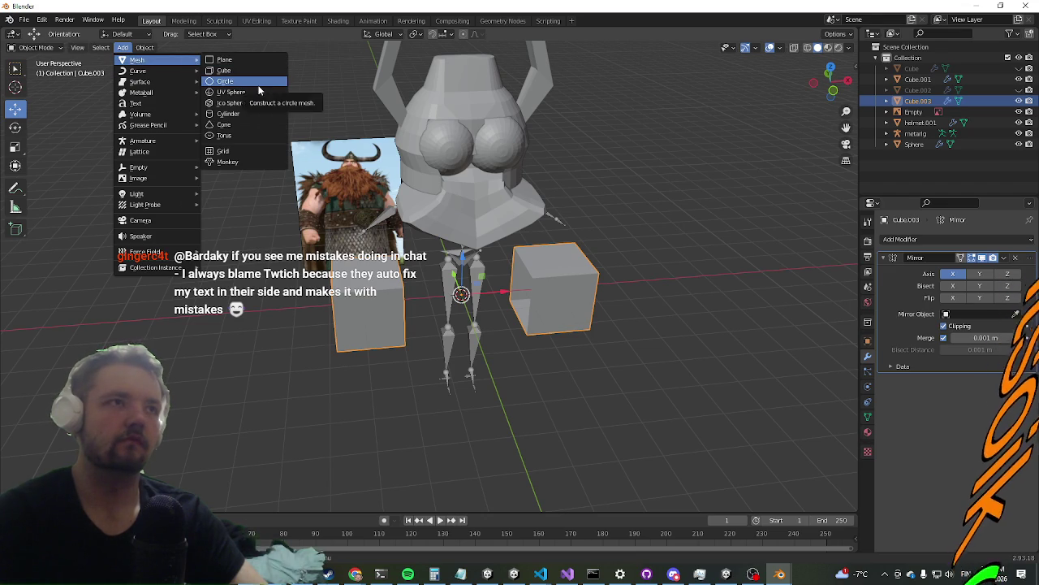
Add a cylinder at the rig's waist between the cubes and give it a Mirror modifier on X
click(232, 114)
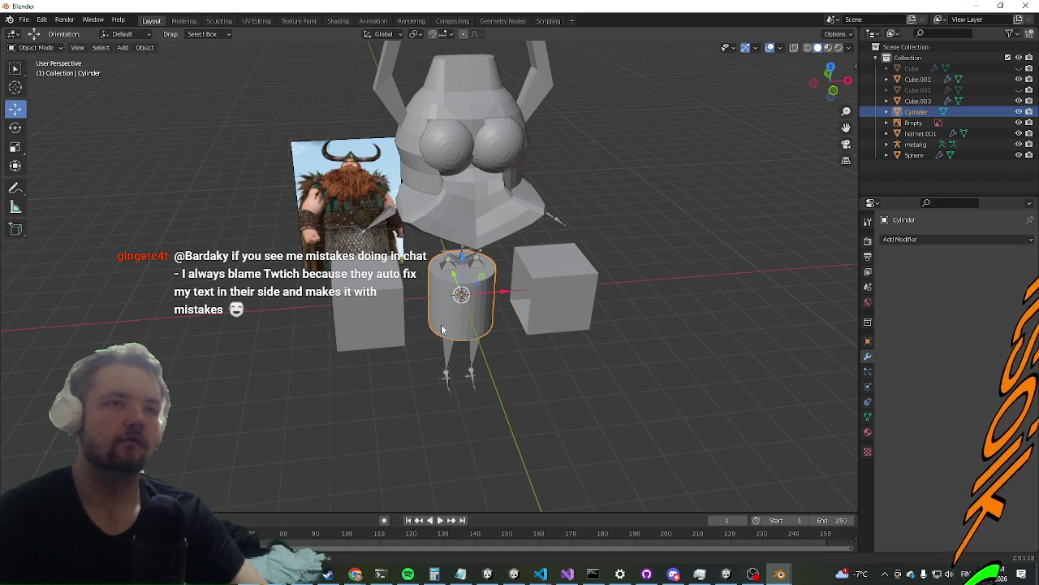
middle_drag(441, 328, 432, 260)
click(899, 239)
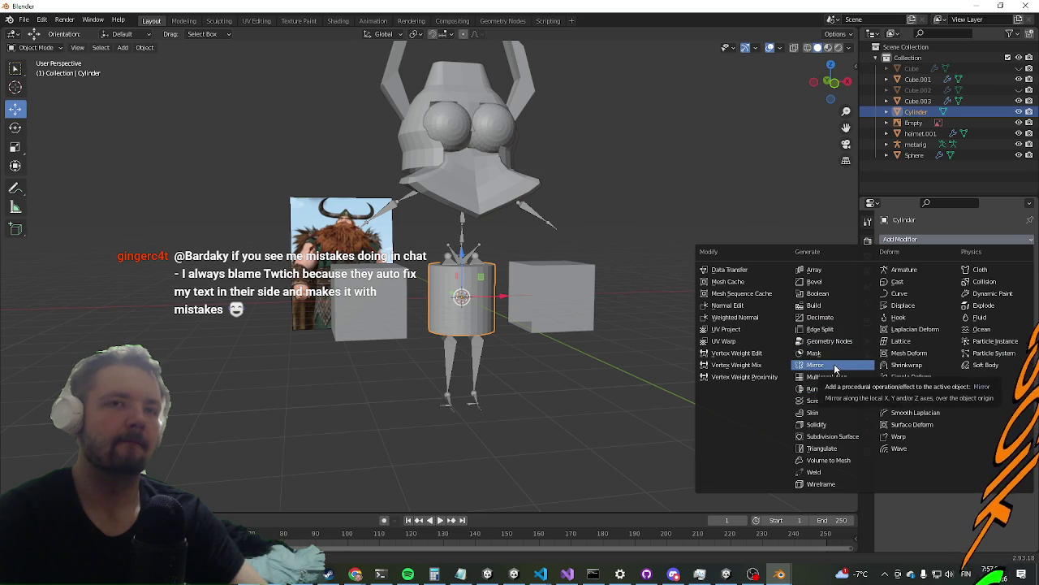
click(835, 367)
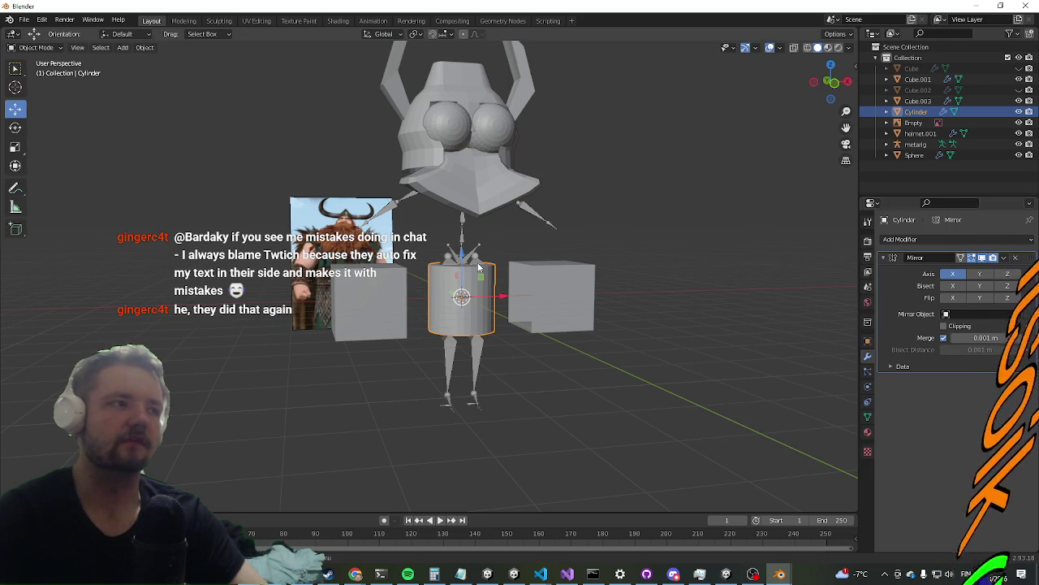